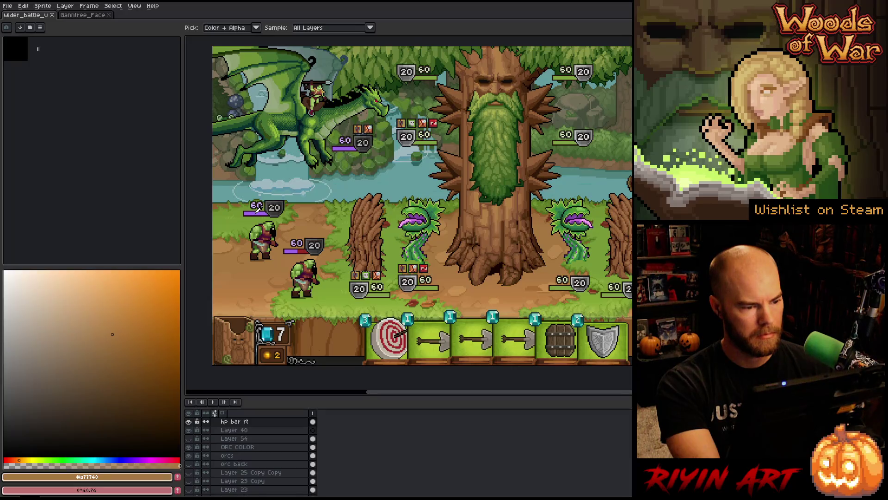
- Sample the purple HP bar colour and make it more saturated and slightly darker
click(258, 210)
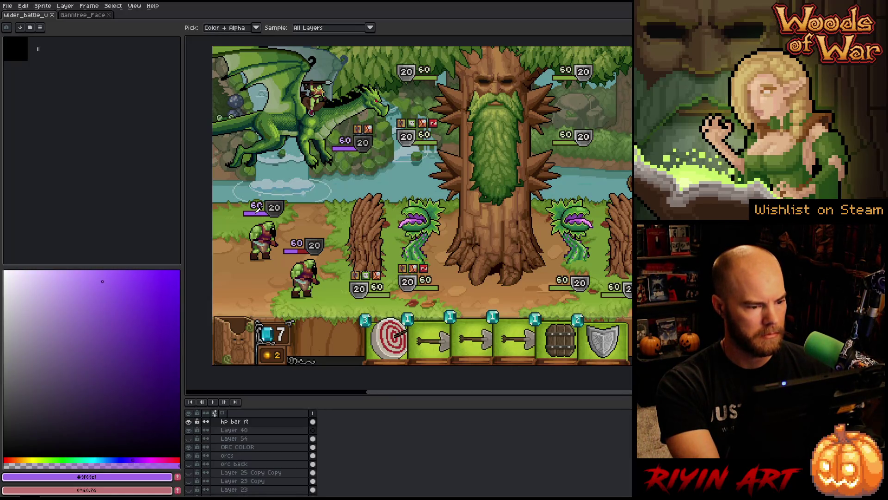
click(82, 279)
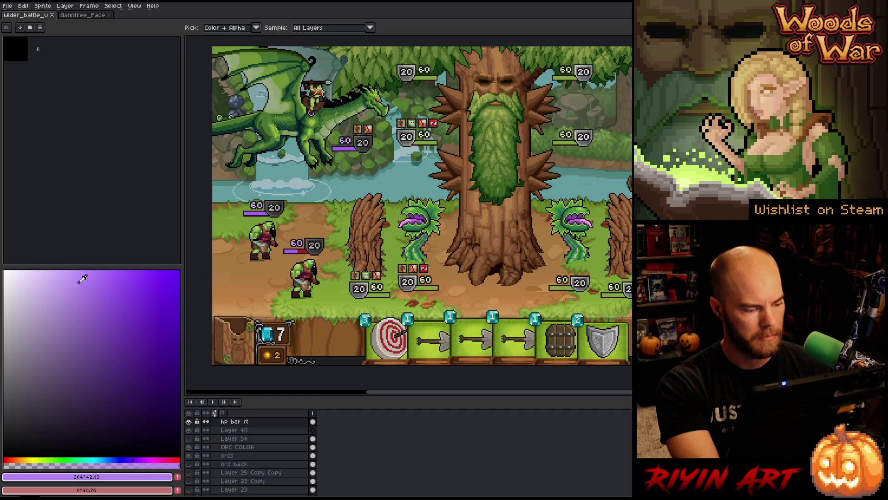
drag(81, 279, 106, 278)
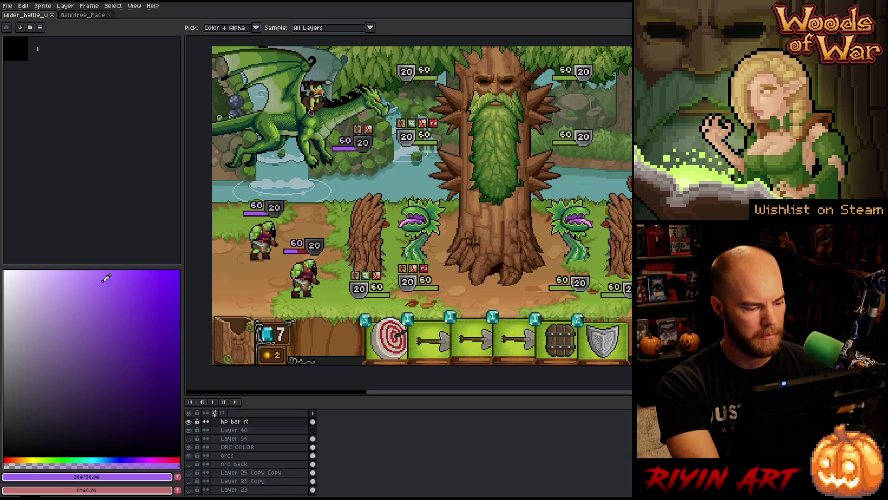
mouse_move(103, 278)
mouse_down()
mouse_move(97, 287)
mouse_move(106, 297)
mouse_move(98, 298)
mouse_up()
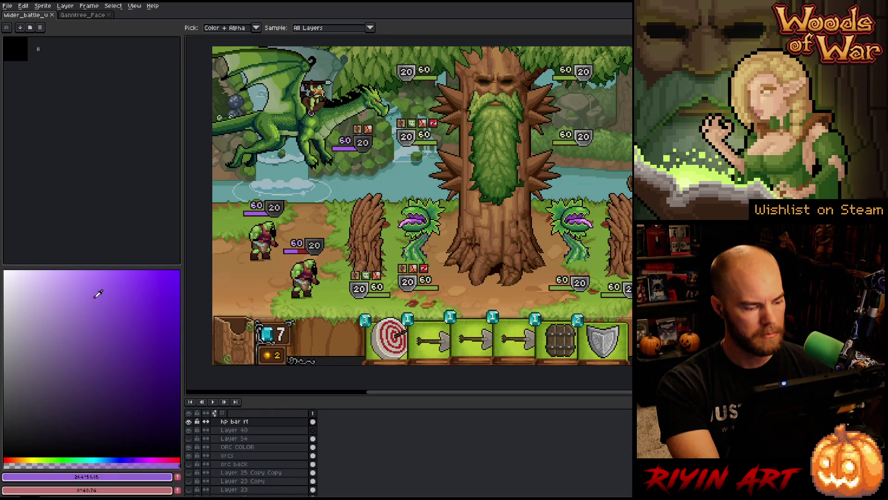
- Save the battle mockup, then sample a more saturated red from the red HP bar
key(g)
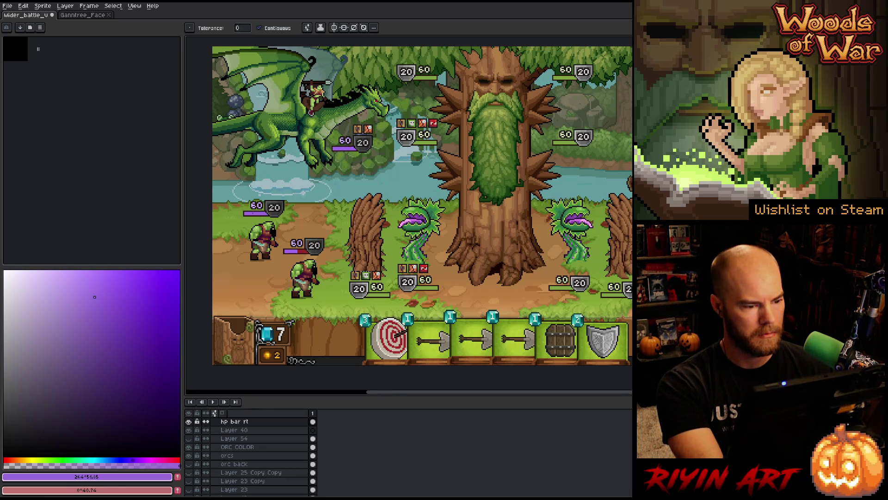
key(ctrl+s)
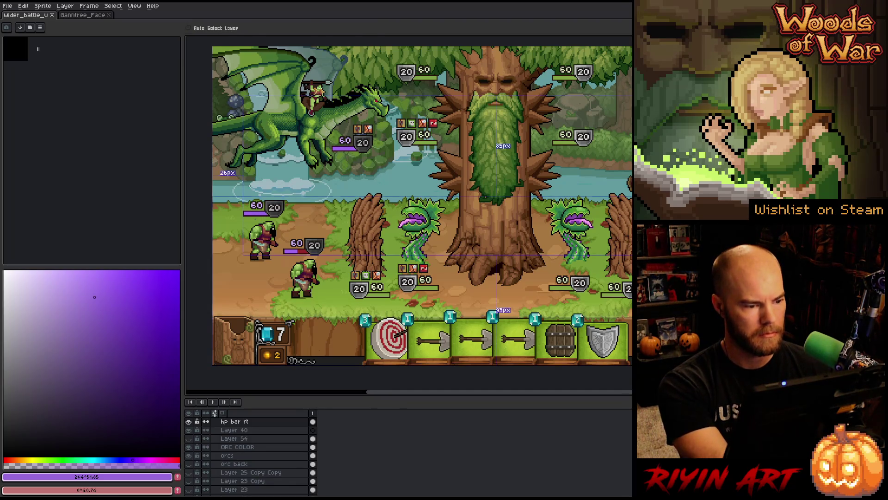
key(i)
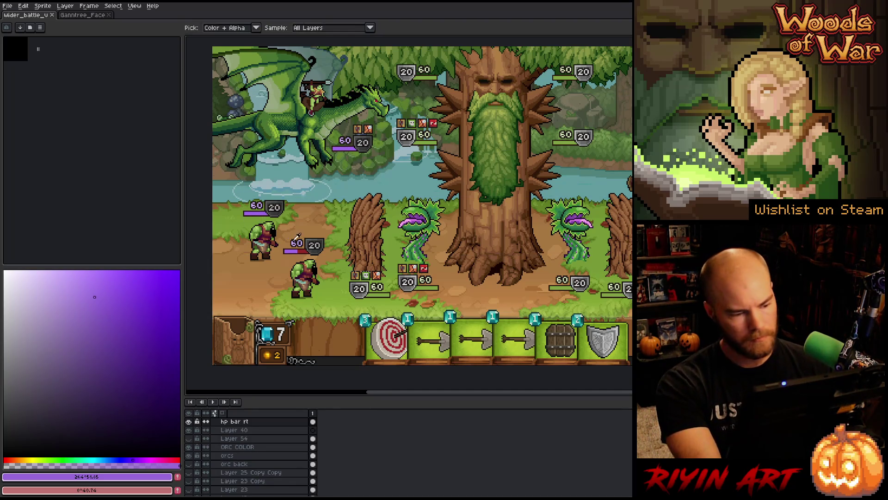
click(302, 250)
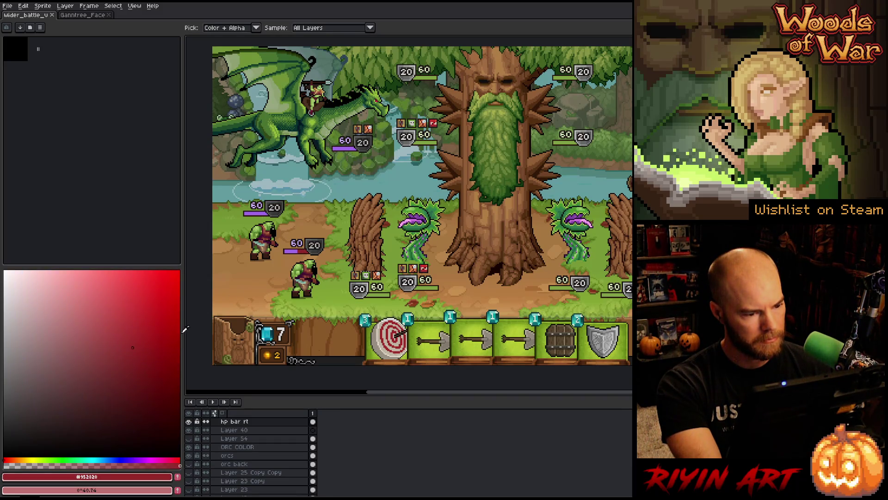
click(157, 345)
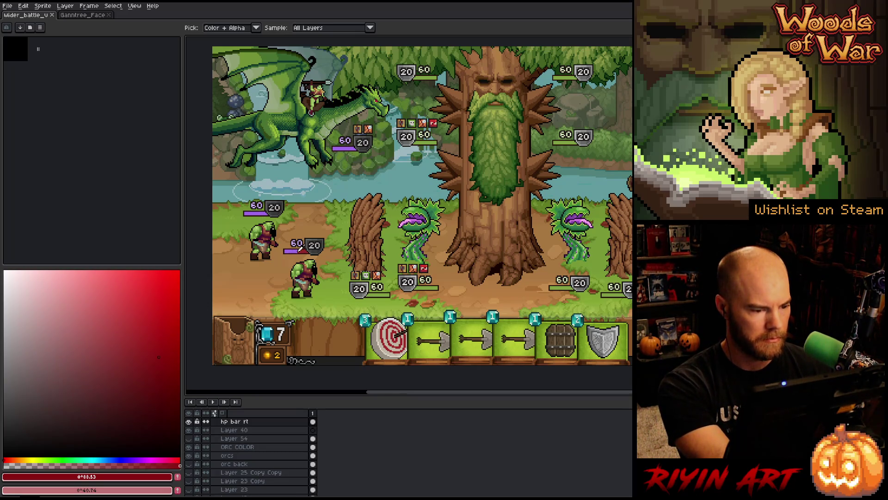
scroll(220, 435, down, 5)
scroll(220, 434, down, 5)
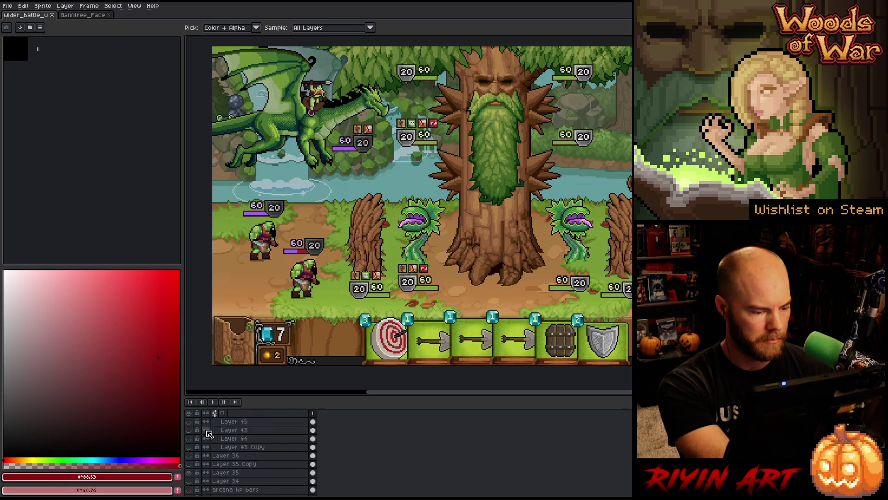
click(192, 423)
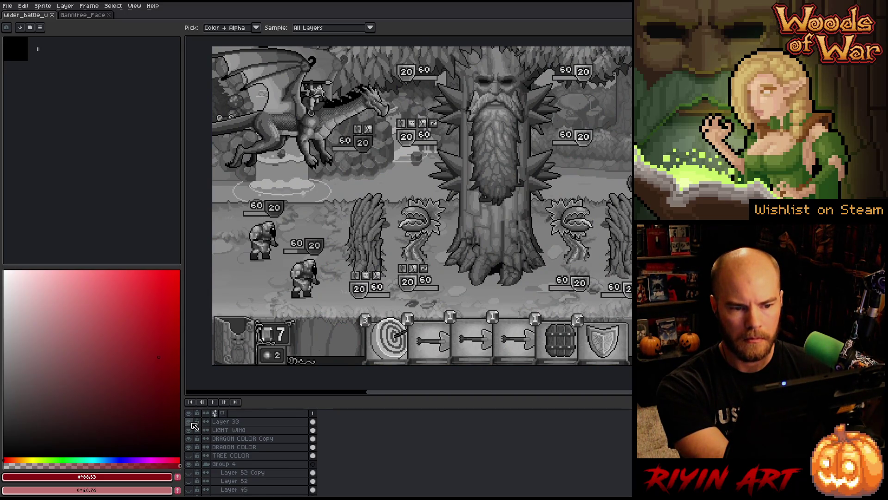
click(192, 423)
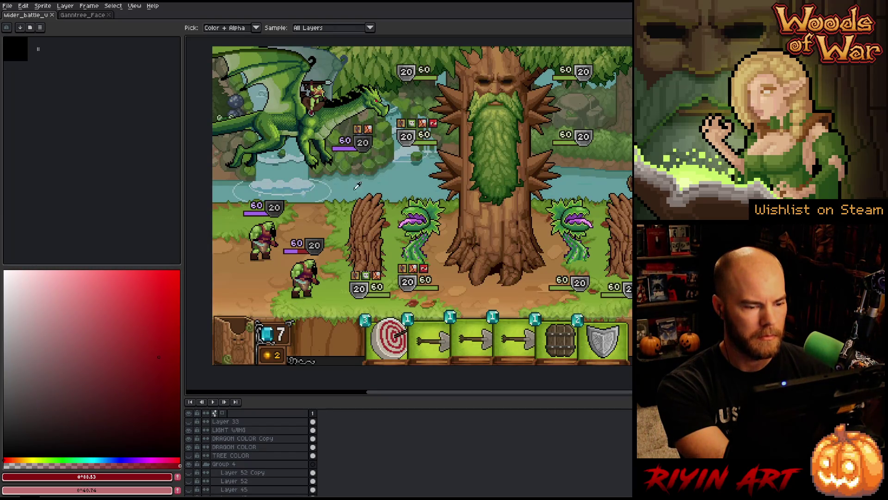
scroll(285, 445, down, 6)
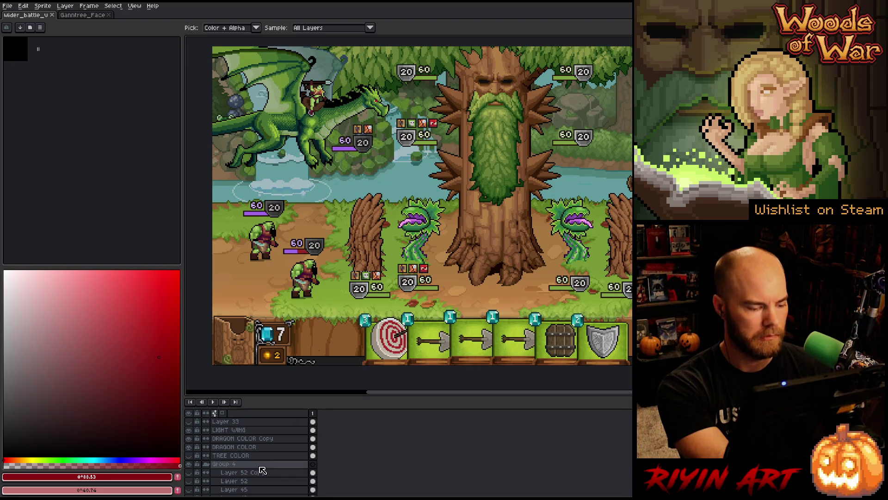
scroll(285, 445, down, 3)
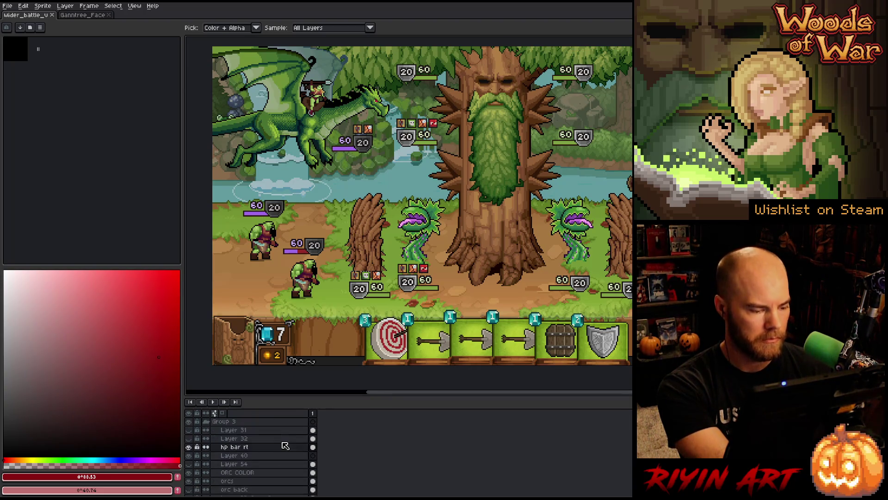
key(shift+r)
click(178, 243)
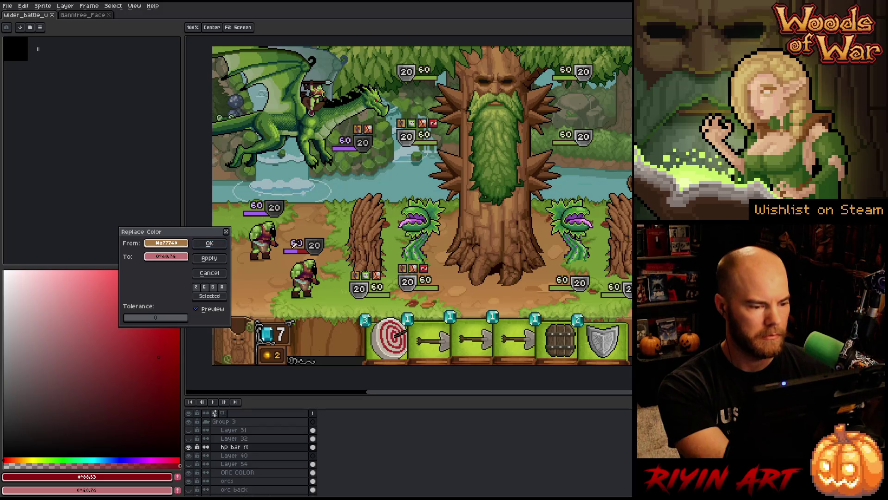
click(296, 249)
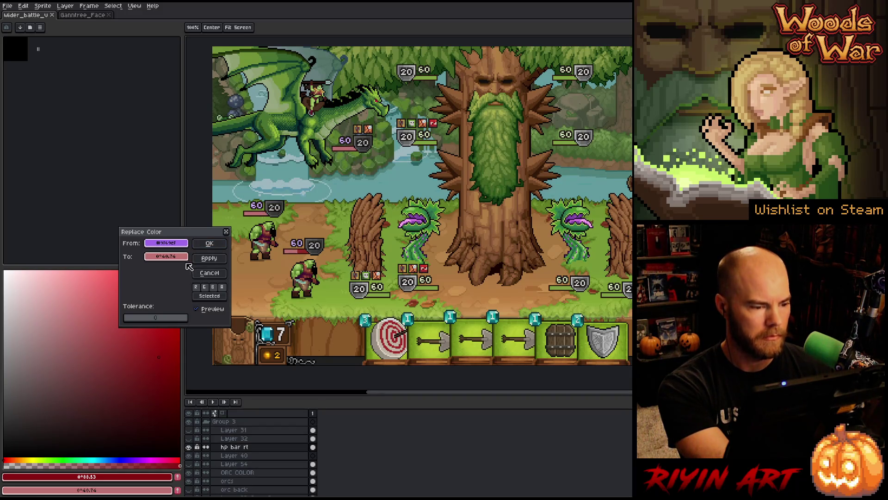
click(170, 257)
click(170, 258)
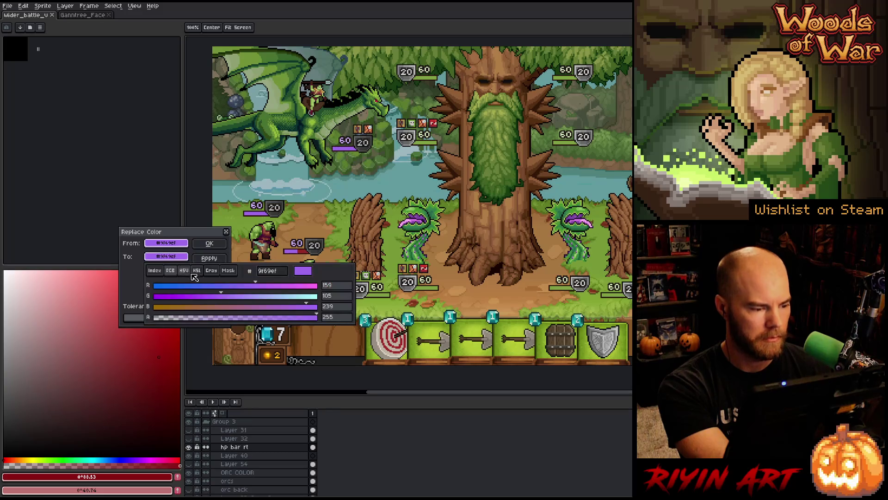
click(196, 270)
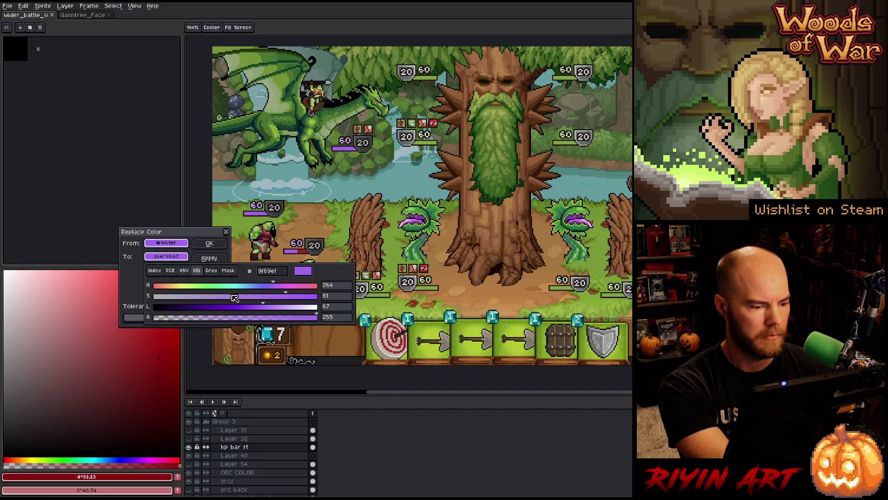
mouse_move(233, 296)
mouse_down()
mouse_move(283, 294)
mouse_move(251, 307)
mouse_move(276, 289)
mouse_up()
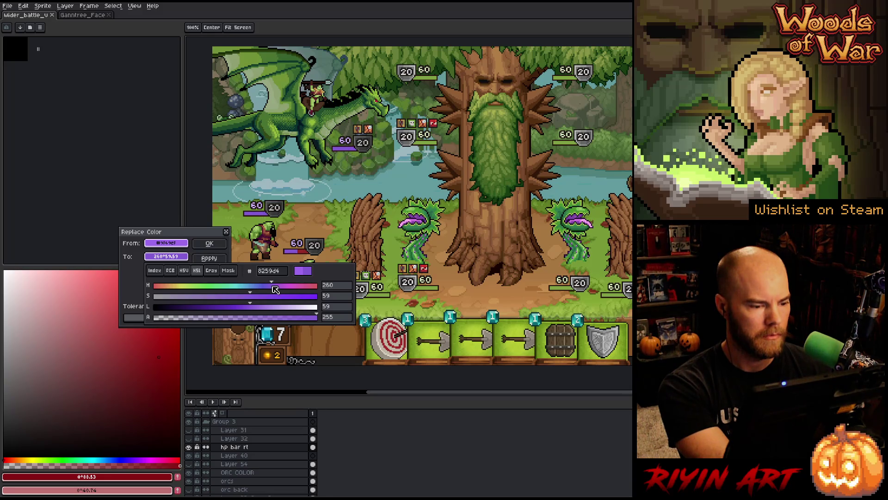
mouse_move(254, 307)
mouse_down()
mouse_move(272, 306)
mouse_move(259, 307)
mouse_up()
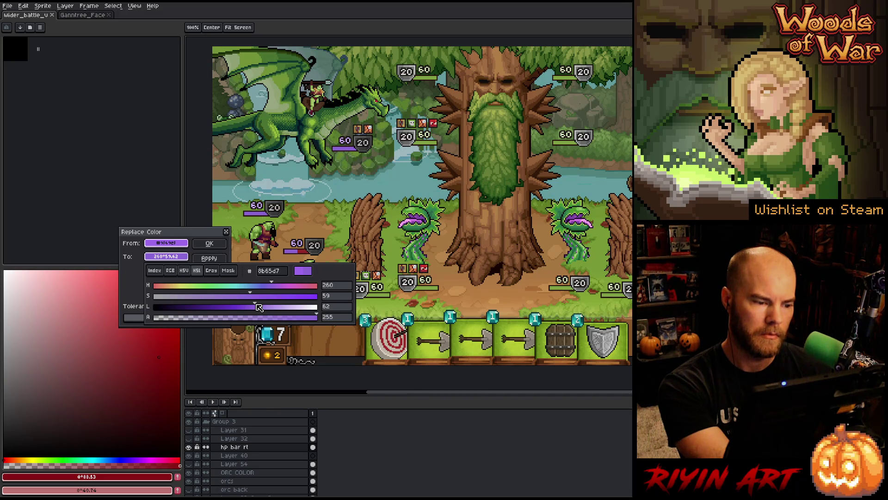
click(190, 252)
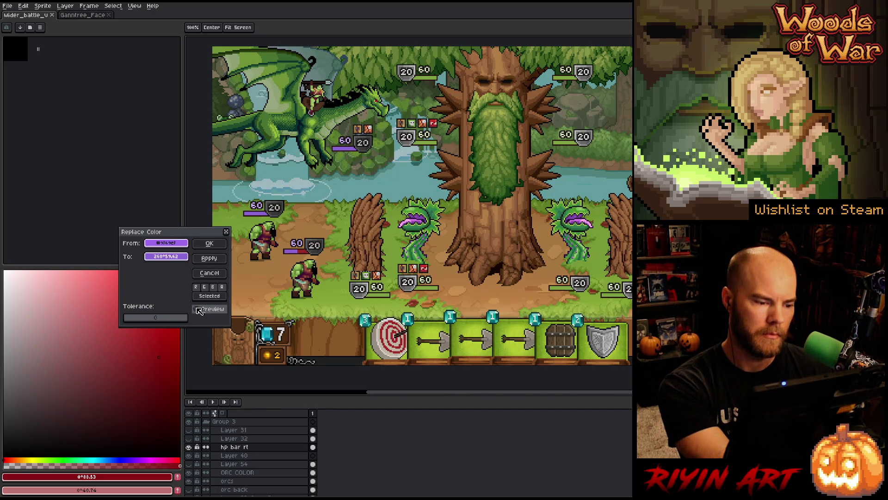
click(210, 273)
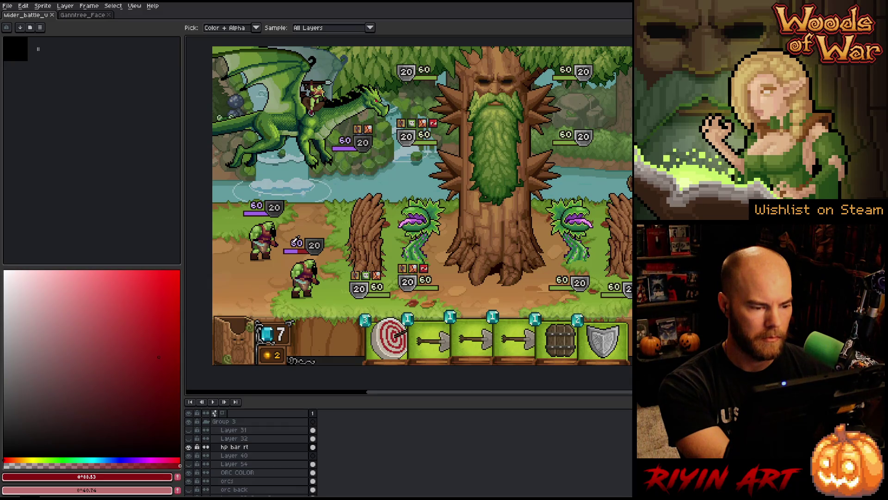
- Sample the light purple #d2b7ff from the canvas and open Replace Color
click(294, 243)
click(293, 249)
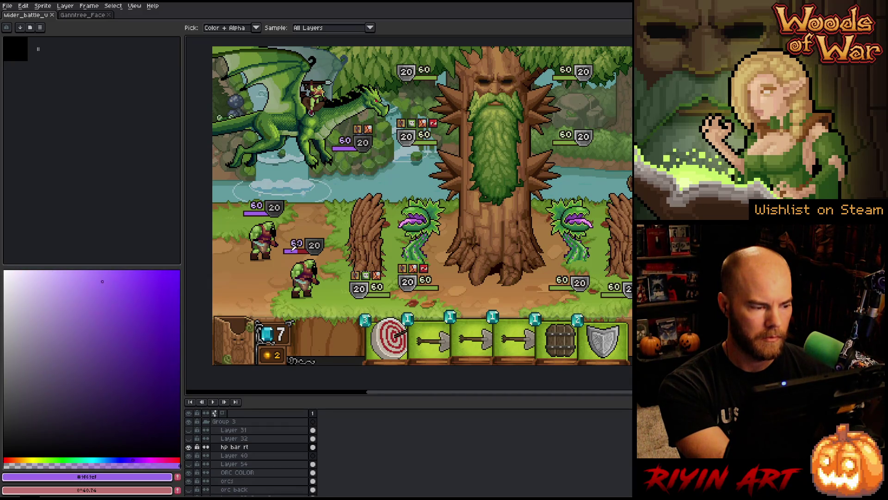
click(295, 240)
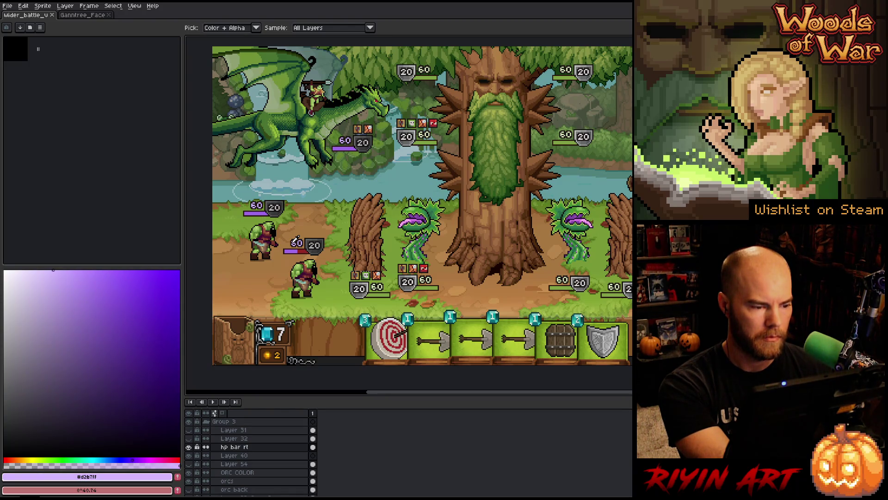
key(shift+r)
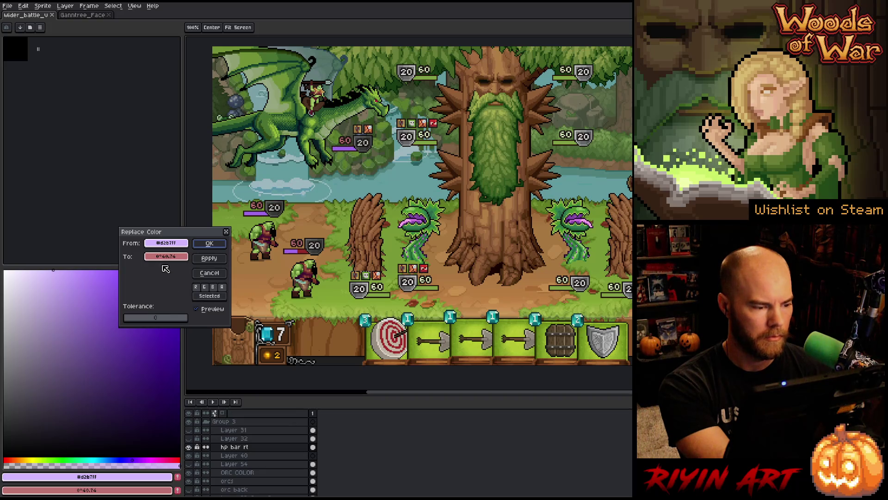
- In the replacement colour's HSL sliders, try pale green, orange, pink and peach hues
drag(166, 256, 178, 243)
click(173, 257)
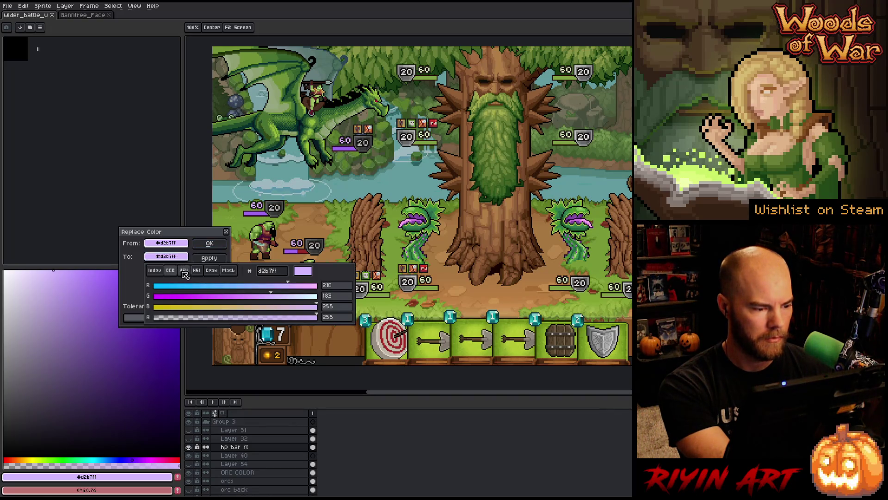
click(196, 271)
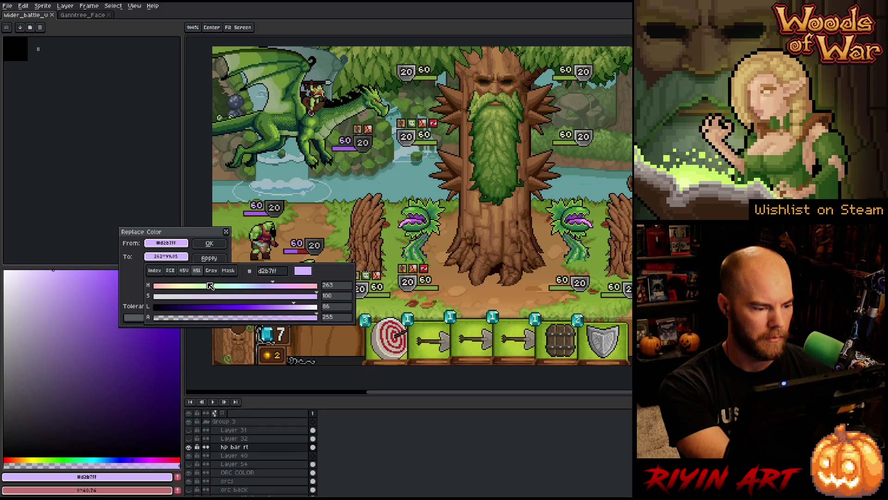
click(196, 286)
drag(196, 290, 176, 292)
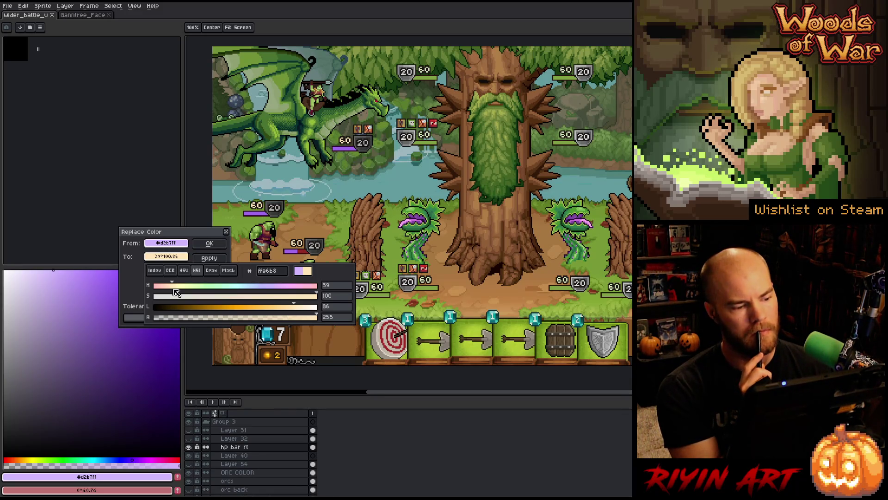
drag(176, 292, 137, 293)
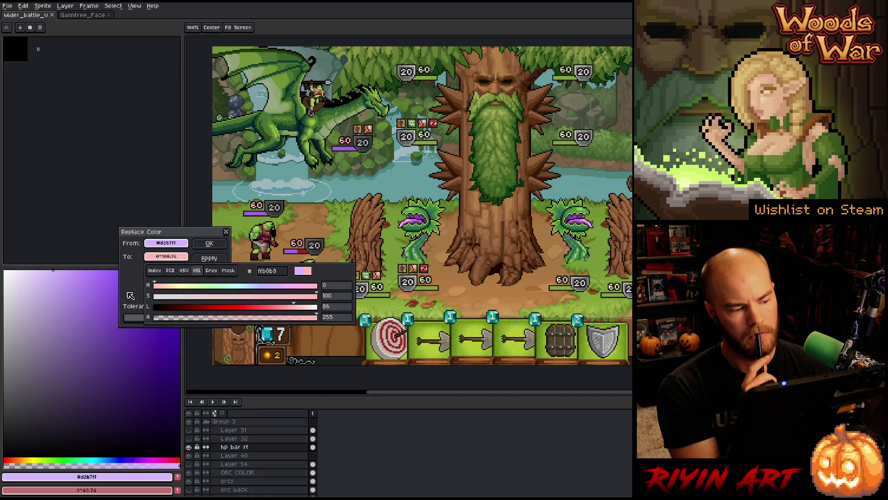
mouse_move(154, 287)
mouse_down()
mouse_move(290, 286)
mouse_move(276, 290)
mouse_up()
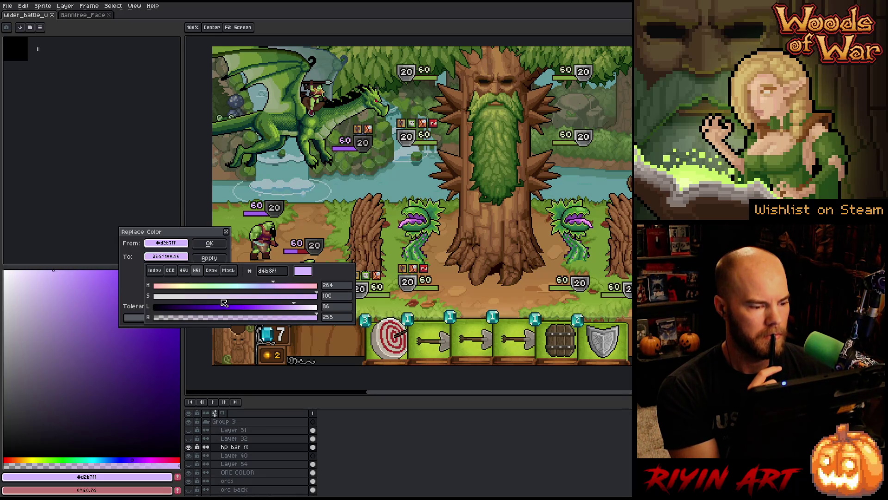
- Settle the replacement on pale lavender c4a3f5 (hue 264, saturation 80, lightness 80)
click(295, 300)
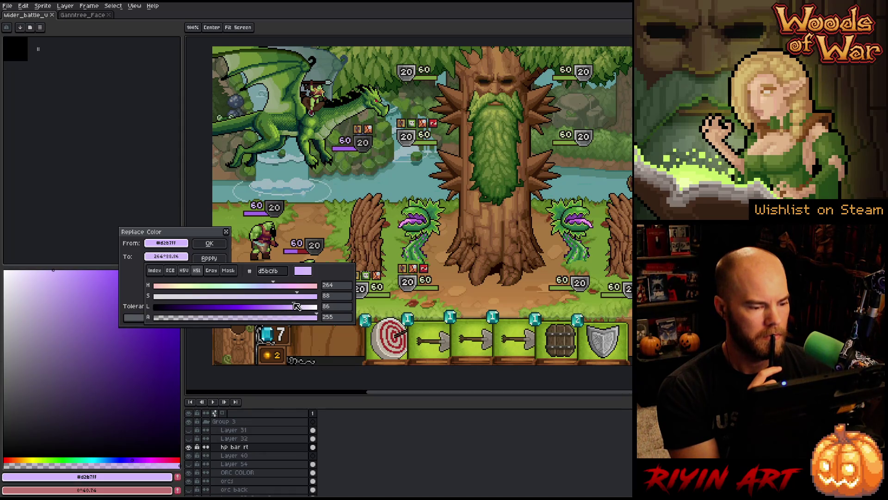
mouse_move(296, 305)
mouse_down()
mouse_move(272, 306)
mouse_move(287, 304)
mouse_up()
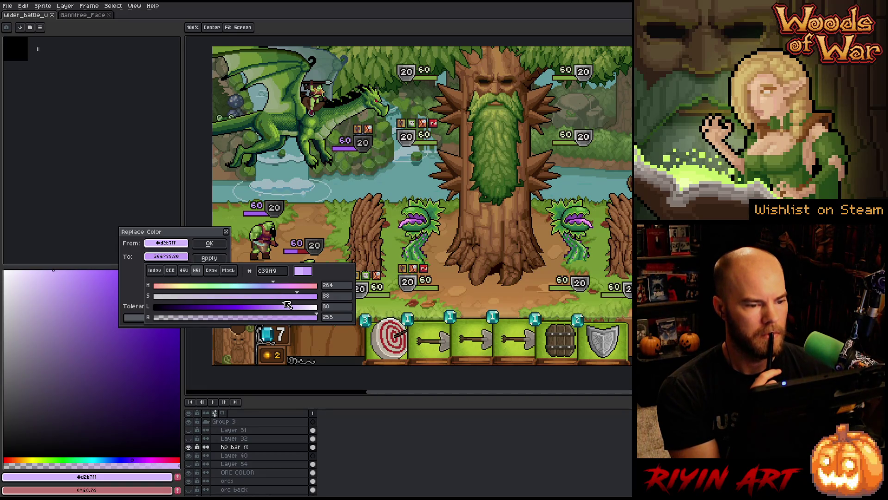
click(286, 297)
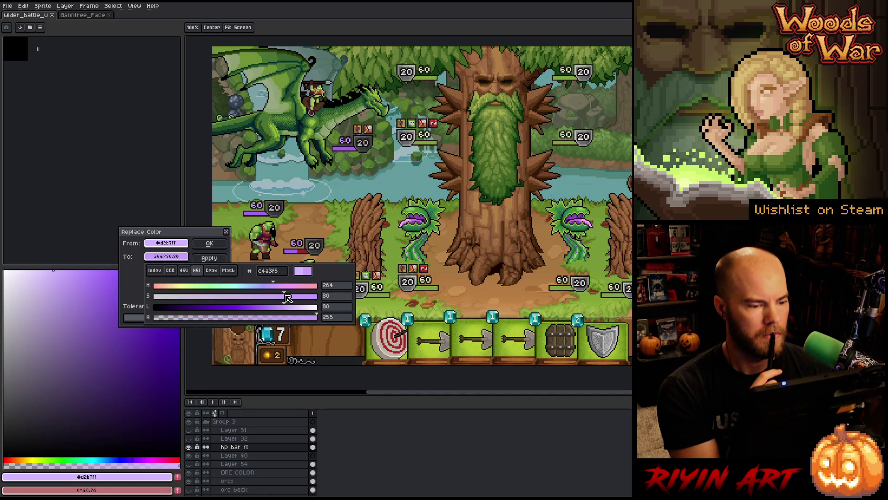
click(183, 251)
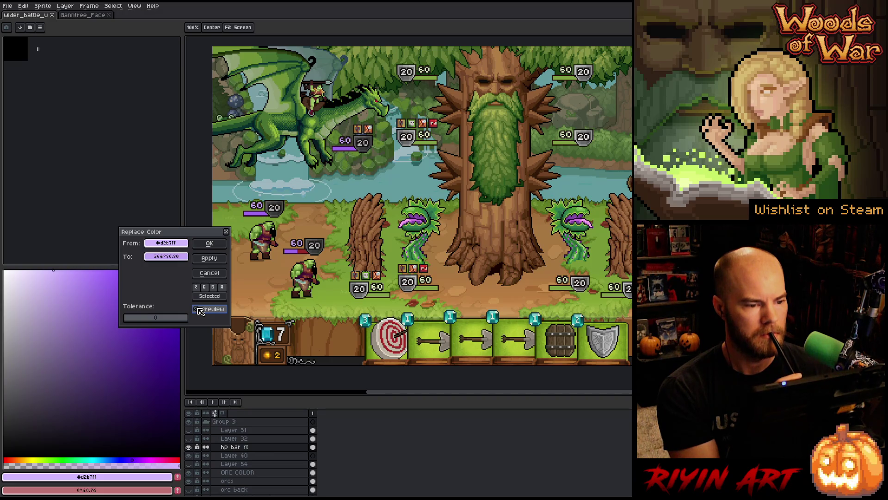
- Turn on Preview and make the replacement colour less saturated and lighter
click(200, 311)
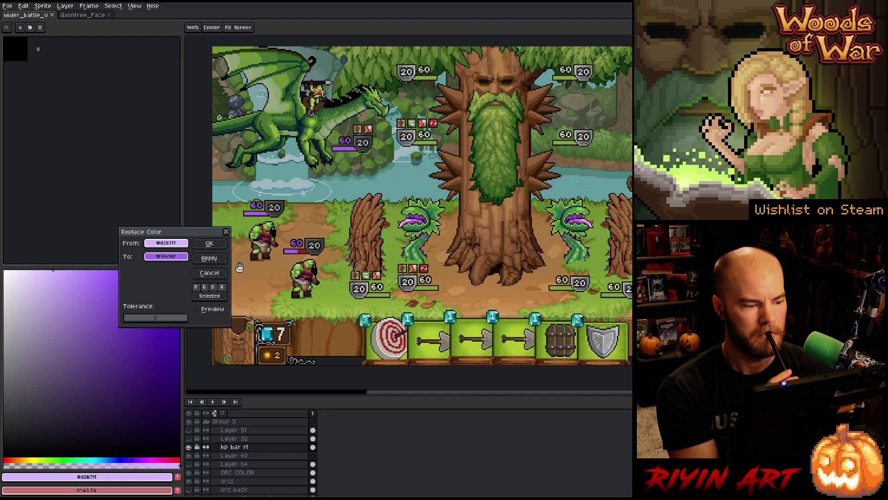
click(166, 257)
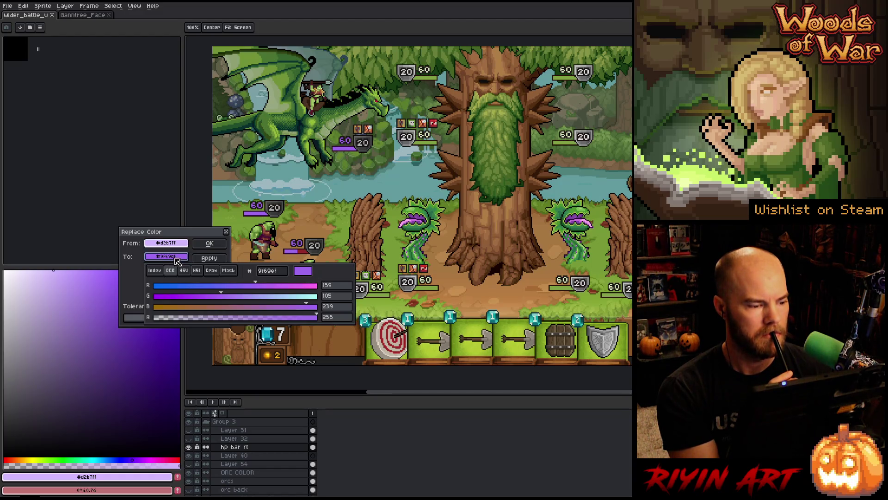
click(197, 270)
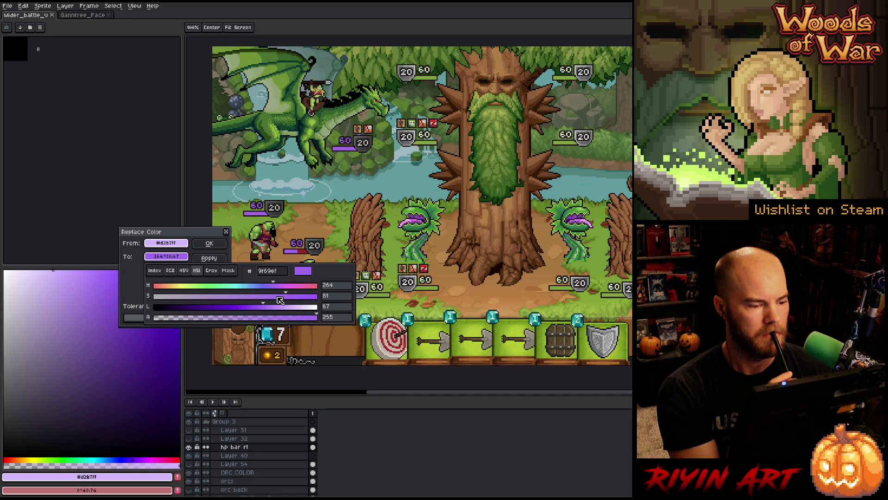
drag(285, 298, 255, 300)
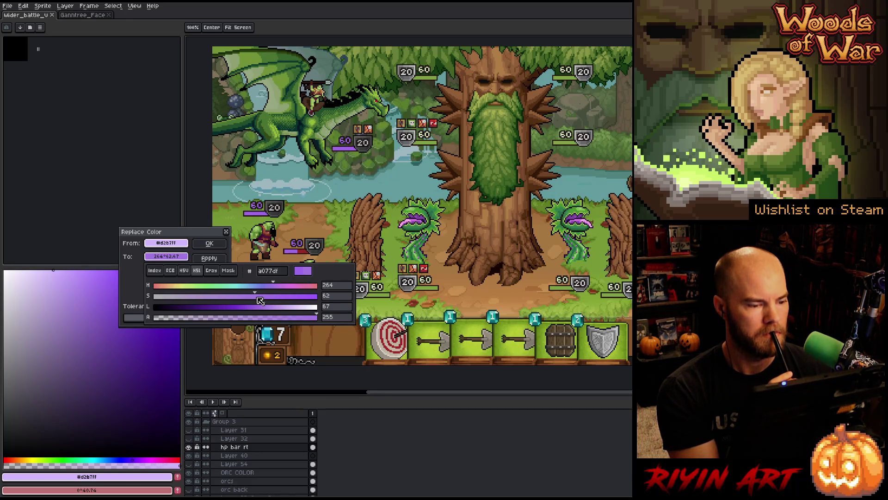
click(276, 308)
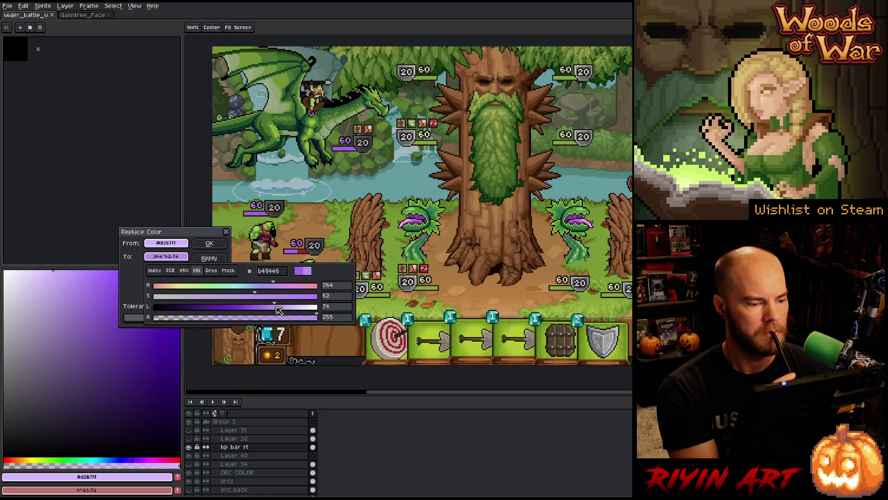
drag(277, 308, 272, 308)
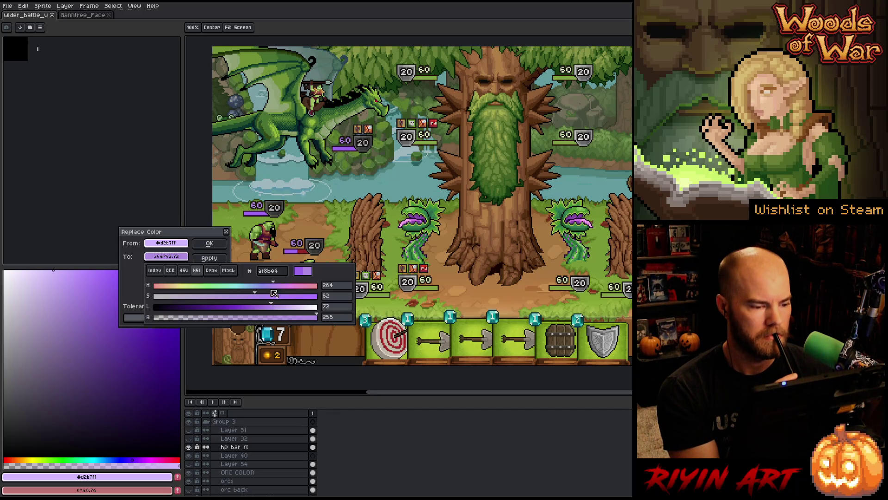
- Try bluer and purple hues, then sample an orange-tan replacement from the artwork
click(267, 287)
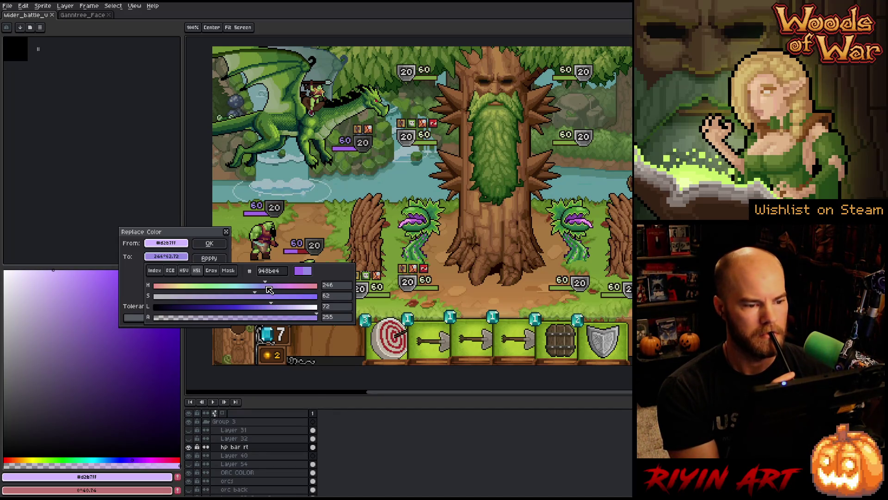
mouse_move(268, 287)
mouse_down()
mouse_move(276, 287)
mouse_move(183, 298)
mouse_up()
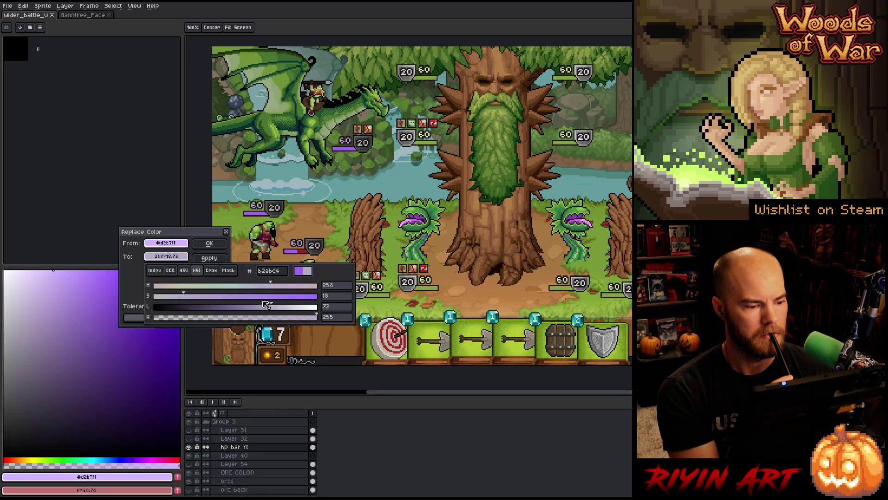
mouse_move(265, 307)
mouse_down()
mouse_move(252, 308)
mouse_move(265, 309)
mouse_up()
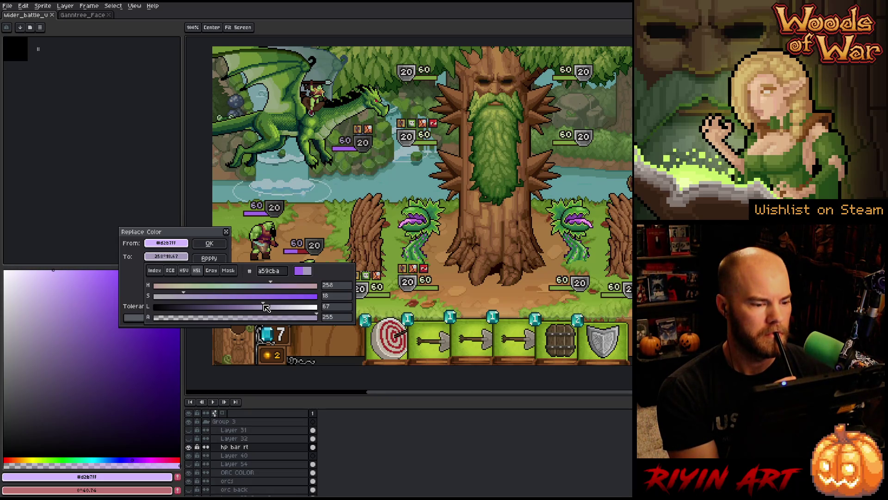
mouse_move(265, 306)
mouse_down()
mouse_move(273, 307)
mouse_move(256, 301)
mouse_up()
click(259, 297)
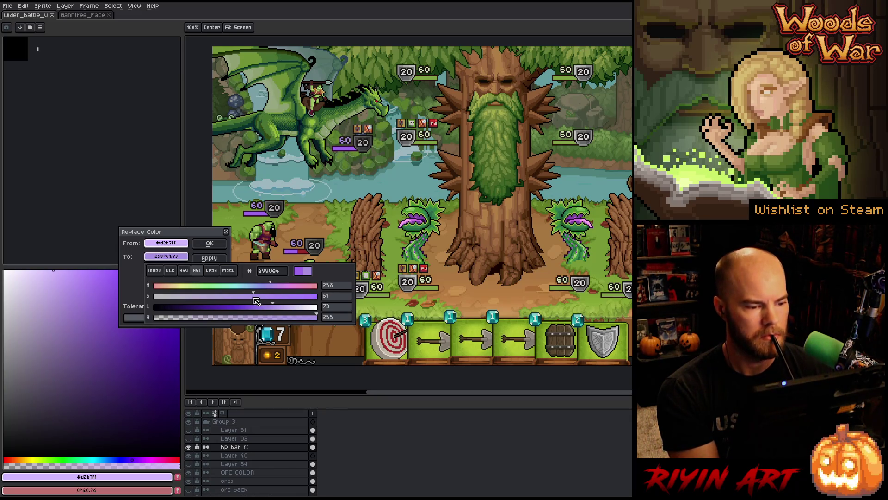
click(321, 258)
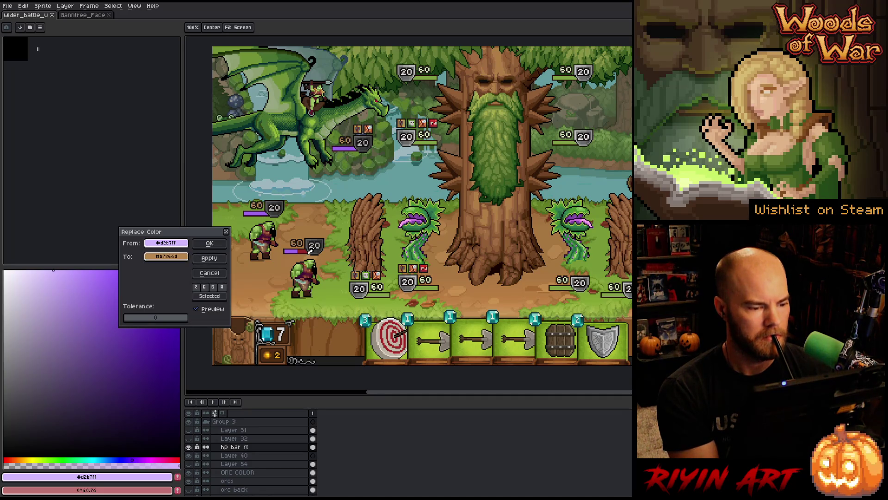
- Sample a dark red from the artwork as replacement and make it lighter and less saturated
drag(321, 258, 307, 248)
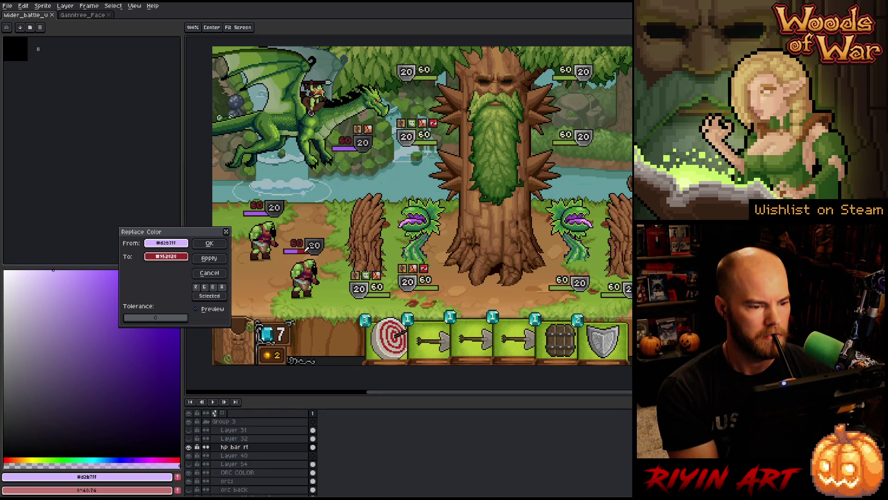
click(183, 257)
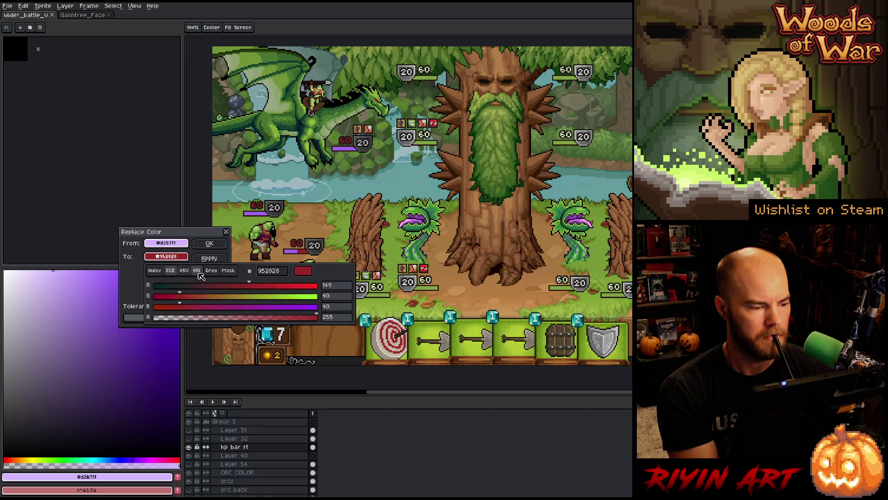
click(197, 271)
click(243, 307)
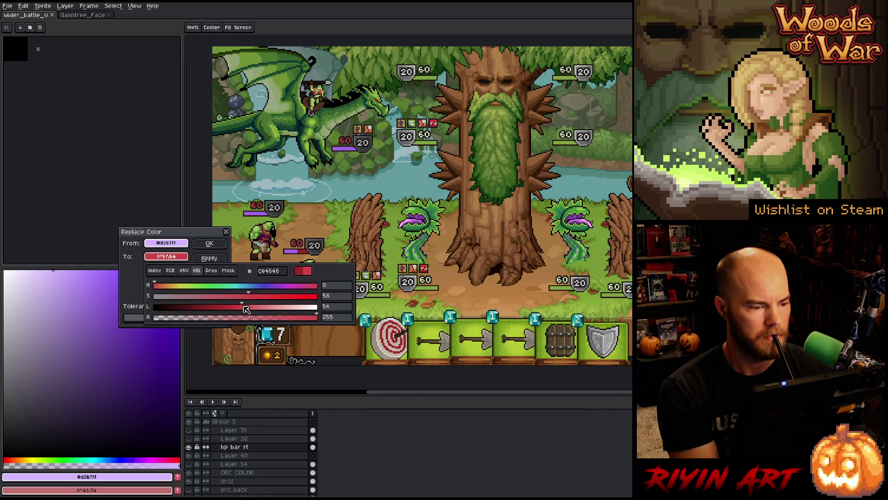
drag(248, 296, 227, 300)
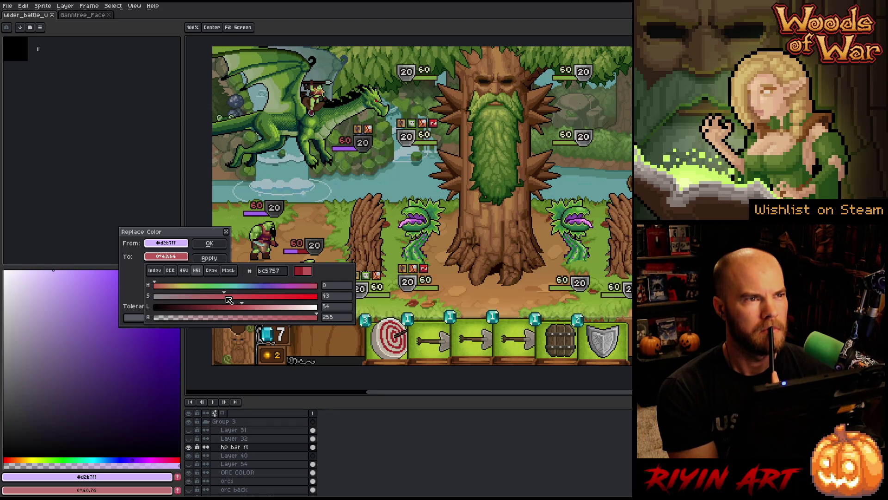
mouse_move(229, 299)
mouse_down()
mouse_move(273, 311)
mouse_move(257, 311)
mouse_up()
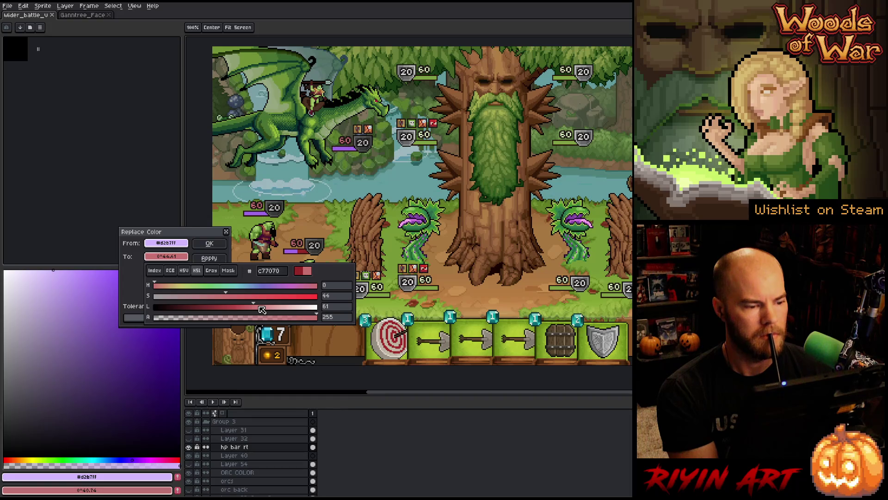
- Turn the replacement into a pale pink, then cancel Replace Color without applying
click(185, 297)
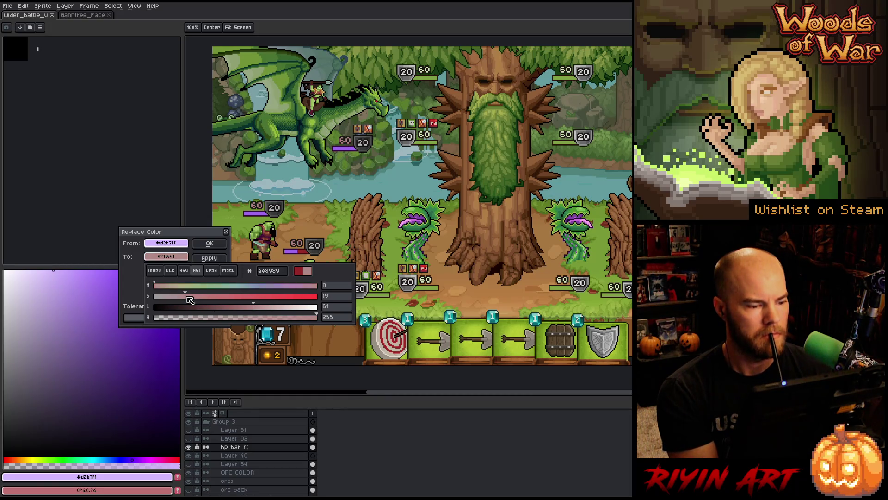
drag(254, 307, 271, 310)
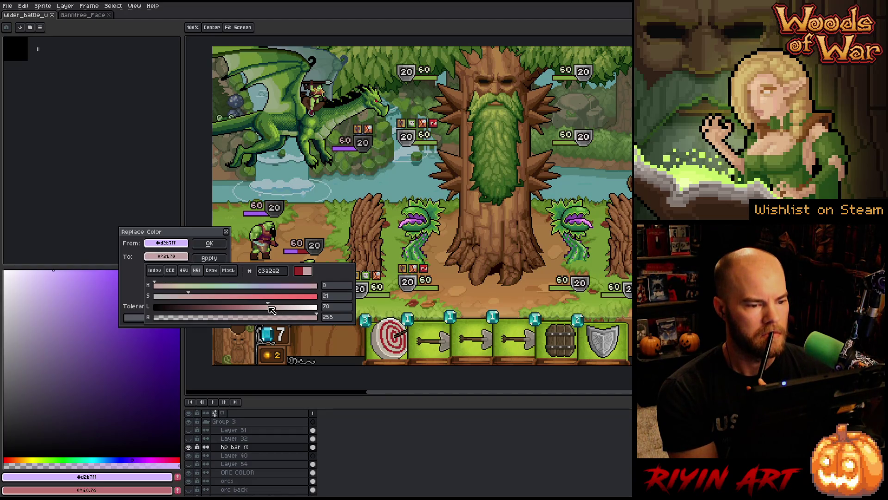
click(224, 237)
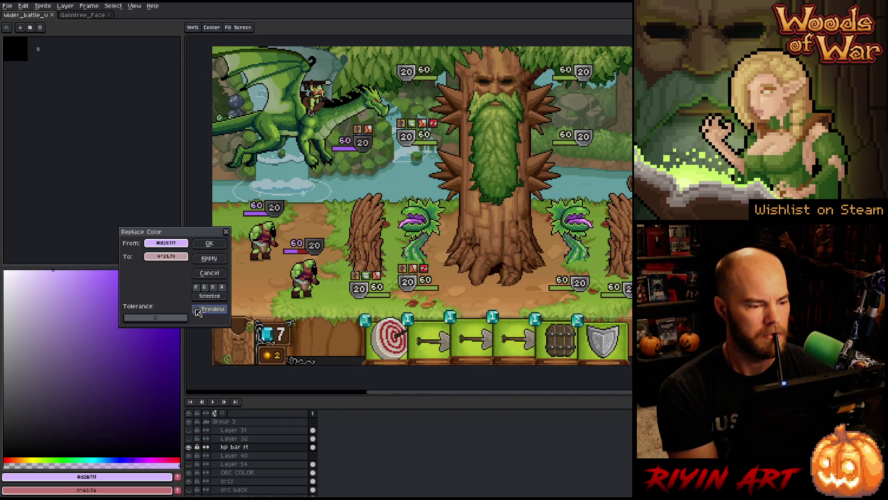
click(209, 272)
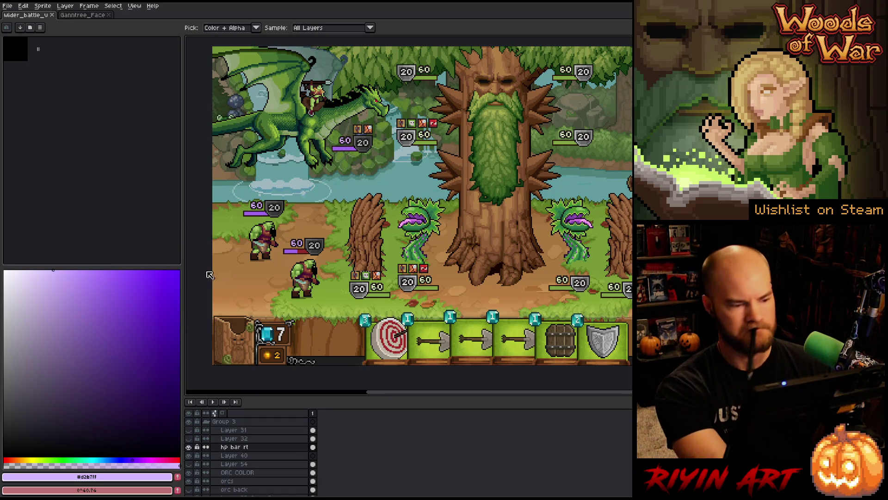
- Replace #d2b7ff with softer lavender #c5acec by lowering the copied colour's saturation and applying
key(shift+r)
drag(188, 245, 184, 258)
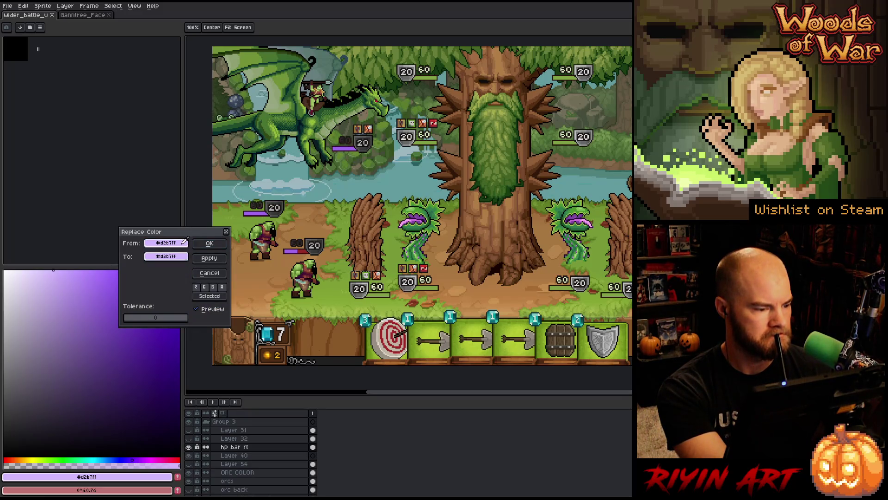
click(183, 259)
click(197, 270)
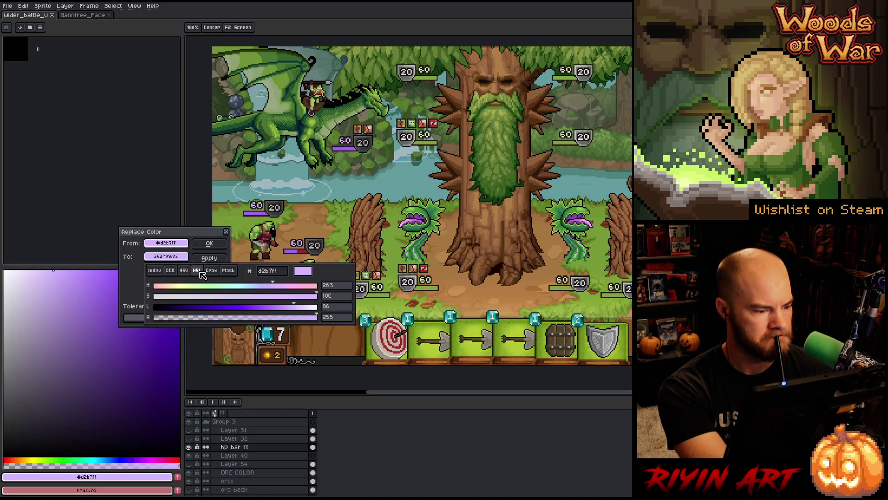
click(283, 296)
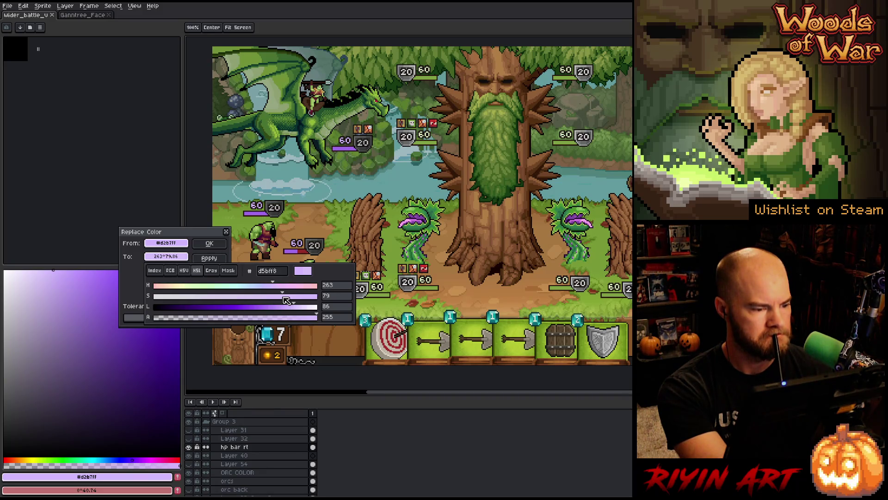
click(285, 307)
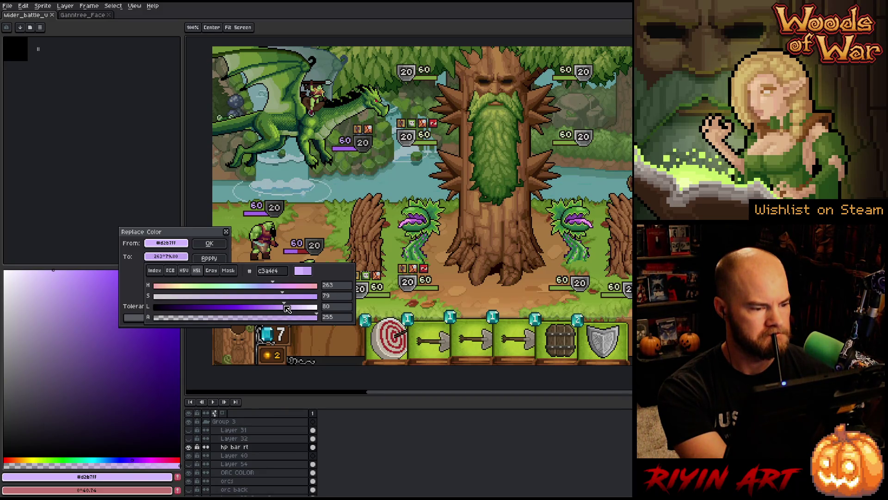
click(255, 297)
drag(257, 300, 261, 299)
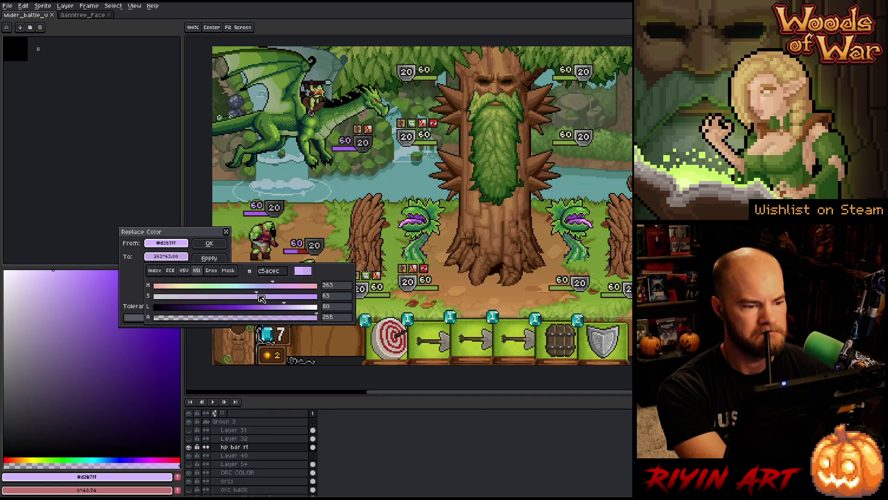
click(209, 243)
scroll(434, 256, down, 2)
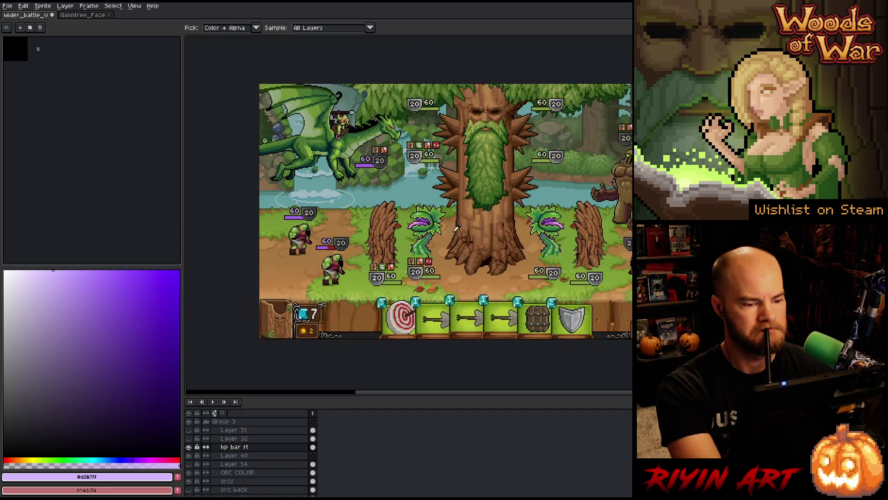
- Cancel a started colour replacement and select Layer 25 Copy by clicking the golems
scroll(499, 238, up, 5)
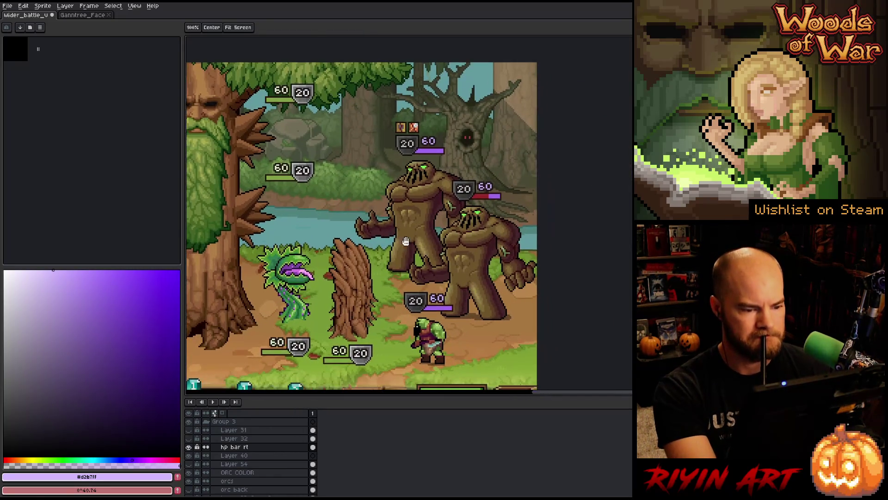
scroll(500, 238, down, 3)
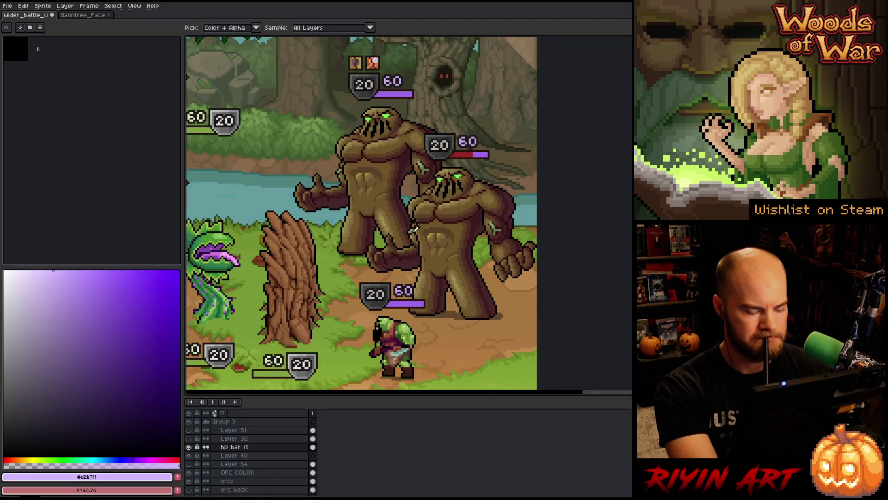
key(v)
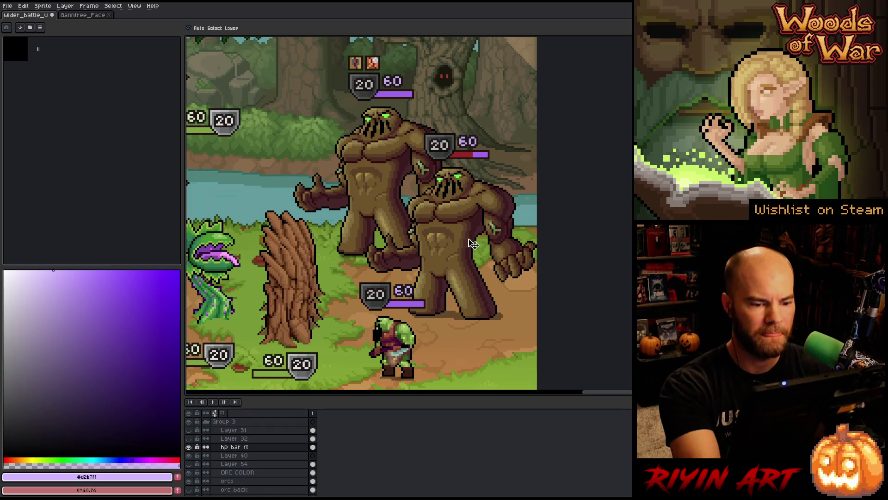
key(shift+r)
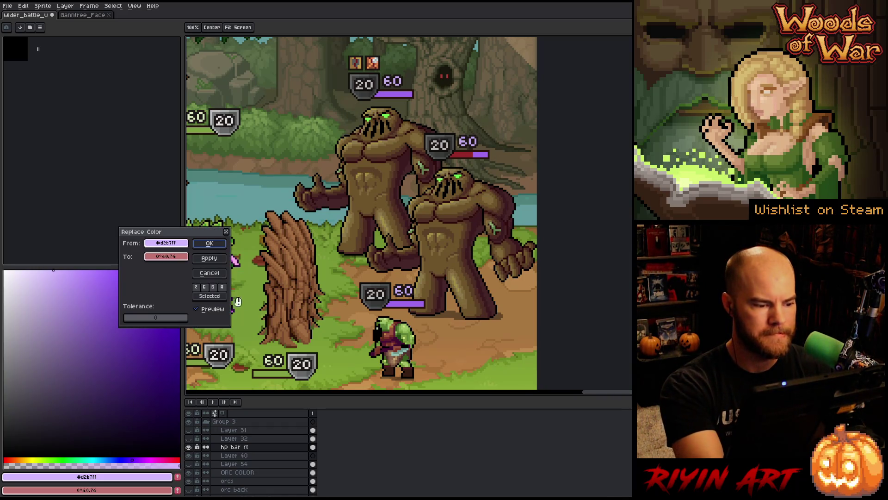
mouse_move(186, 238)
mouse_down()
mouse_move(329, 263)
mouse_move(308, 270)
mouse_move(479, 220)
mouse_up()
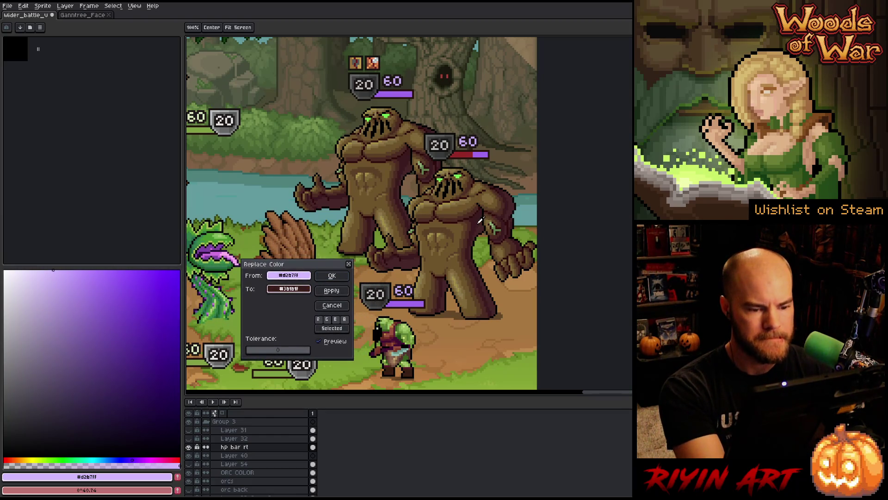
click(332, 306)
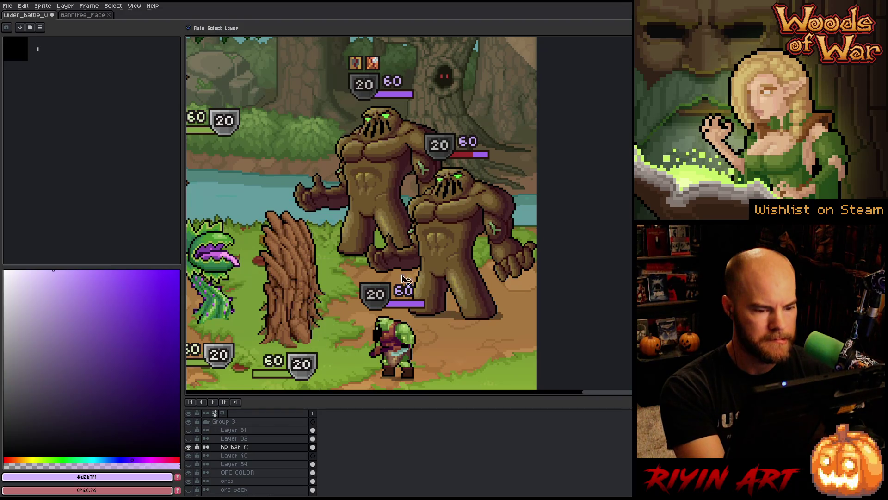
click(481, 226)
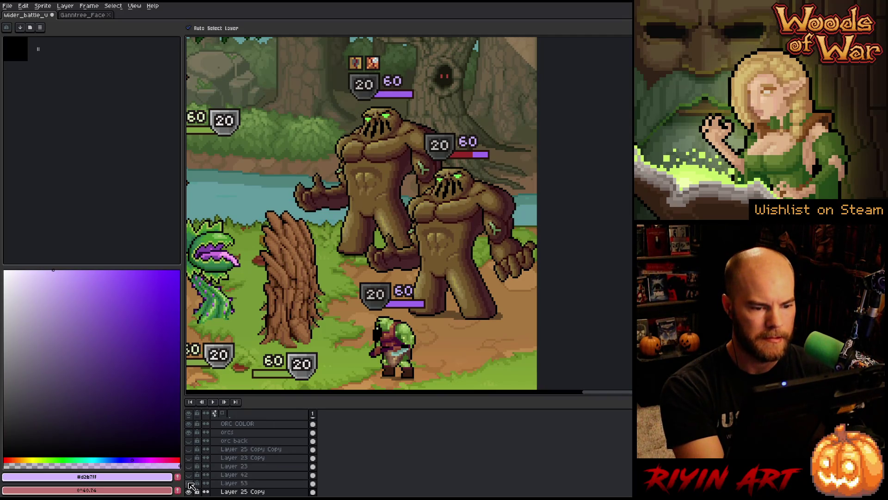
- Set both the From and To colours to the golems' lighter brown #5c4026
key(shift+r)
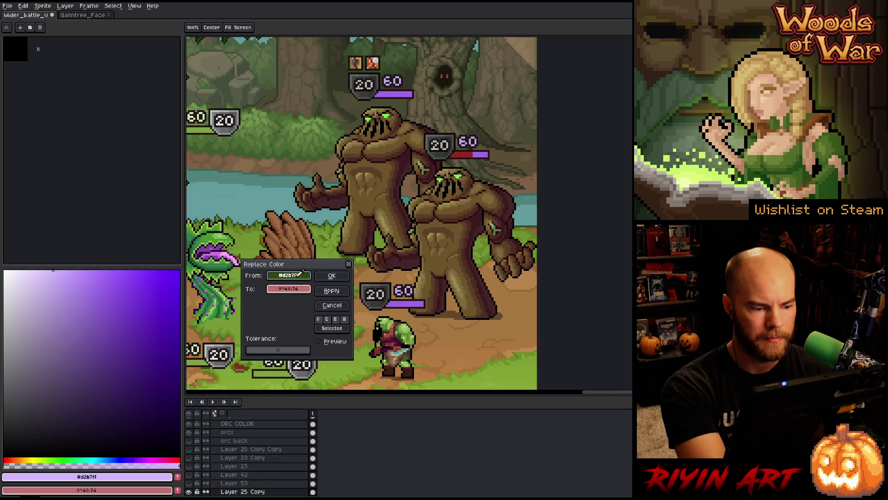
click(478, 216)
click(473, 224)
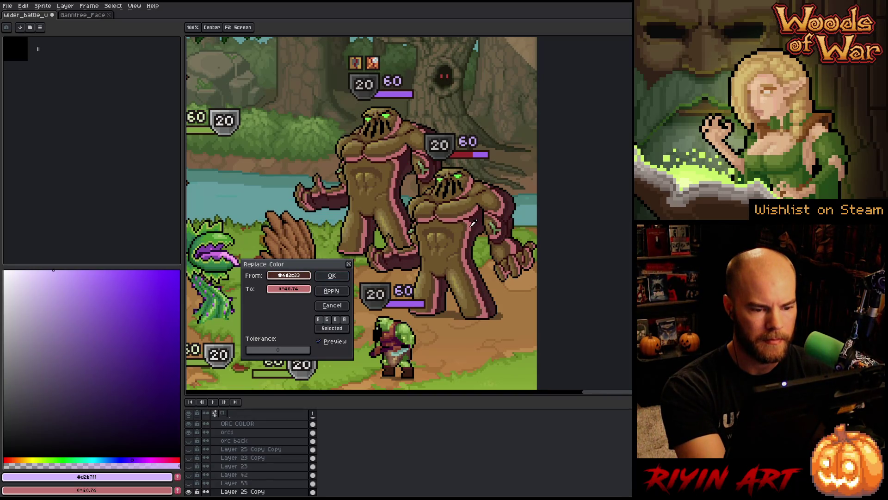
click(470, 226)
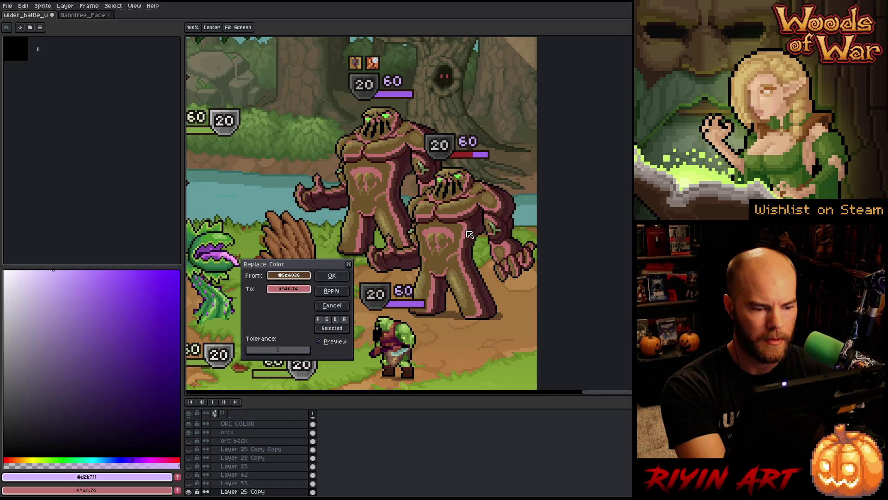
right_click(470, 235)
- Adjust the replacement in HSL to about hue 29, lightness 25, and enable Preview
click(304, 290)
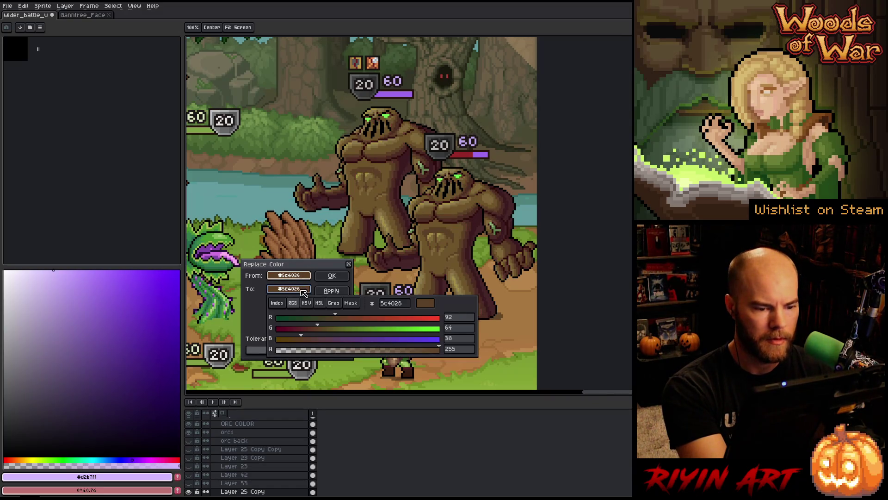
click(306, 302)
click(332, 291)
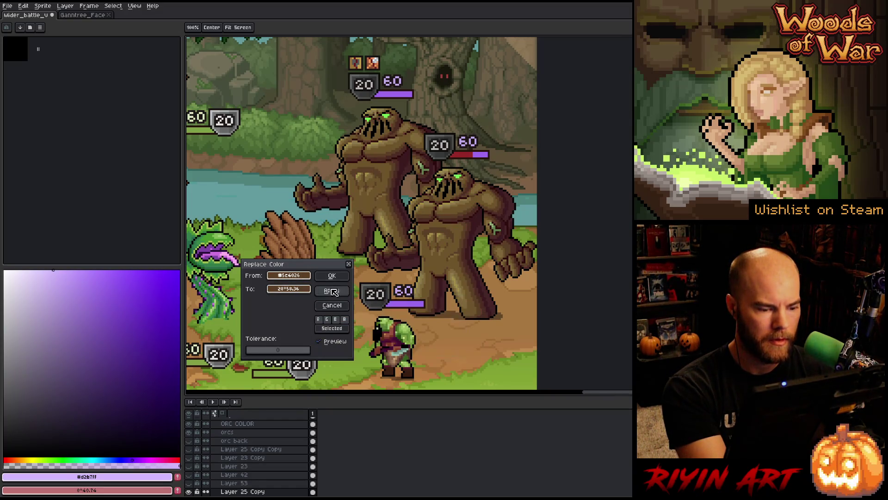
click(289, 288)
click(319, 303)
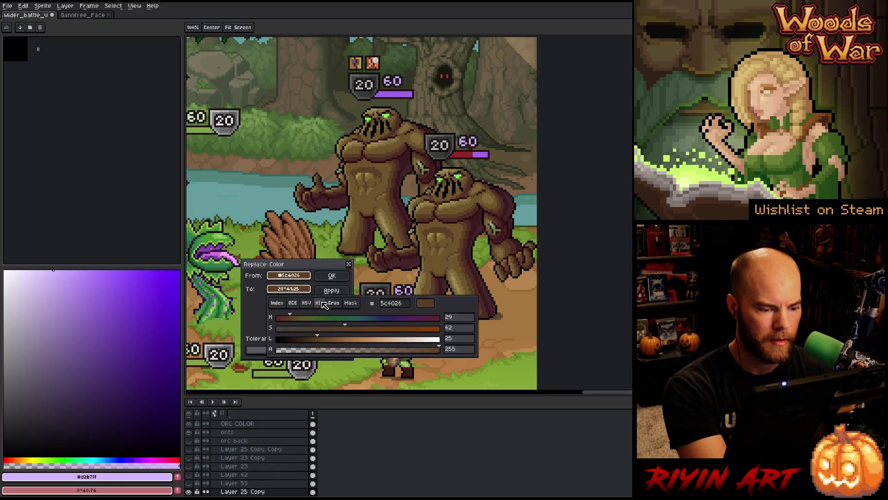
click(323, 340)
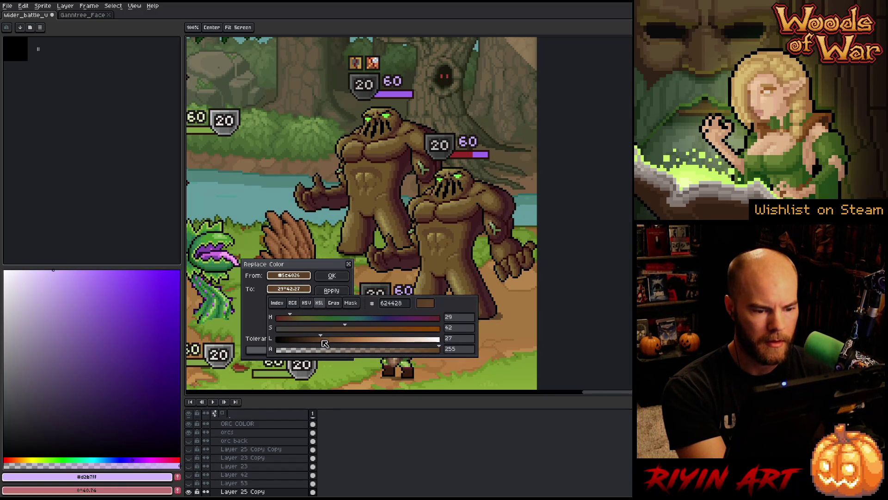
click(320, 340)
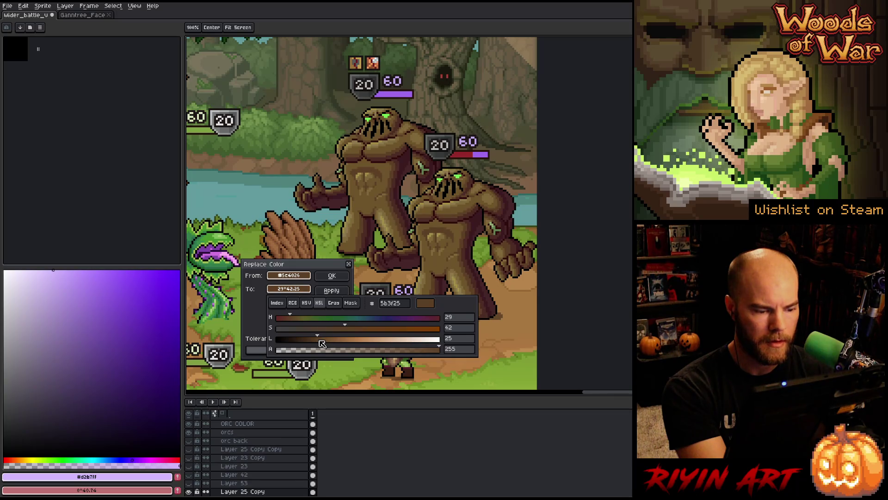
click(291, 319)
click(290, 319)
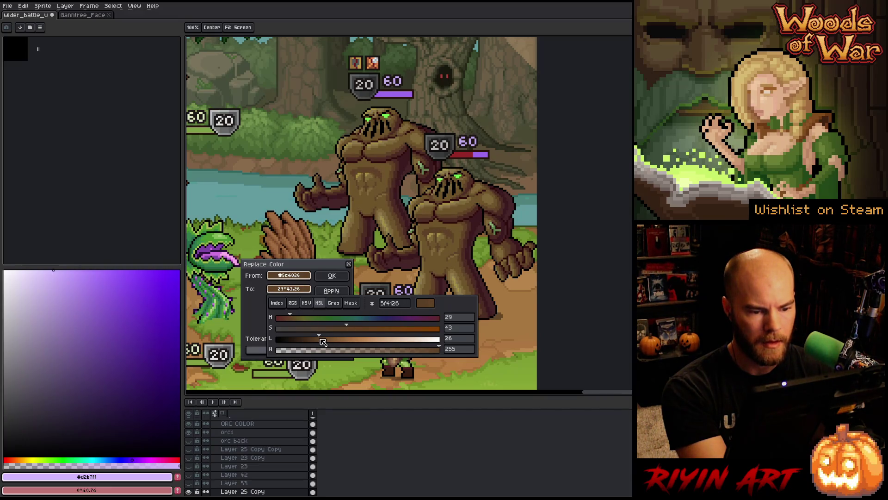
key(Escape)
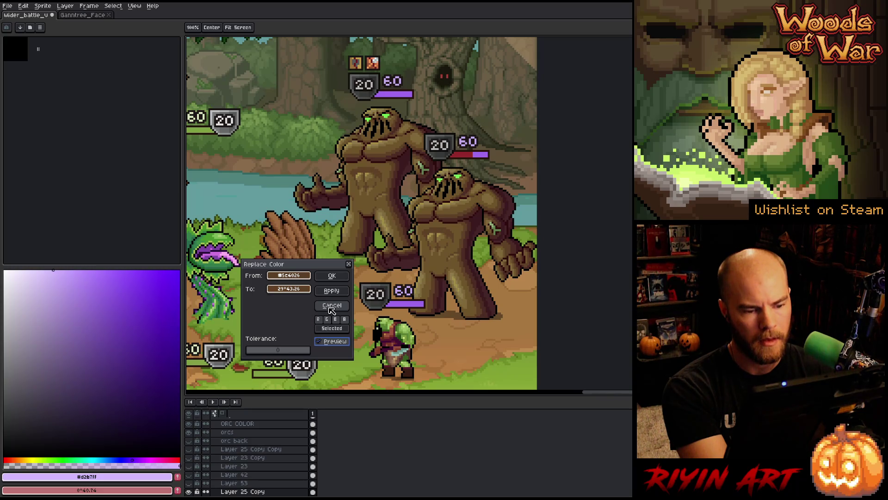
click(320, 343)
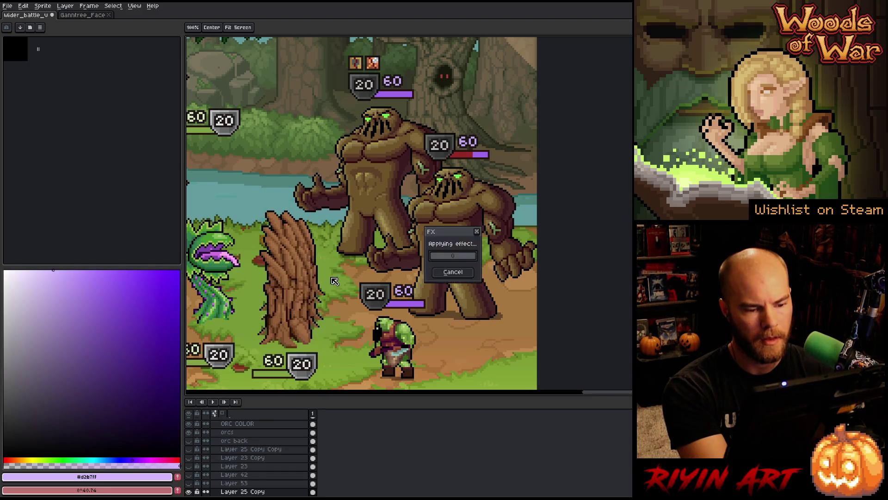
- Sample mid brown #4d2c23 and set its replacement to lightness 26, saturation 39
click(302, 274)
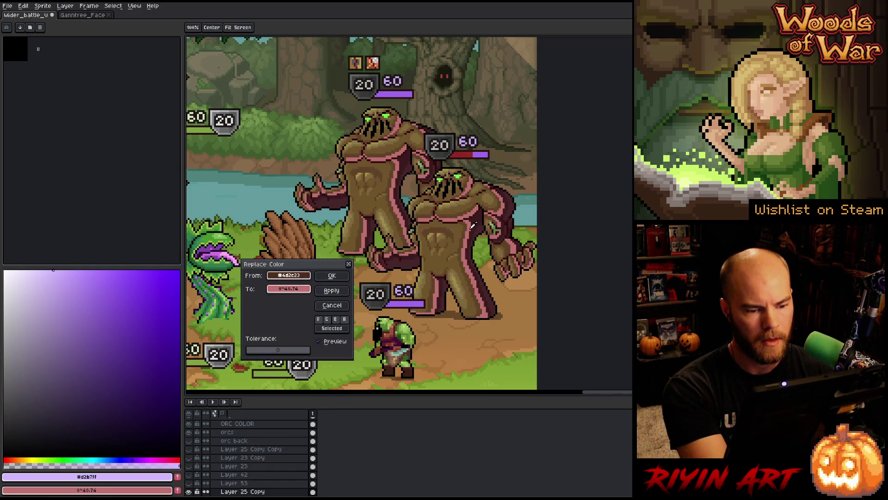
click(289, 288)
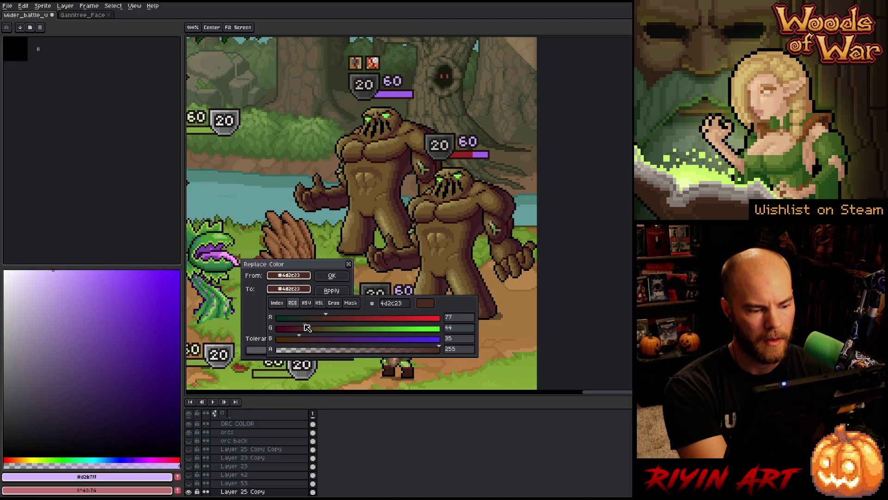
click(319, 302)
click(319, 340)
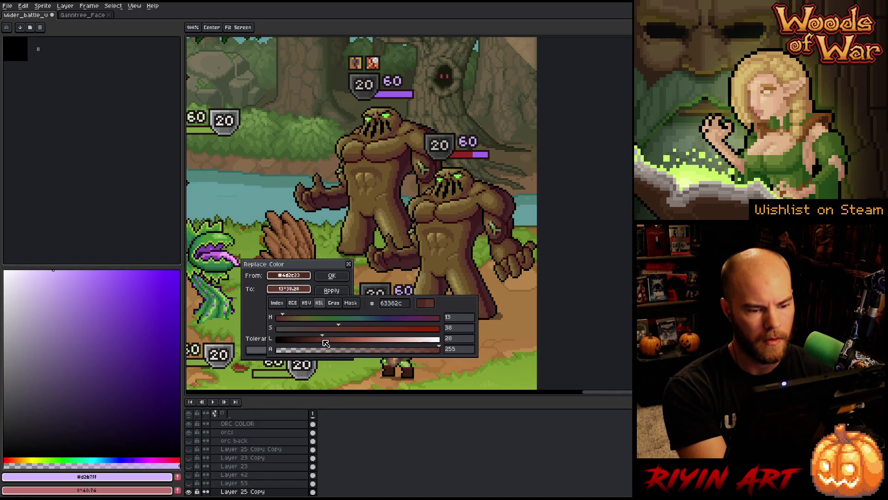
click(346, 328)
drag(347, 329, 344, 330)
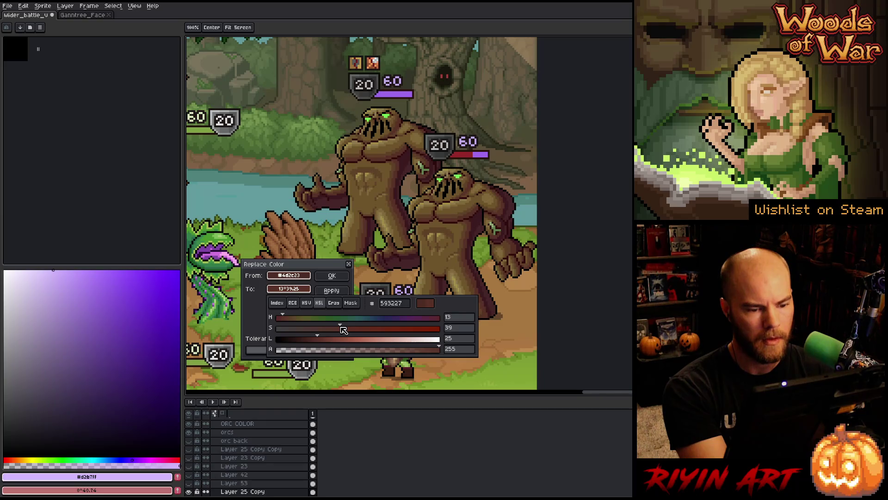
key(Escape)
key(Escape)
- Restart with outline colour #3b1b1f as From and To, lightening to 25 and desaturating to 21
key(shift+r)
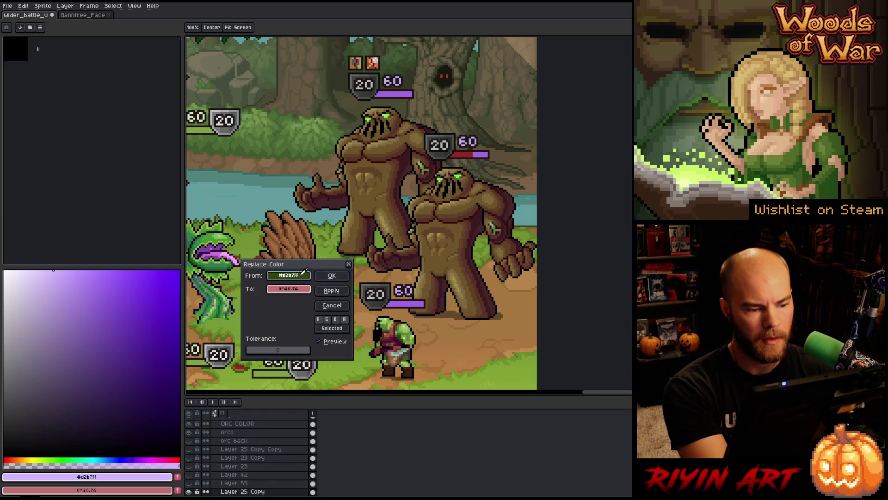
click(304, 272)
drag(296, 289, 309, 277)
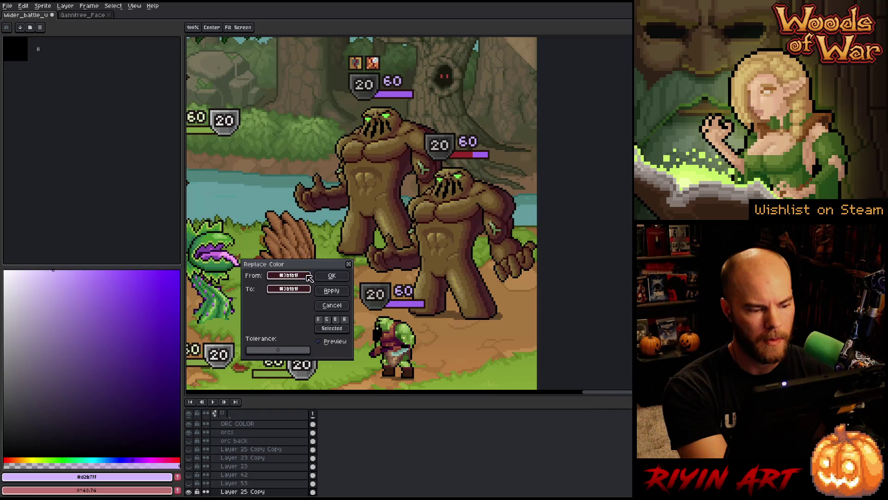
click(303, 290)
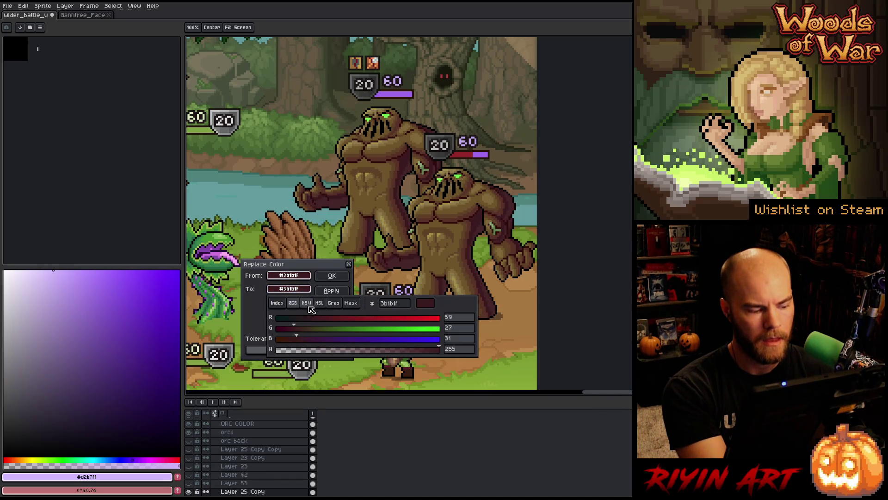
click(319, 304)
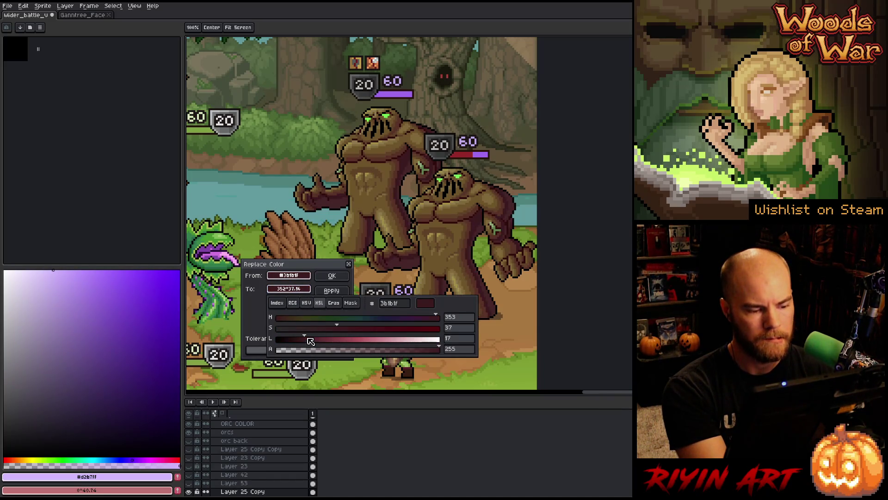
drag(310, 341, 313, 341)
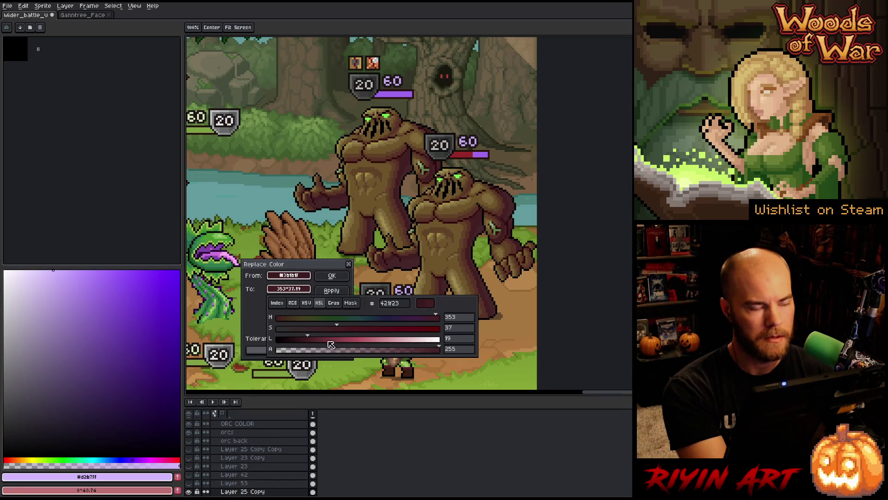
click(323, 343)
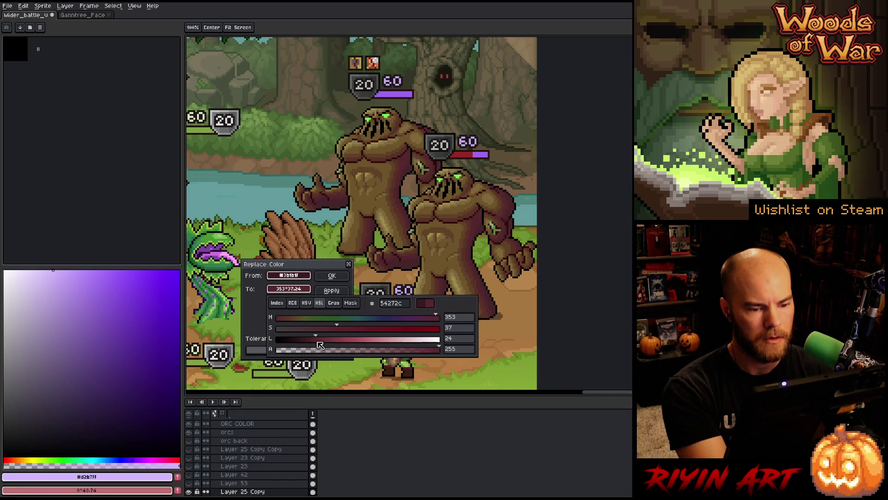
mouse_move(338, 329)
mouse_down()
mouse_move(292, 338)
mouse_move(340, 335)
mouse_up()
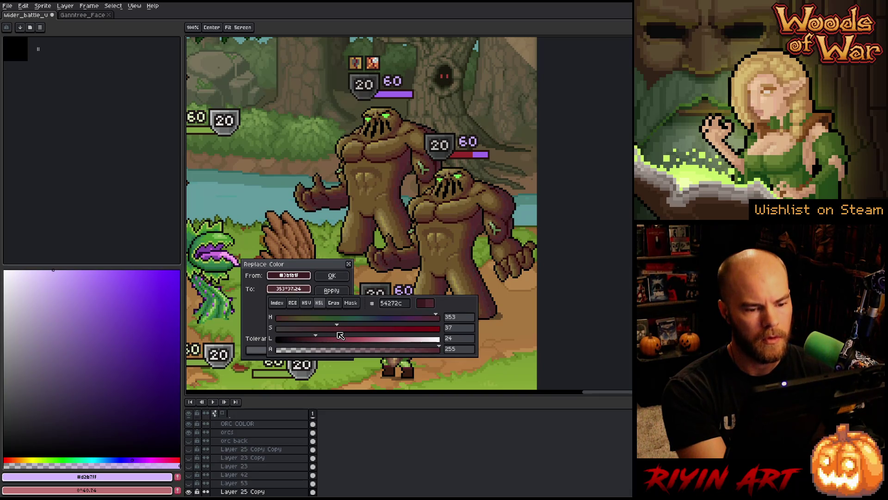
- Try orange-brown, magenta and blue-violet hues, landing on hue 17 with saturation 42
drag(294, 319, 281, 325)
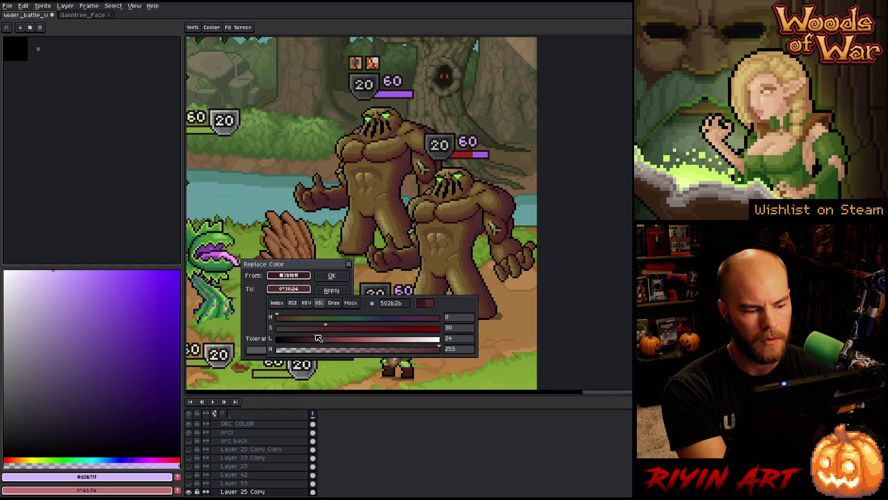
mouse_move(429, 321)
mouse_down()
mouse_move(440, 323)
mouse_move(433, 325)
mouse_up()
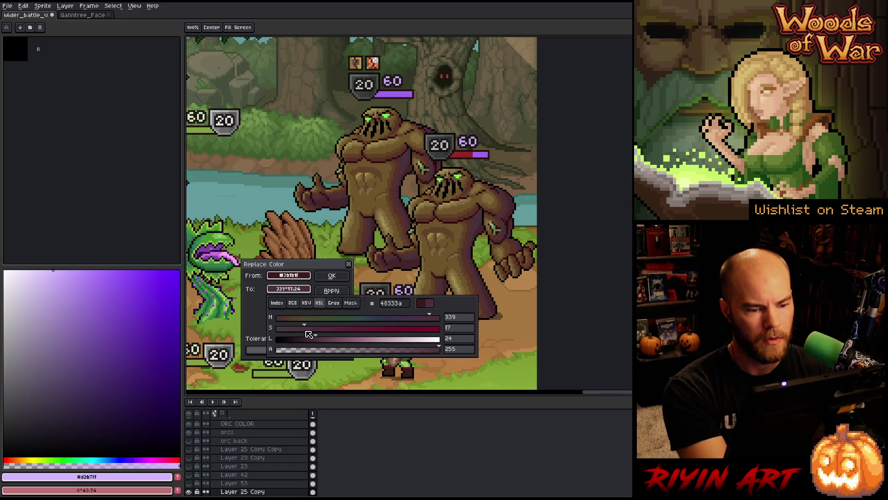
drag(326, 329, 330, 334)
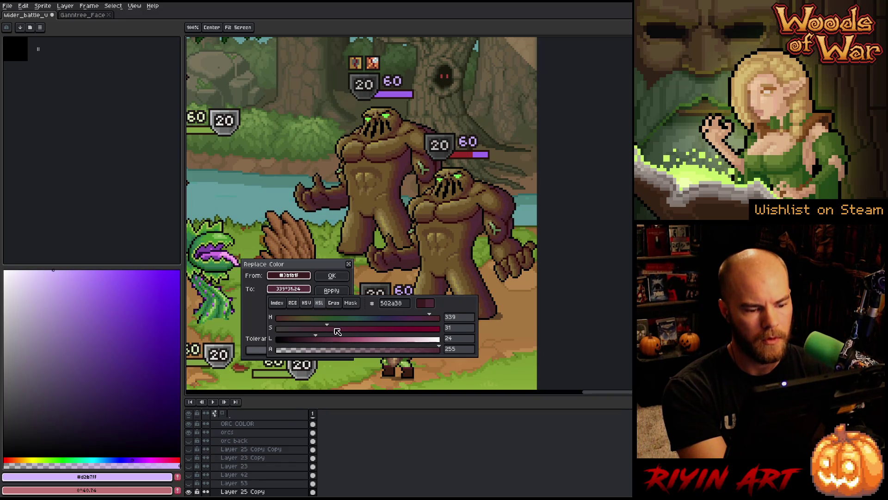
click(388, 318)
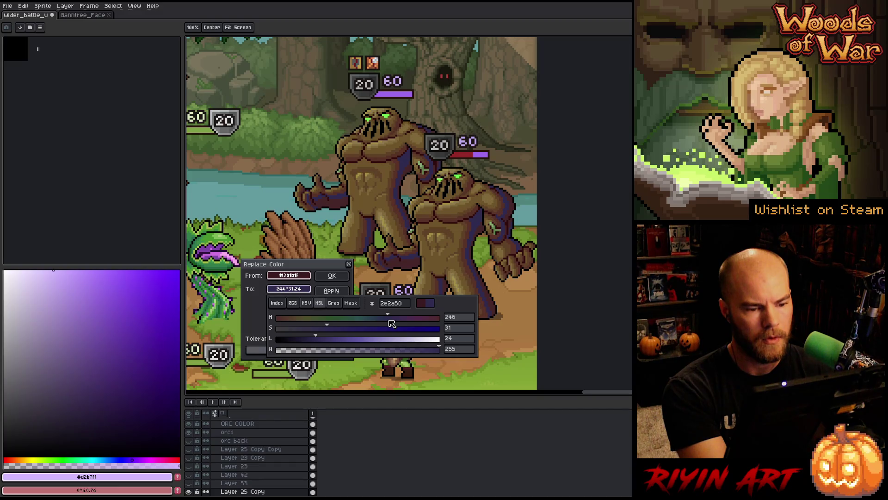
mouse_move(406, 319)
mouse_down()
mouse_move(324, 320)
mouse_move(287, 332)
mouse_move(295, 332)
mouse_up()
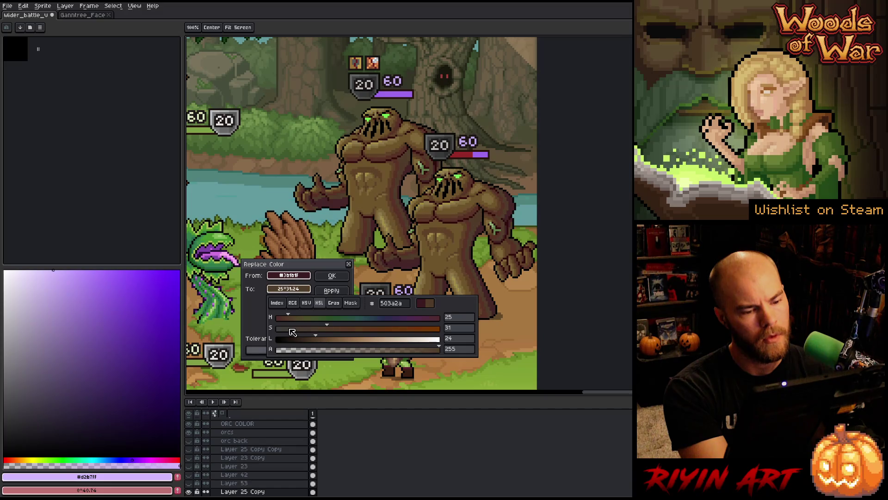
drag(293, 333, 287, 334)
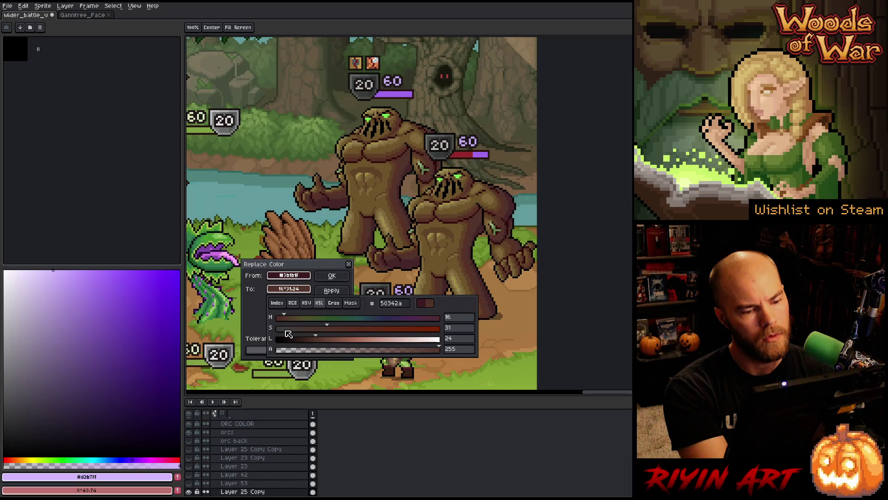
click(348, 330)
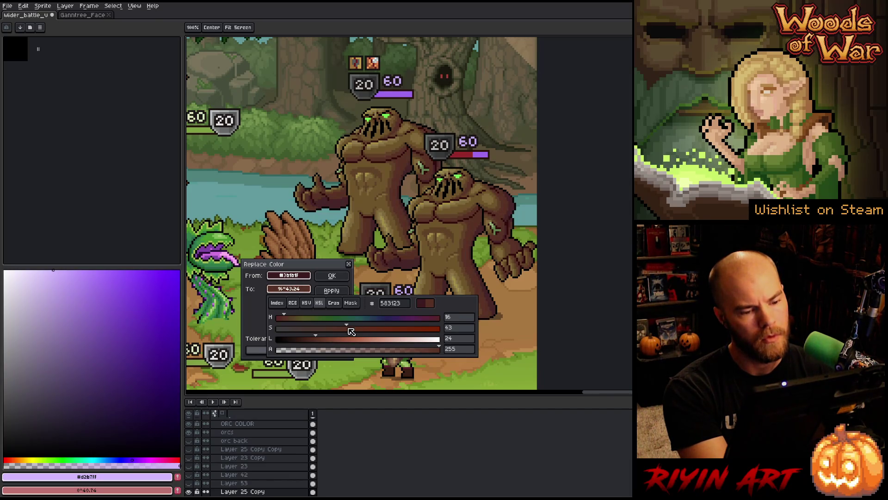
- Fine-tune the hue toward red, then reset the replacement to the original #3b1b1f
click(290, 319)
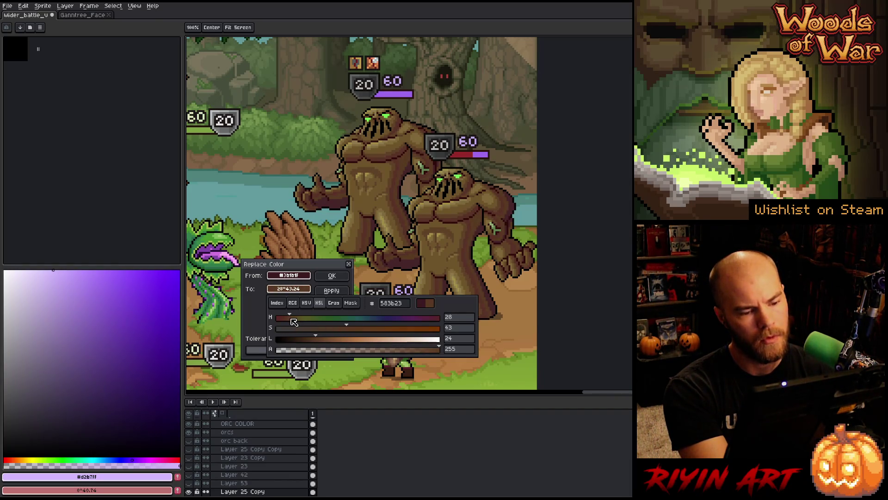
drag(291, 319, 282, 321)
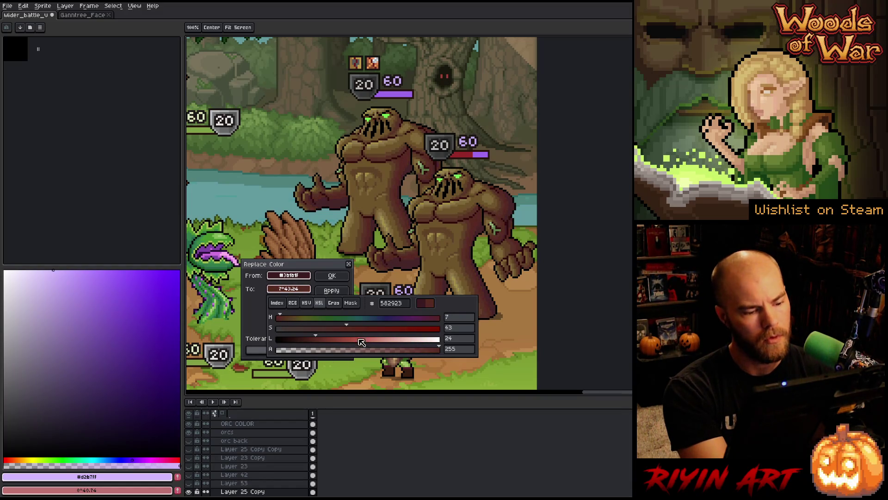
click(320, 341)
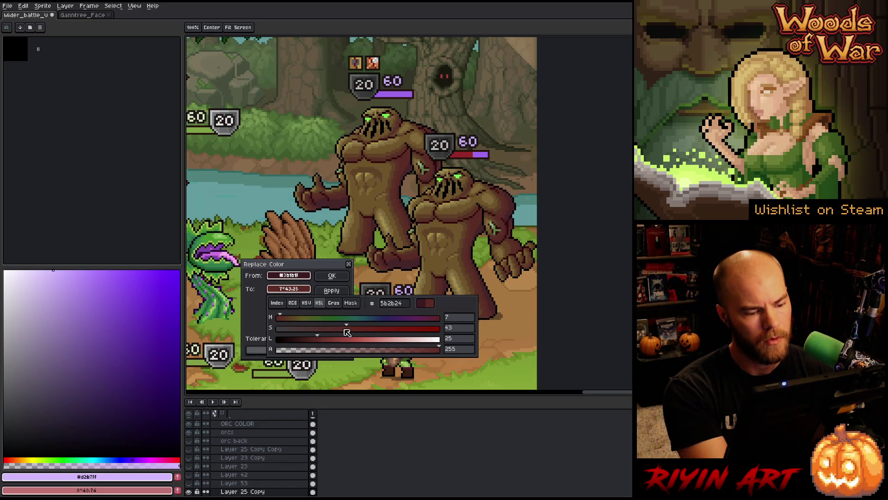
mouse_move(346, 332)
mouse_down()
mouse_move(356, 331)
mouse_move(327, 336)
mouse_up()
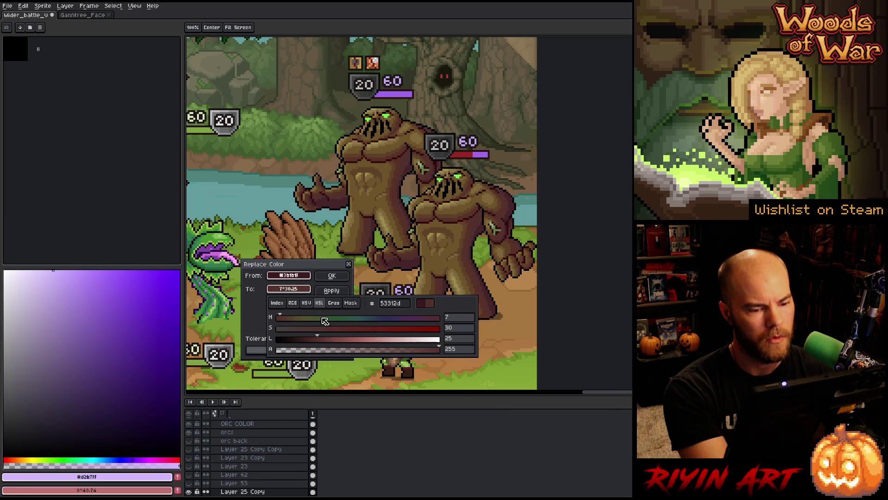
click(296, 288)
drag(289, 275, 289, 288)
- Make the #3b1b1f replacement a dark red at hue 353, saturation 30, lightness about 22
click(305, 292)
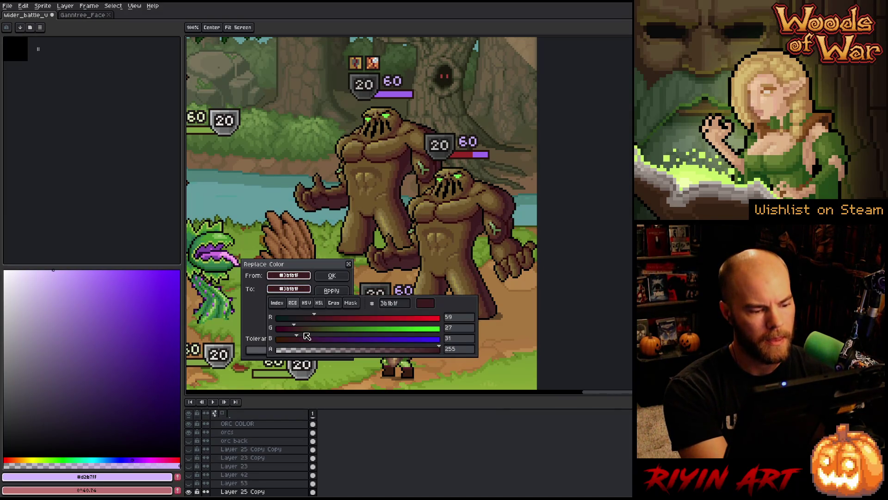
click(319, 303)
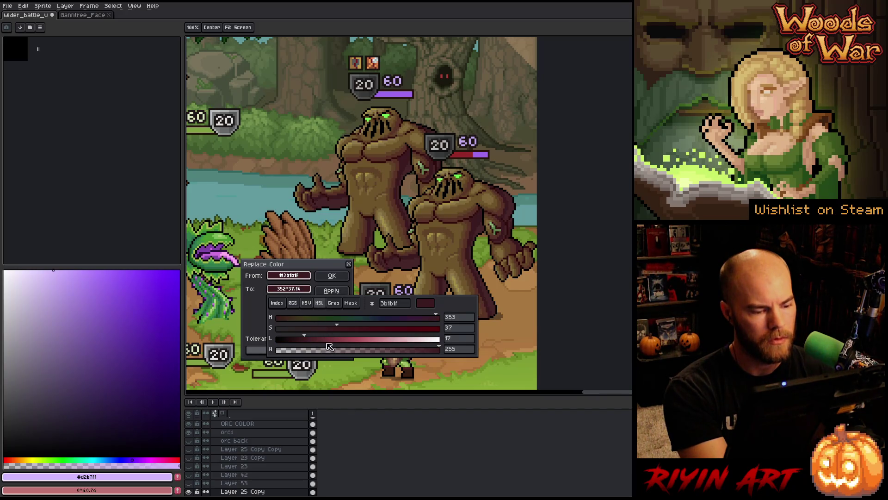
click(311, 342)
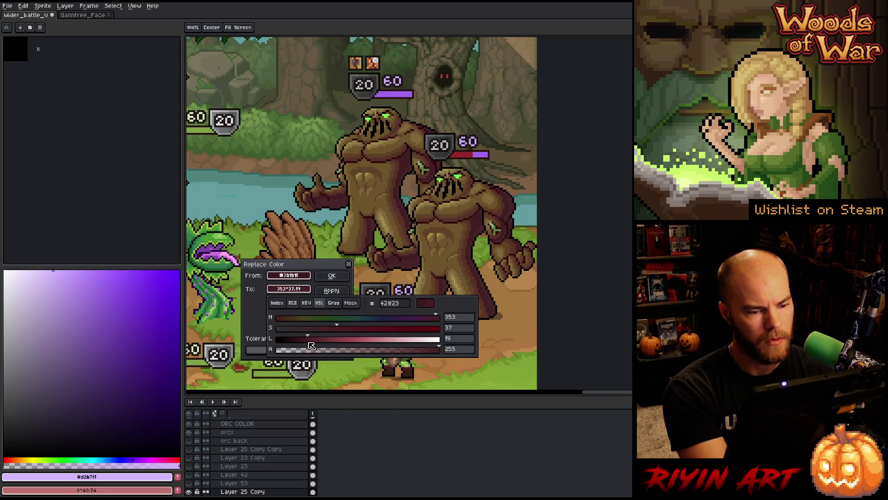
drag(309, 343, 312, 344)
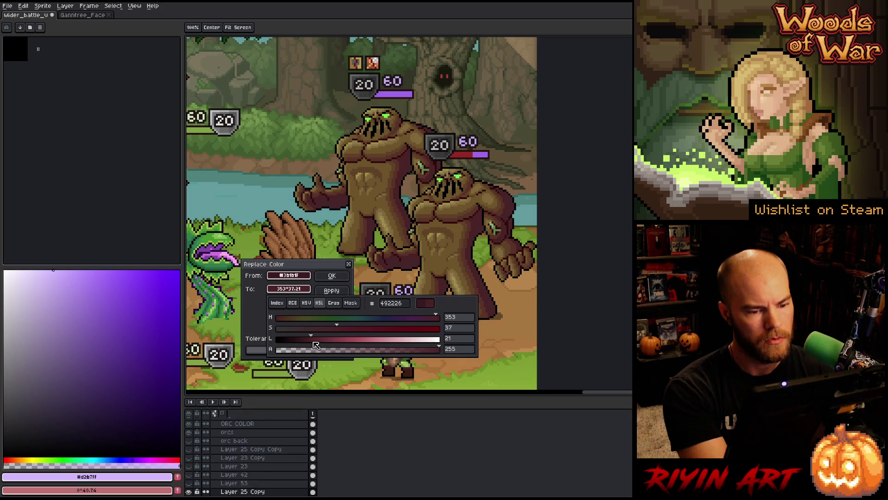
drag(337, 328, 331, 334)
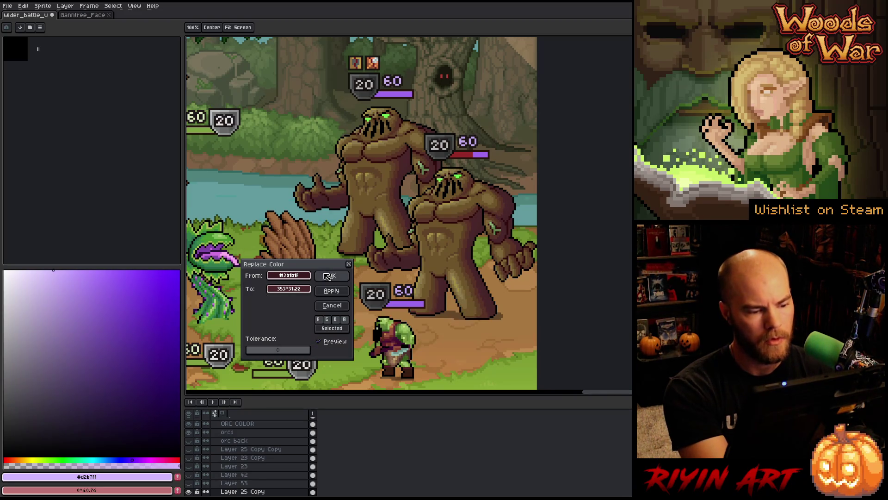
click(437, 259)
- Sample the monster's dark #462528 as the colour to replace and copy it into To
click(464, 246)
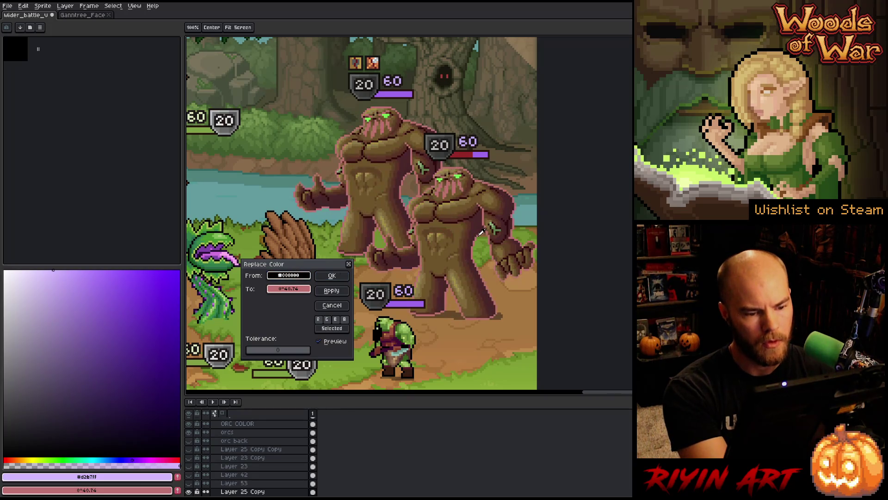
click(480, 230)
drag(289, 275, 288, 288)
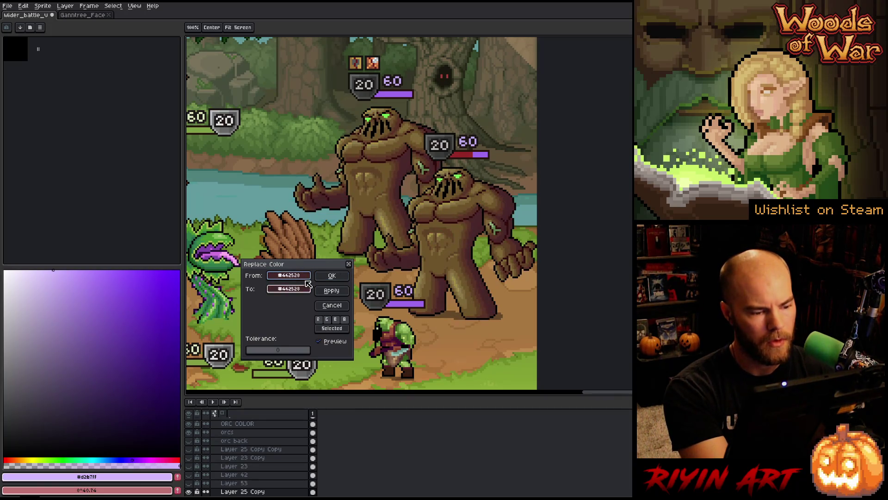
- Adjust the replacement to lightness 25, saturation 20, then sample the monster's brown #593227 instead
click(289, 288)
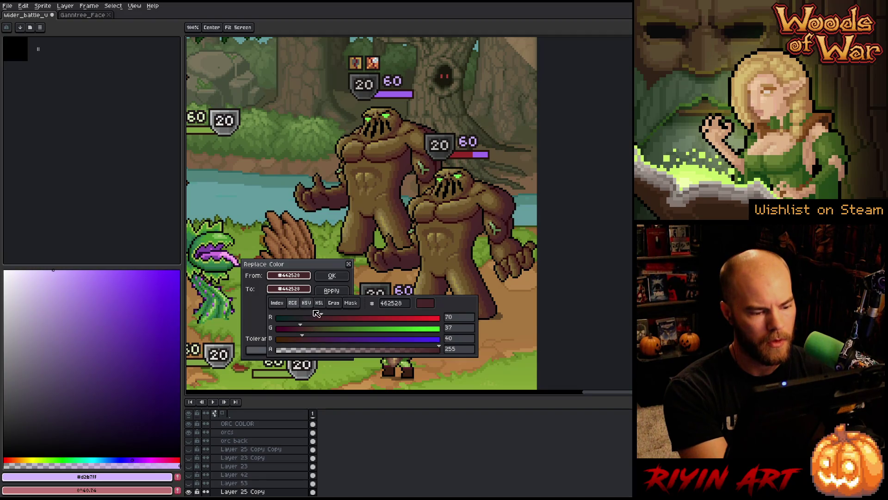
click(318, 302)
click(319, 340)
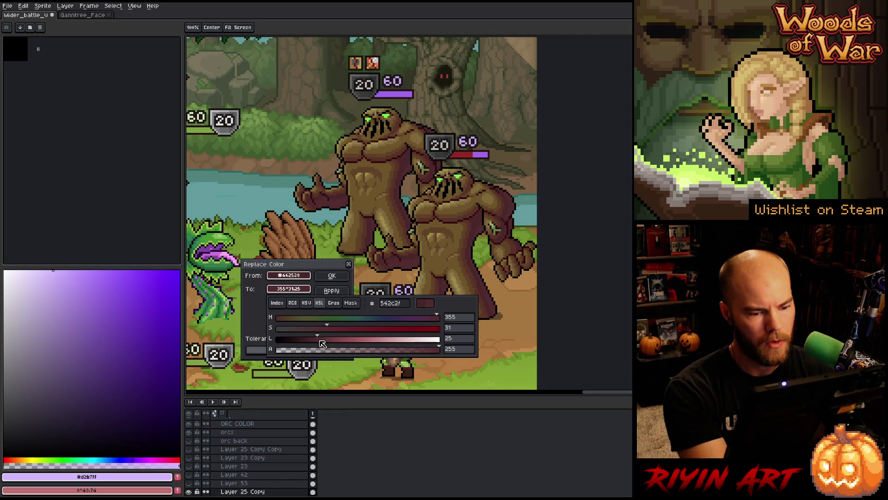
drag(320, 342, 312, 333)
drag(318, 334, 314, 334)
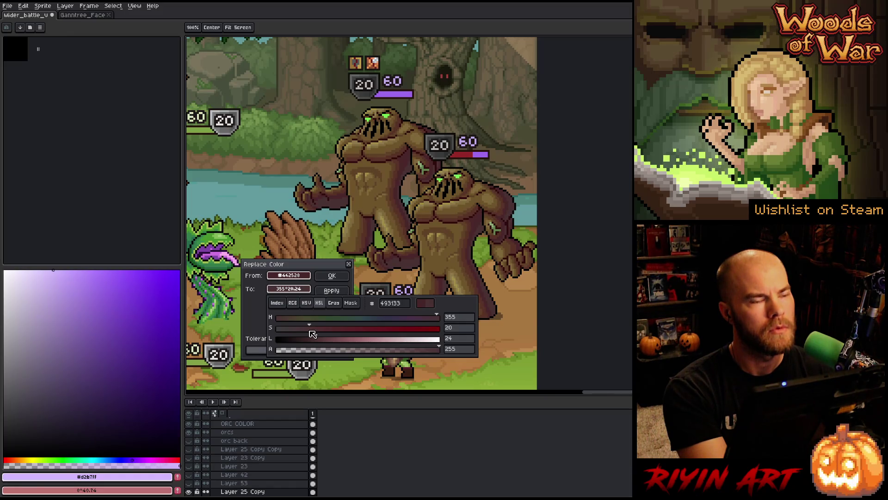
click(470, 231)
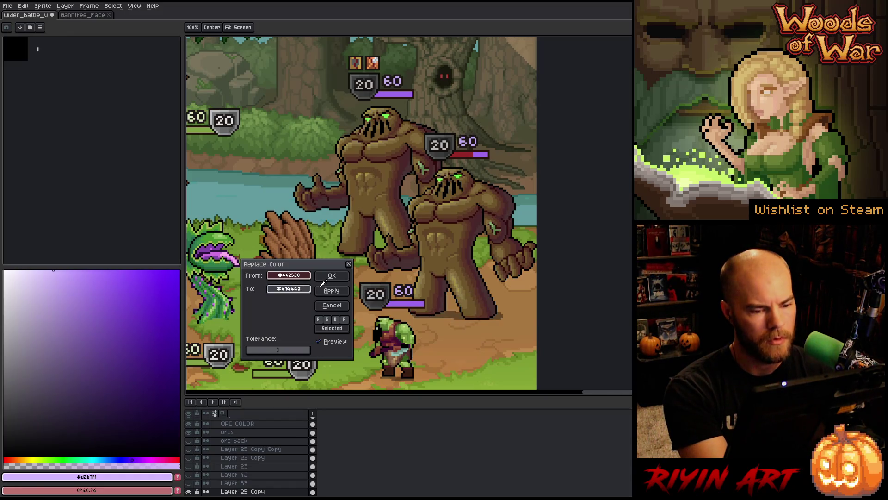
- Try monster browns #5F4126, #593227 and #6c542b as the replacement, settling on the arm outline's #49272b
click(467, 232)
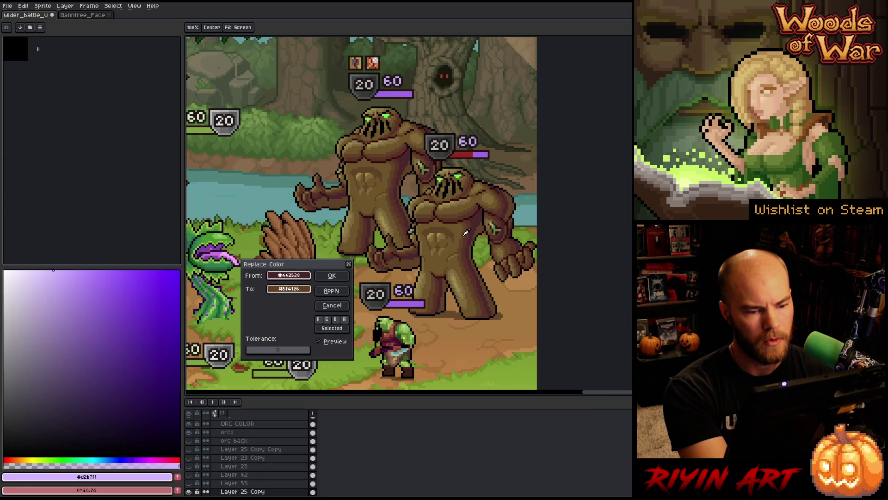
click(469, 236)
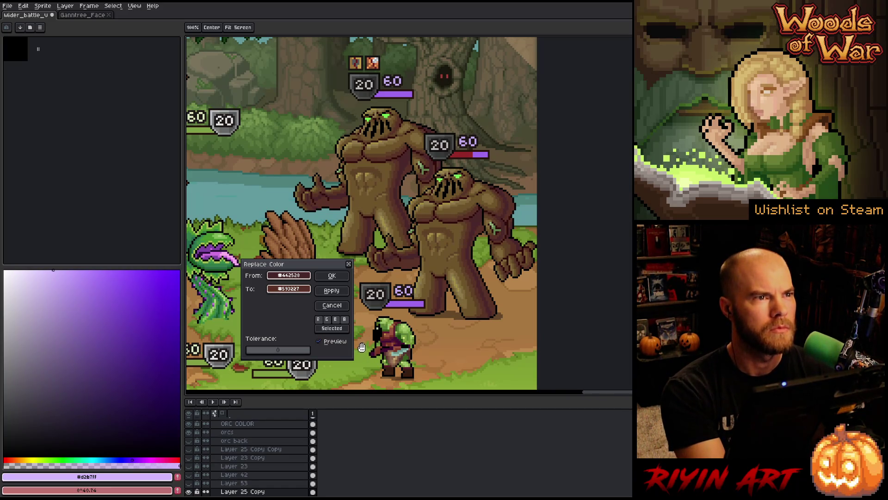
drag(289, 289, 435, 261)
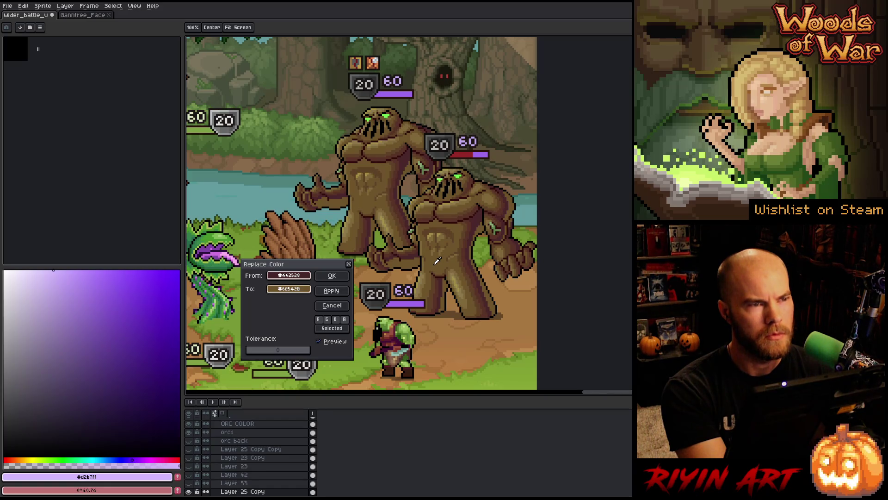
click(483, 218)
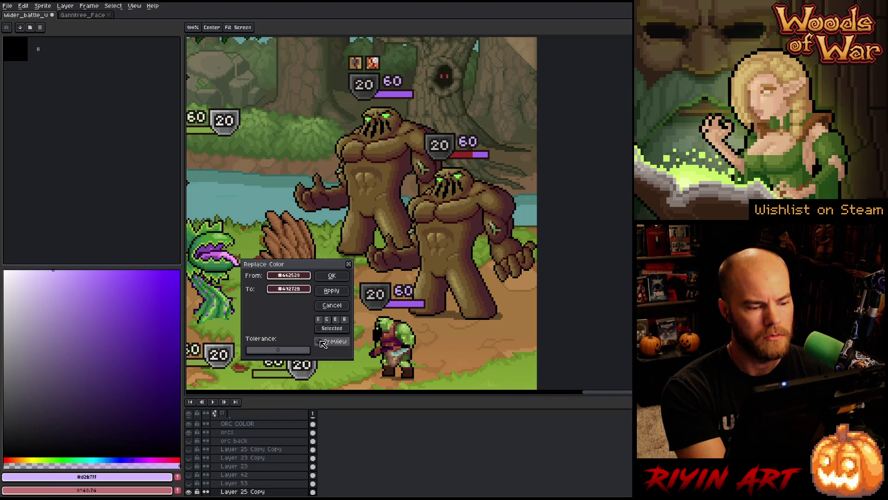
- In the To colour's HSL editor, try lightness 20, saturation 36–37, purple hues and saturation 18
click(302, 289)
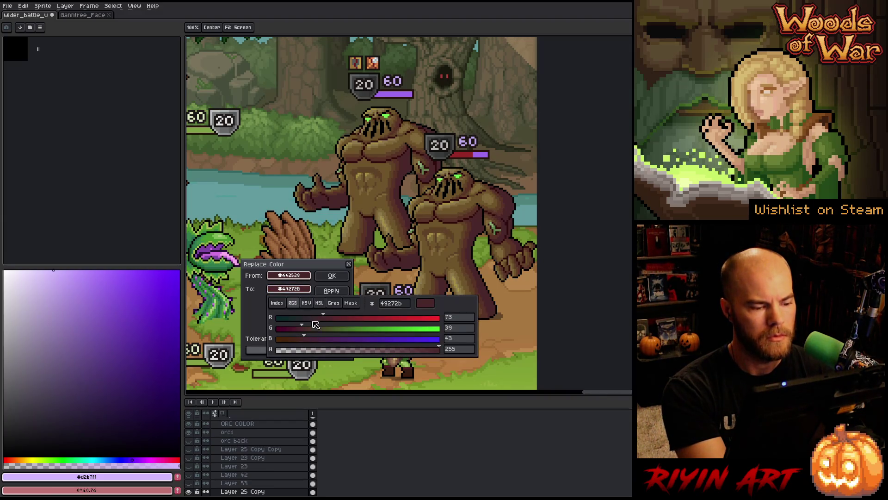
click(319, 303)
click(311, 339)
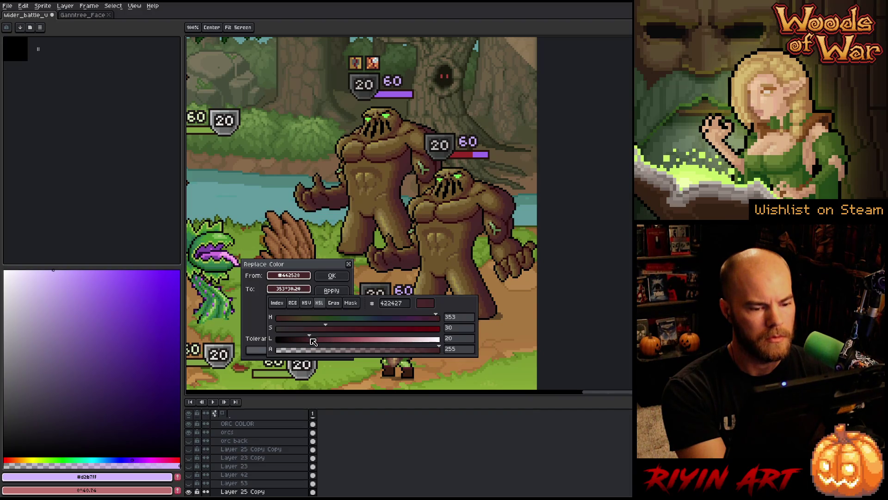
drag(438, 317, 431, 317)
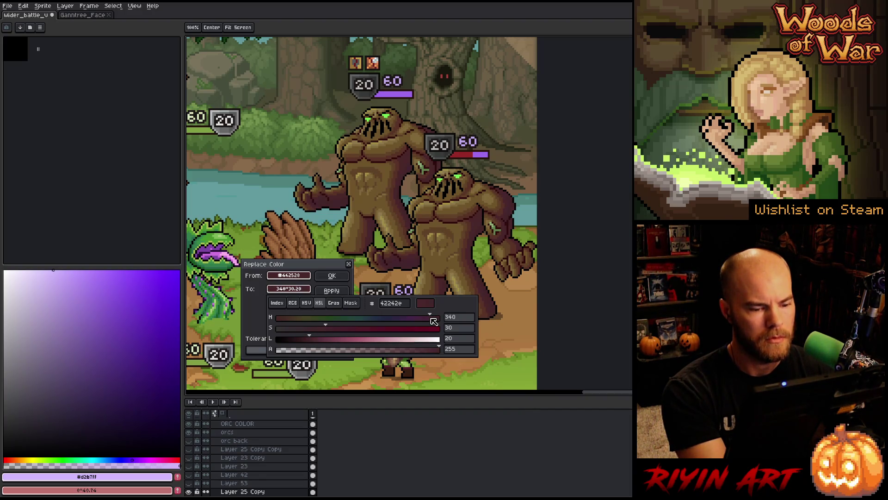
click(336, 327)
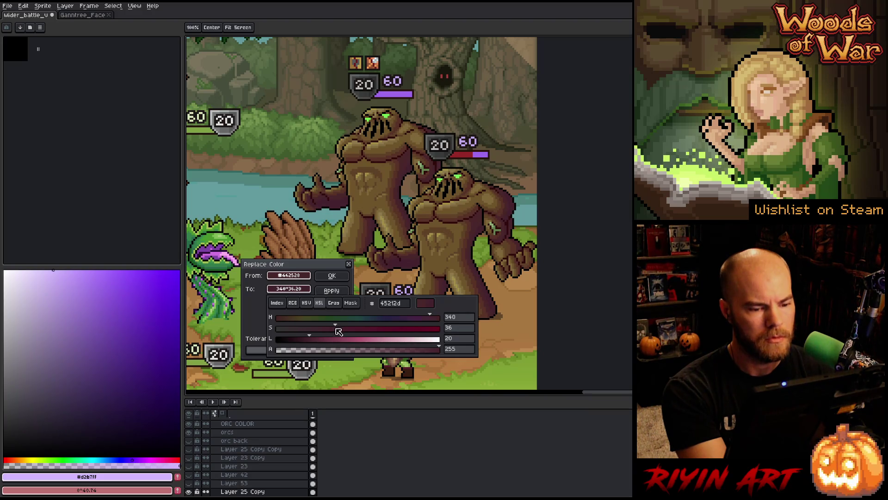
mouse_move(342, 329)
mouse_down()
mouse_move(352, 328)
mouse_move(341, 331)
mouse_up()
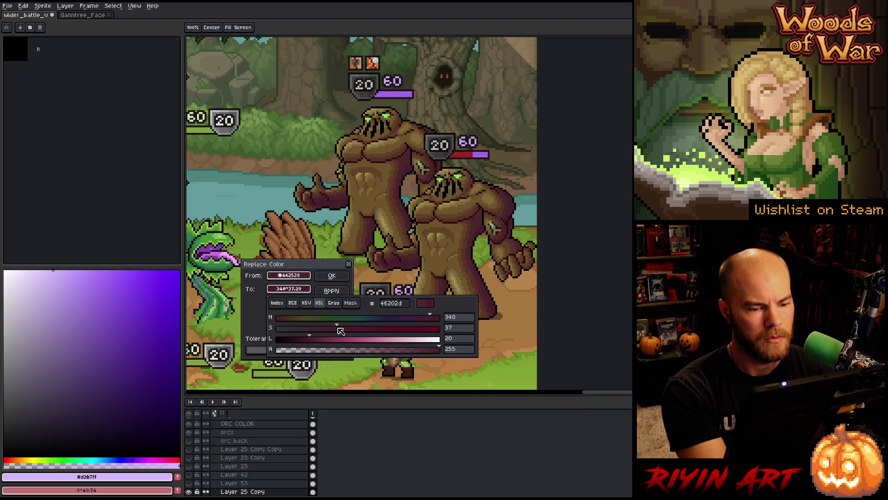
click(402, 318)
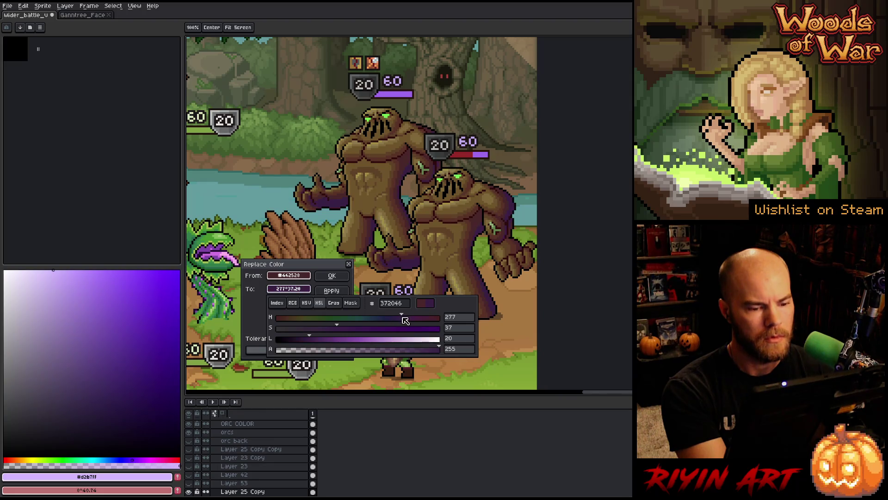
drag(403, 318, 409, 317)
drag(339, 328, 309, 330)
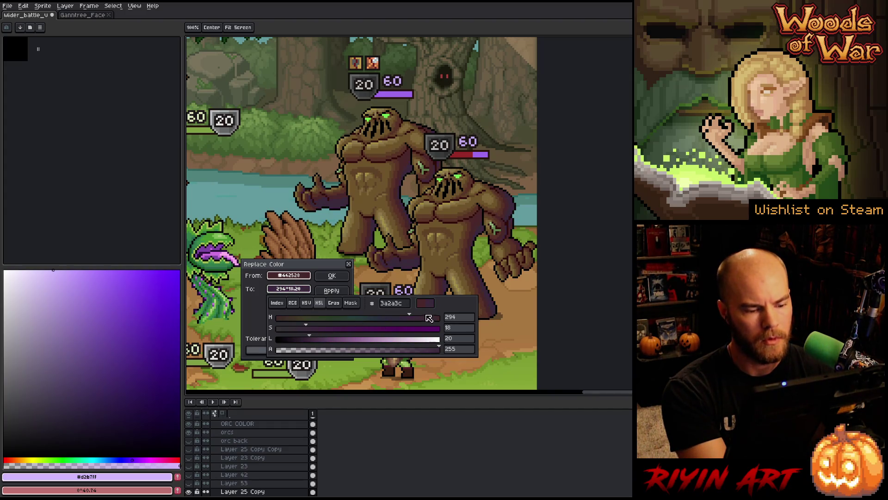
- Fine-tune hue, saturation and lightness until the replacement is 573533 (HSL 5, 26, 27)
drag(418, 317, 424, 319)
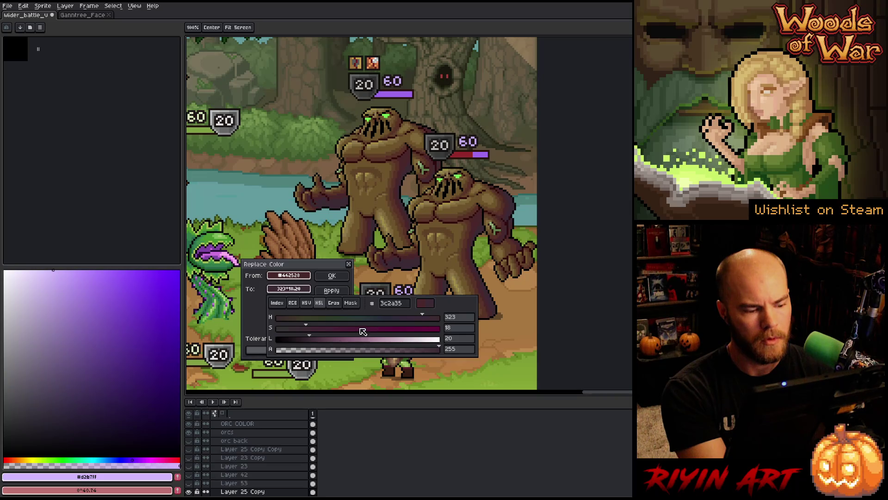
click(311, 329)
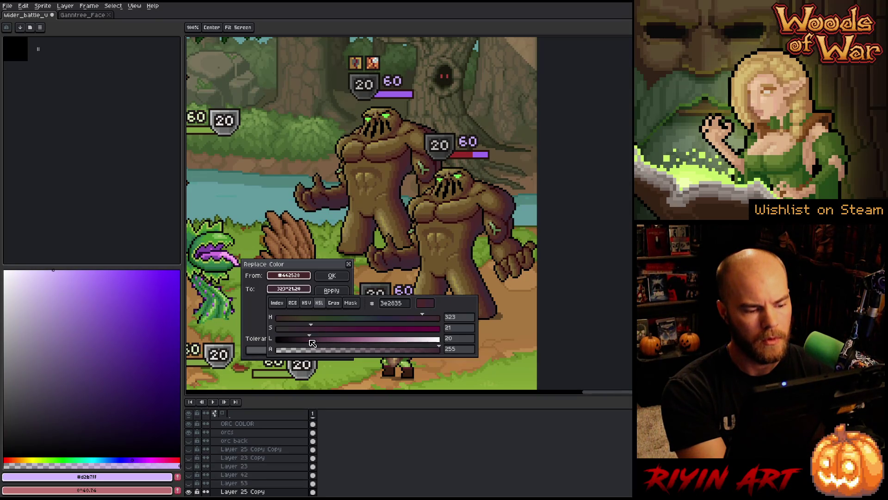
click(315, 340)
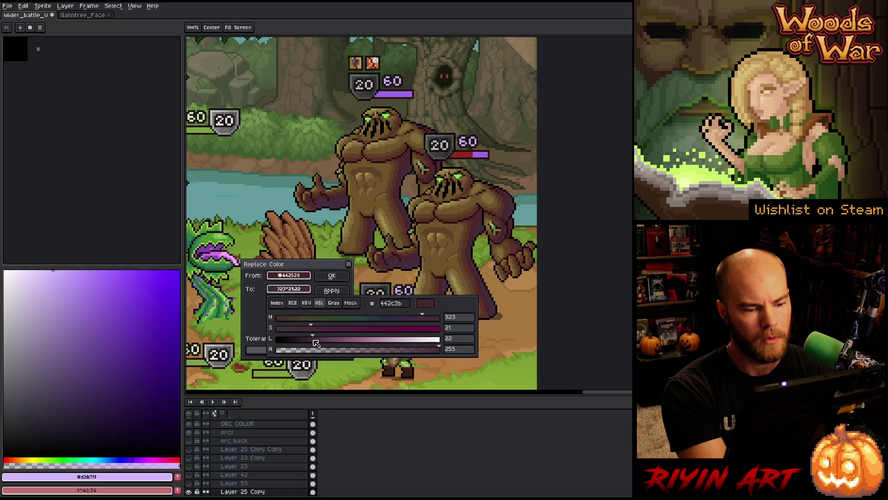
click(308, 329)
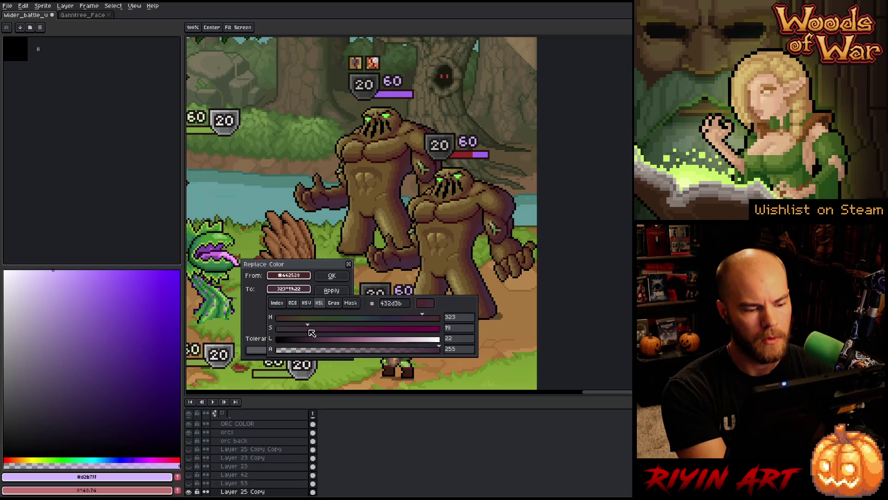
drag(309, 330, 298, 330)
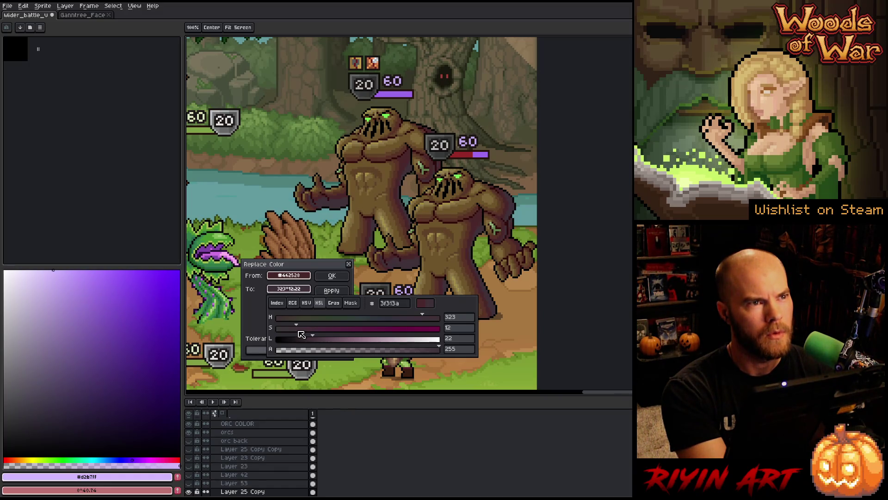
mouse_move(293, 334)
mouse_down()
mouse_move(345, 329)
mouse_move(317, 333)
mouse_move(324, 340)
mouse_move(296, 335)
mouse_move(330, 333)
mouse_move(282, 328)
mouse_up()
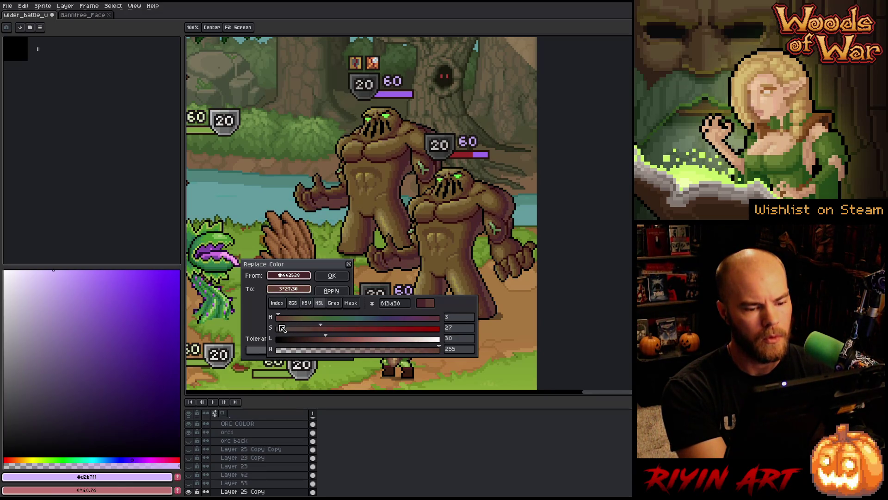
click(322, 333)
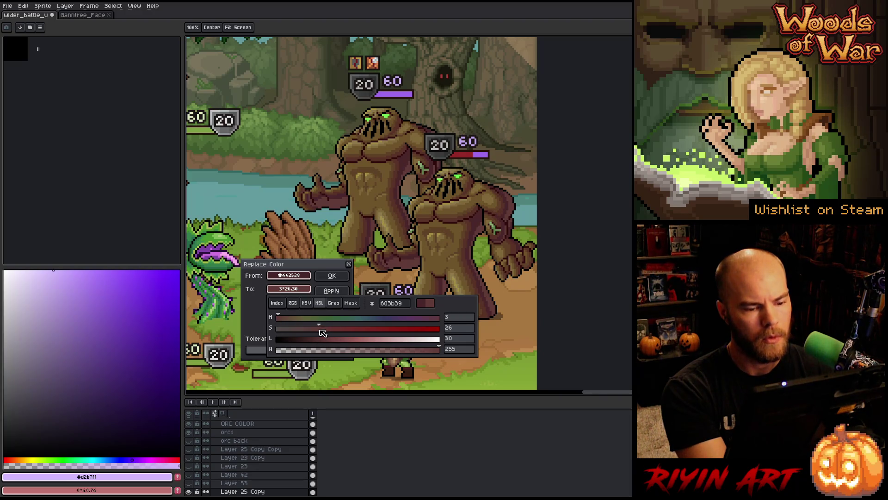
drag(327, 343, 323, 342)
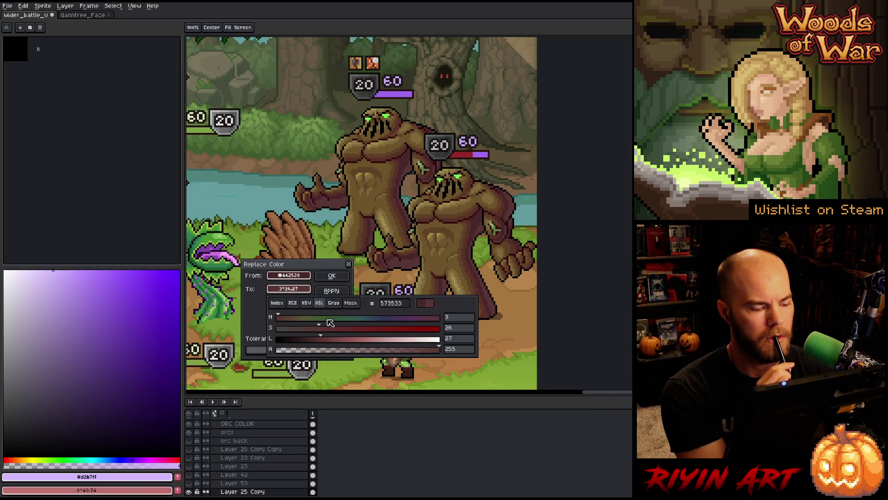
click(329, 283)
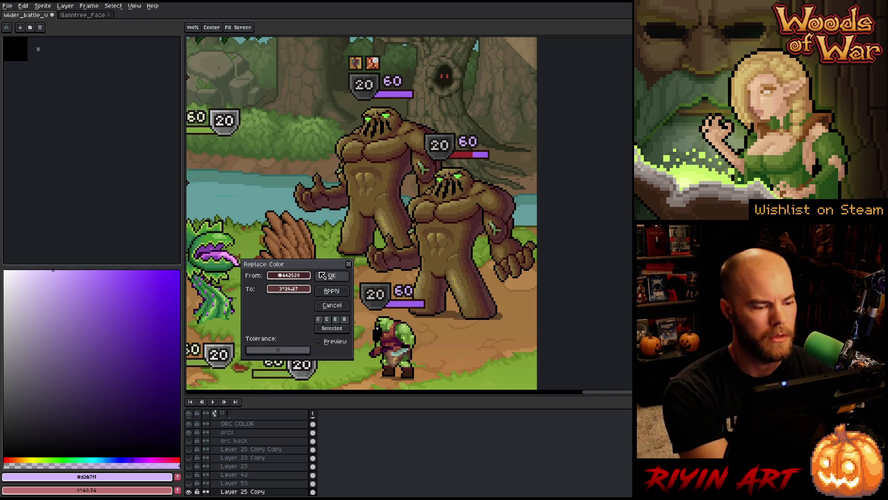
- Apply the 573533 stump recolour, toggle Auto Select Layer off and on, and reopen Replace Color
click(332, 276)
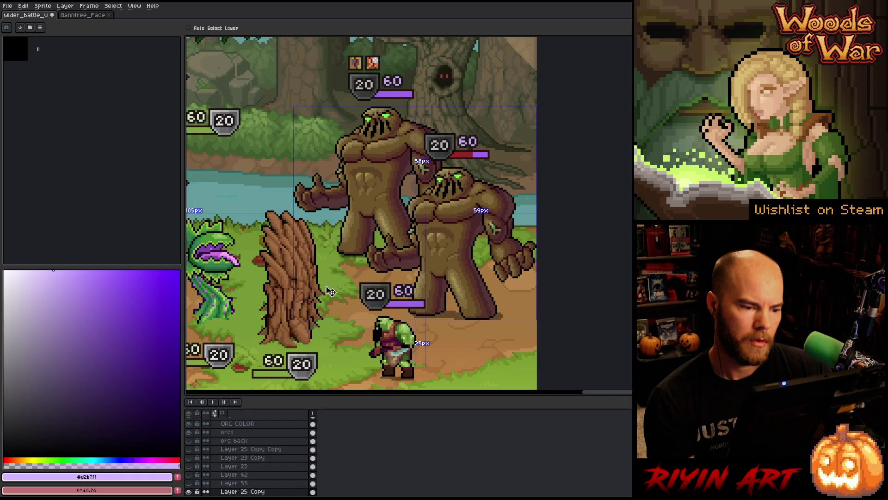
key(ctrl)
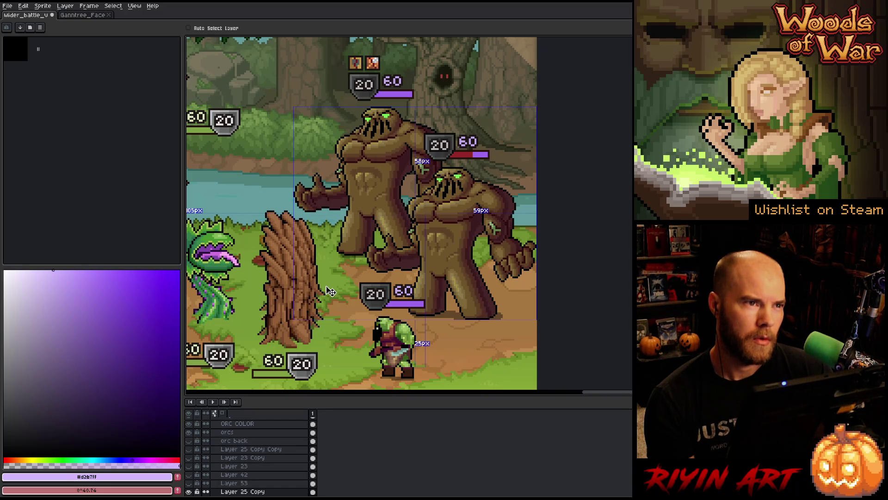
key(ctrl)
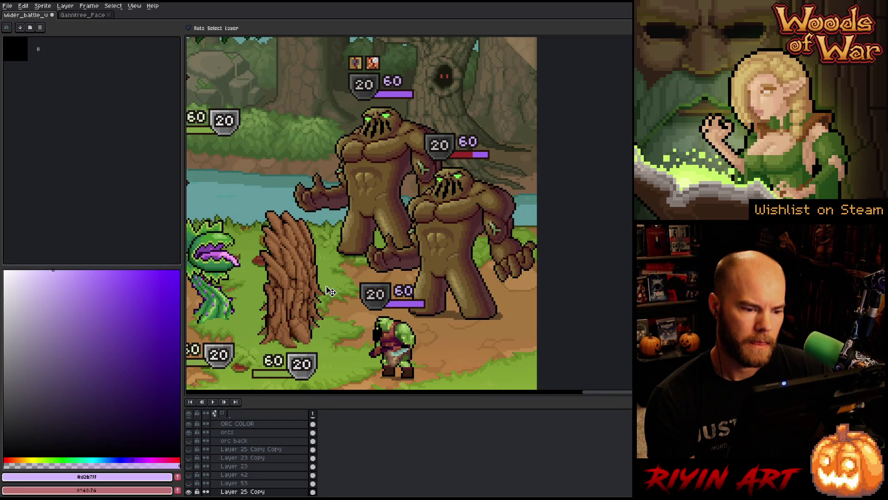
key(ctrl)
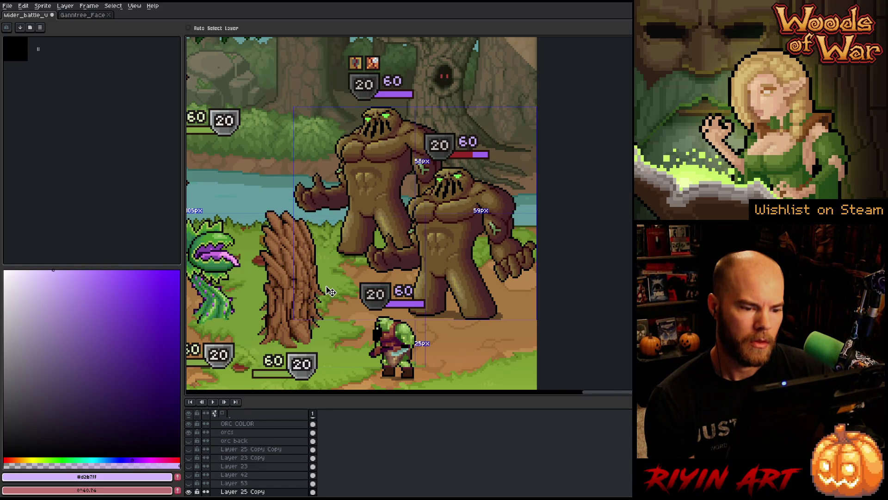
key(ctrl)
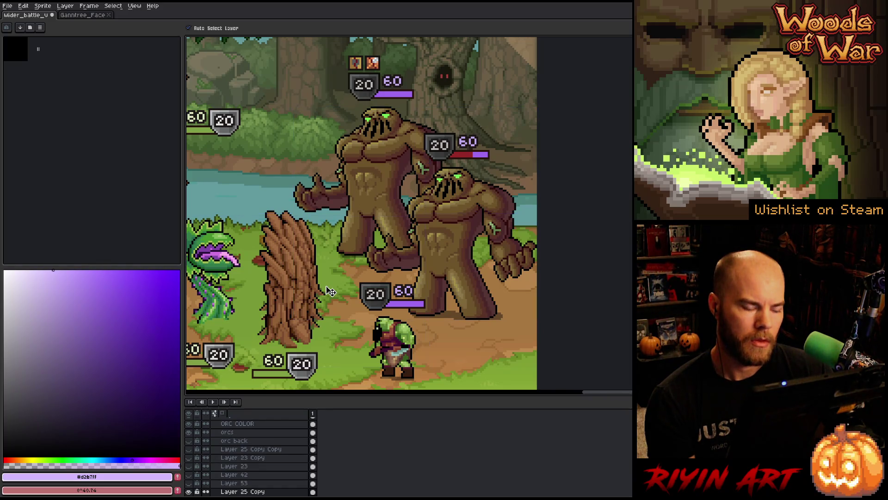
key(shift+r)
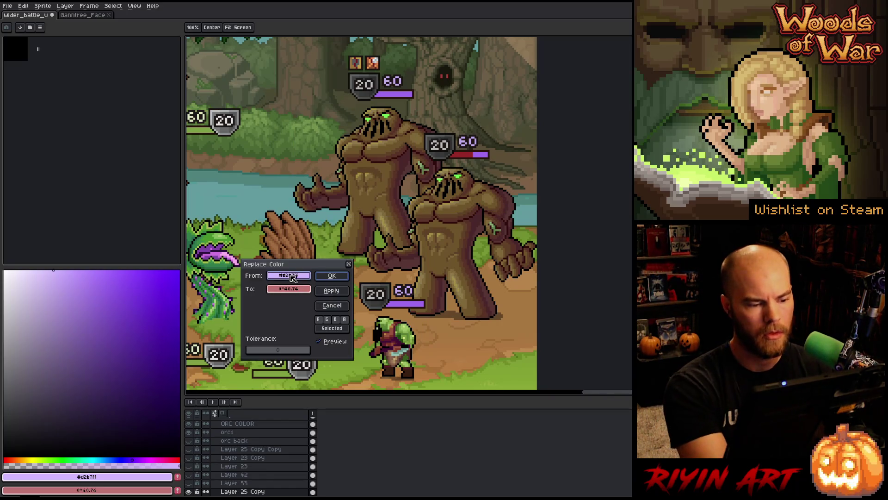
- Replace the stump's 573533 with a dark plum-brown (HSL 338, 31, 17) and apply it
click(483, 226)
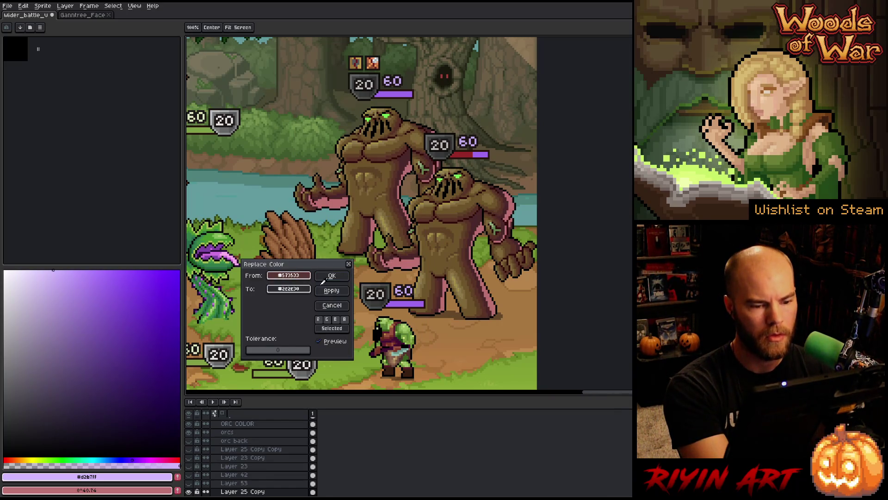
click(289, 288)
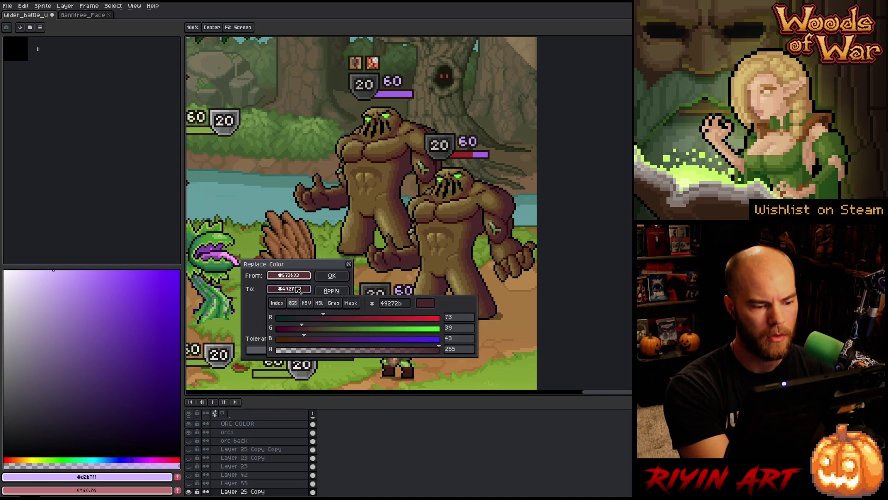
click(319, 303)
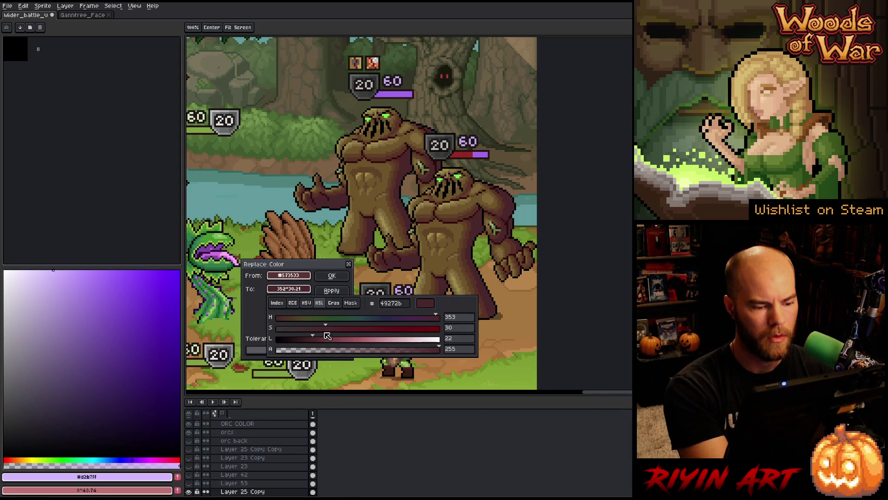
click(430, 318)
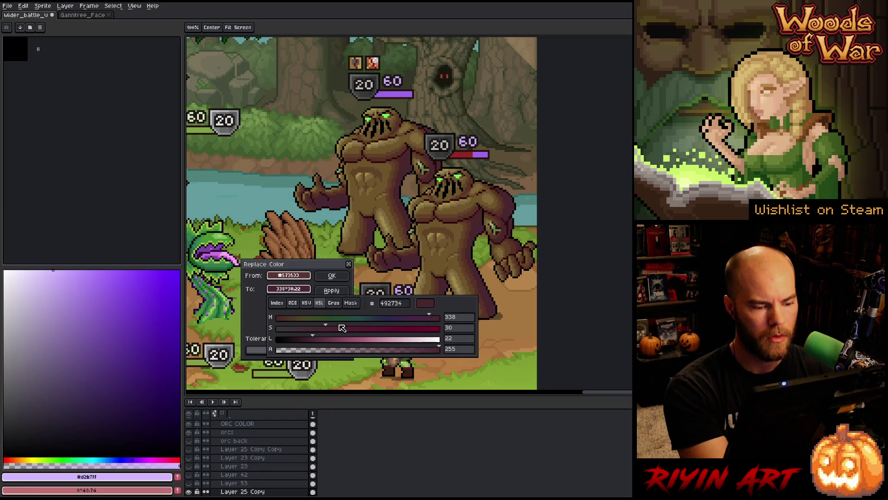
click(327, 328)
drag(317, 342, 313, 343)
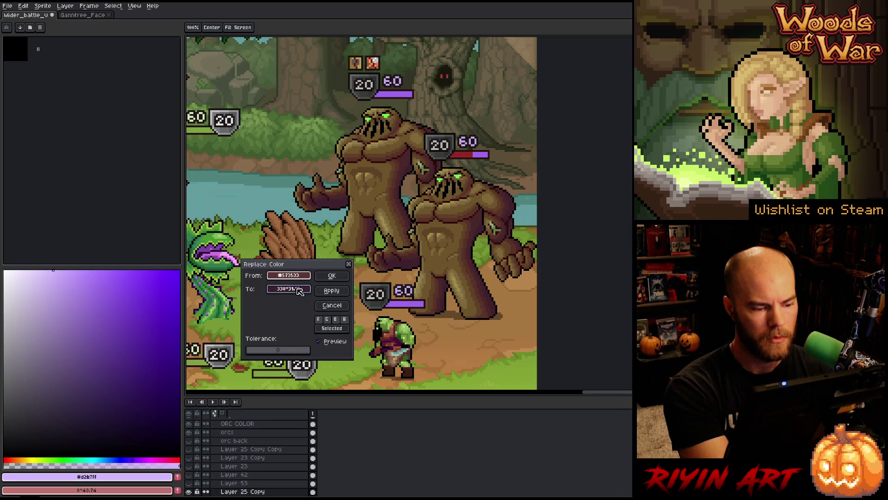
click(303, 296)
click(305, 342)
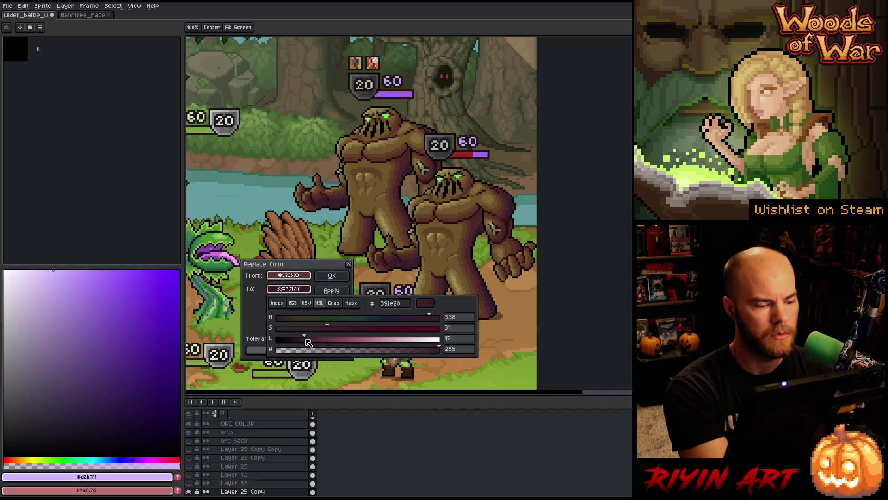
click(332, 275)
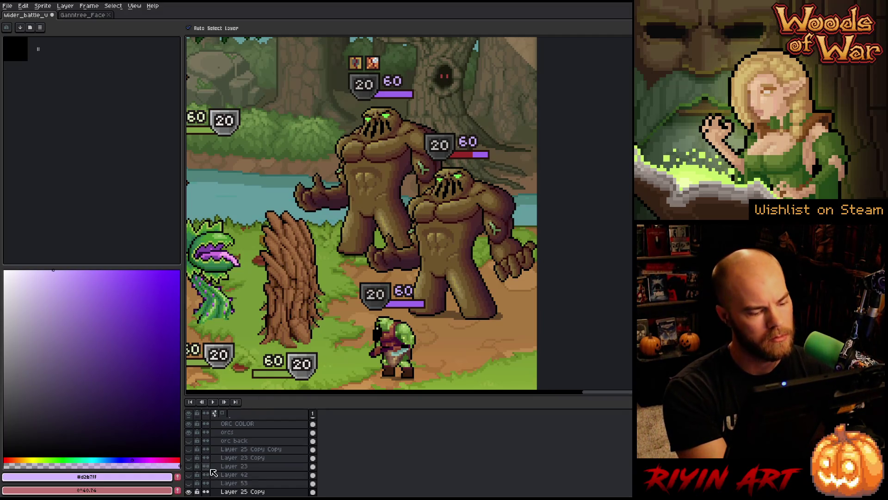
- Show Layer 53, frame the whole battle mockup, select the layer and bring up Hue/Saturation
click(189, 483)
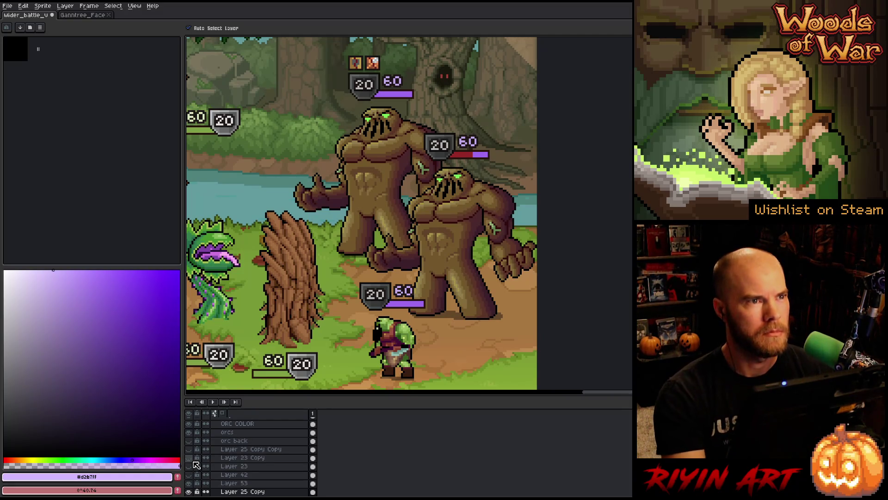
scroll(297, 275, down, 2)
drag(298, 275, 316, 250)
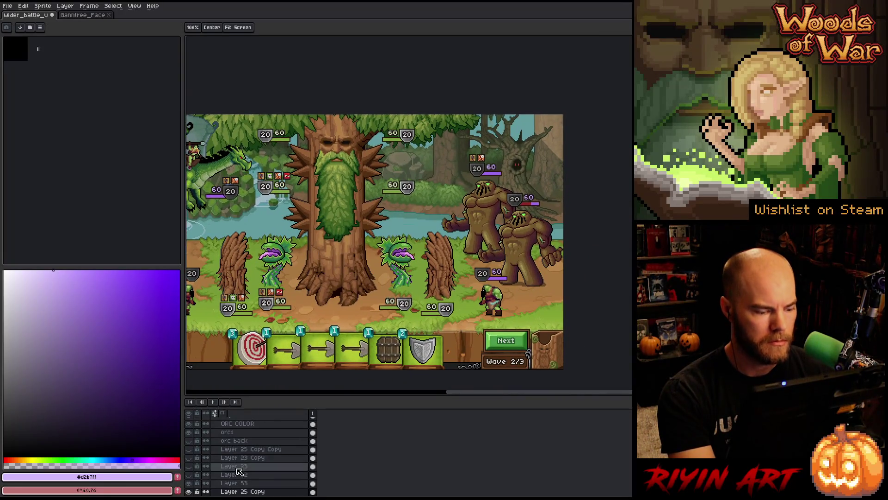
click(199, 483)
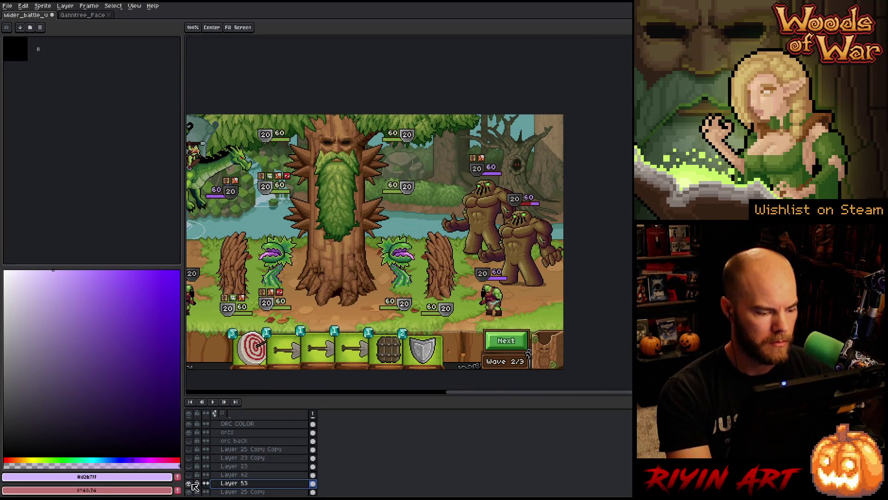
alt+click(191, 483)
alt+click(191, 483)
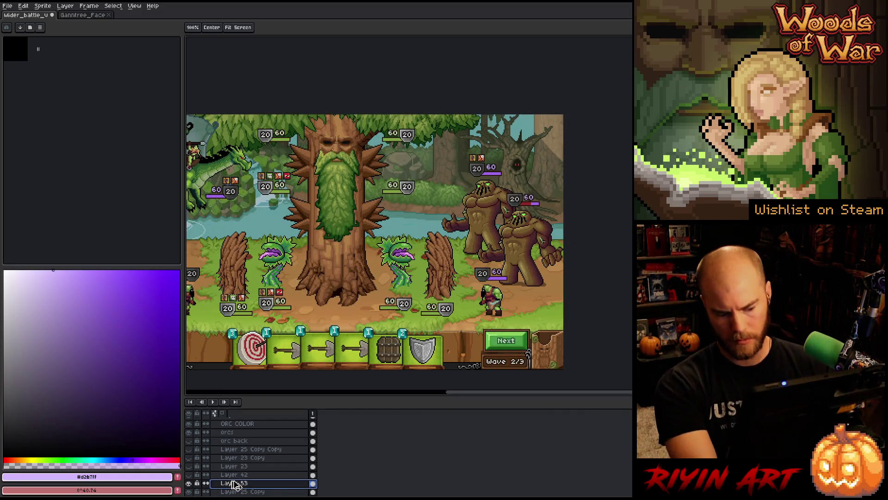
key(ctrl+u)
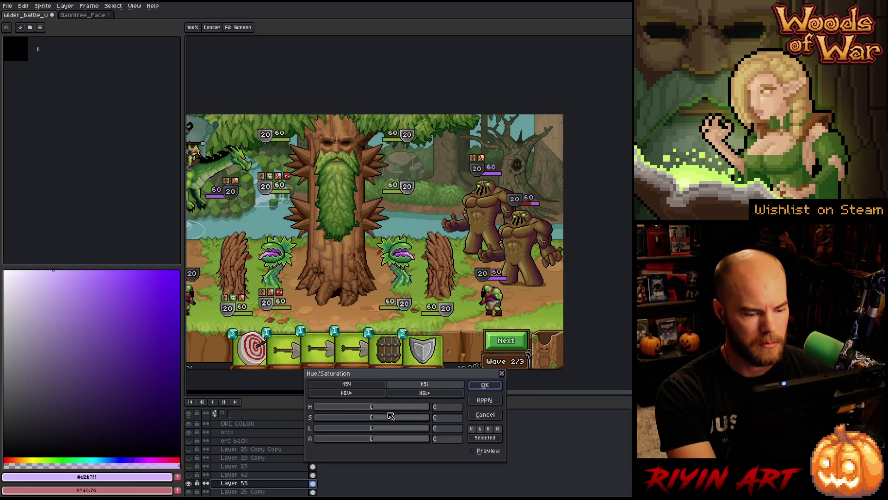
- Try a 180 hue shift on Layer 53, then cancel it
click(387, 410)
drag(388, 411, 445, 407)
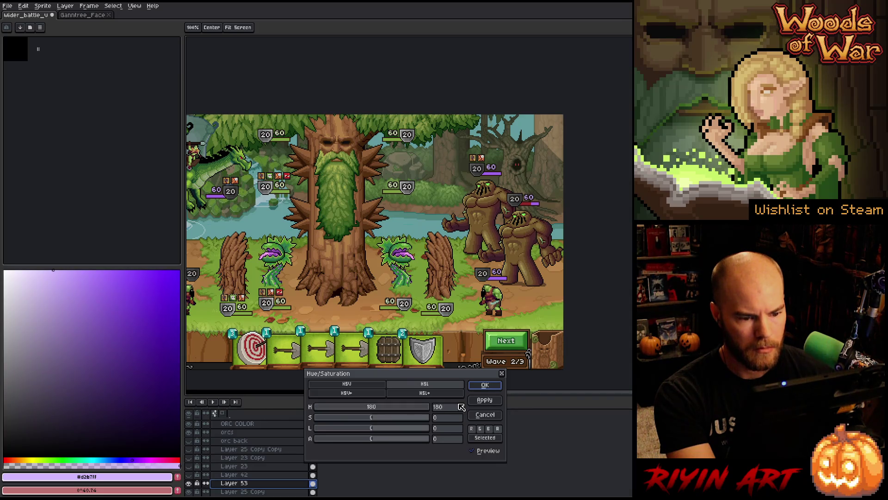
click(493, 416)
- Sample the tree trunk's brown with the eyedropper, then open Layer 53's properties
key(i)
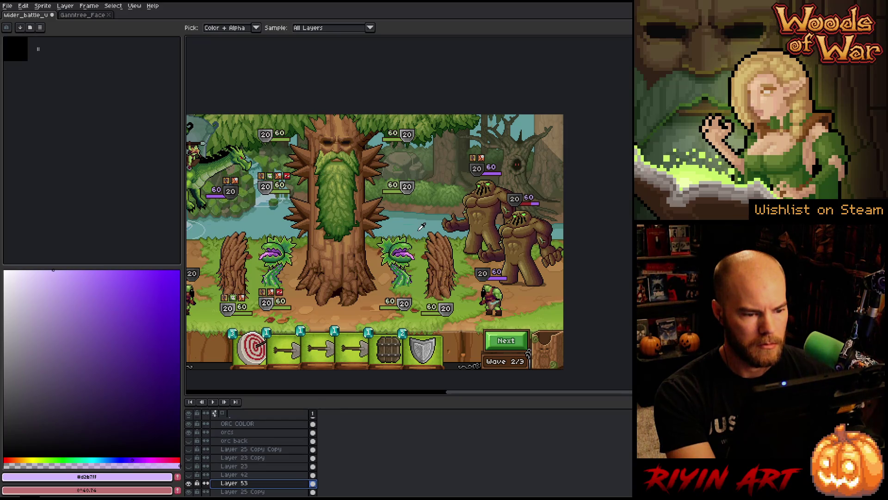
click(352, 238)
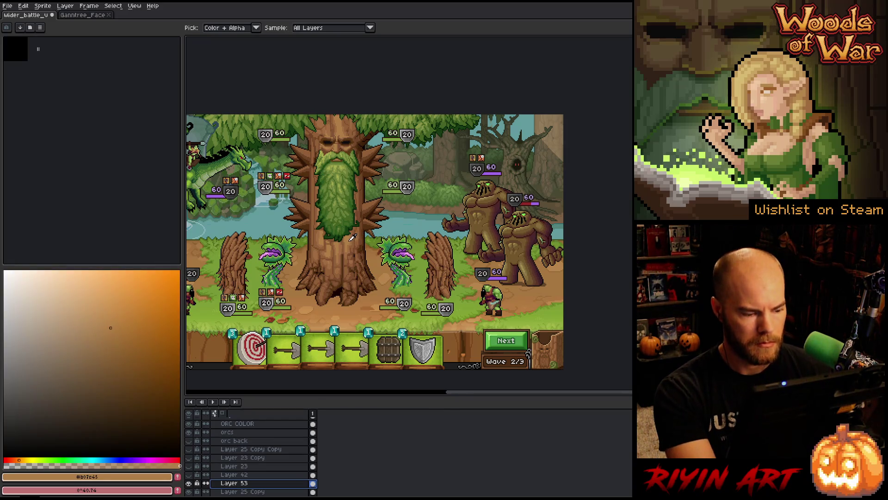
click(313, 474)
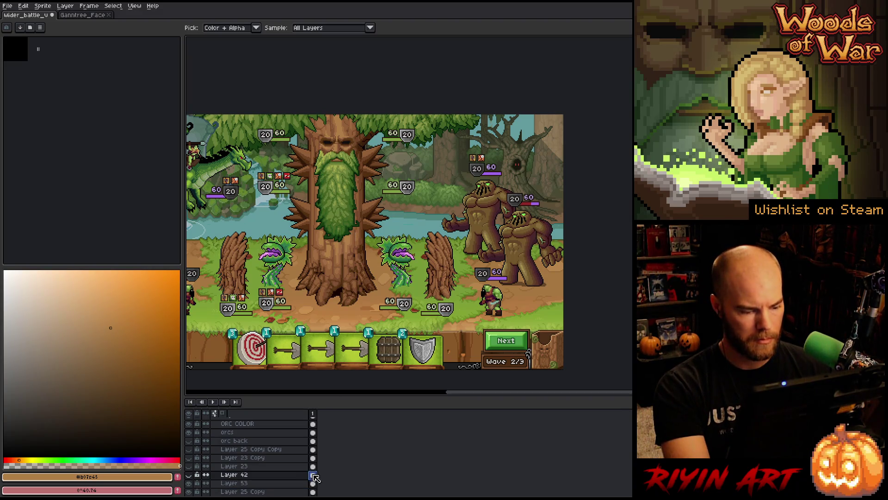
click(290, 483)
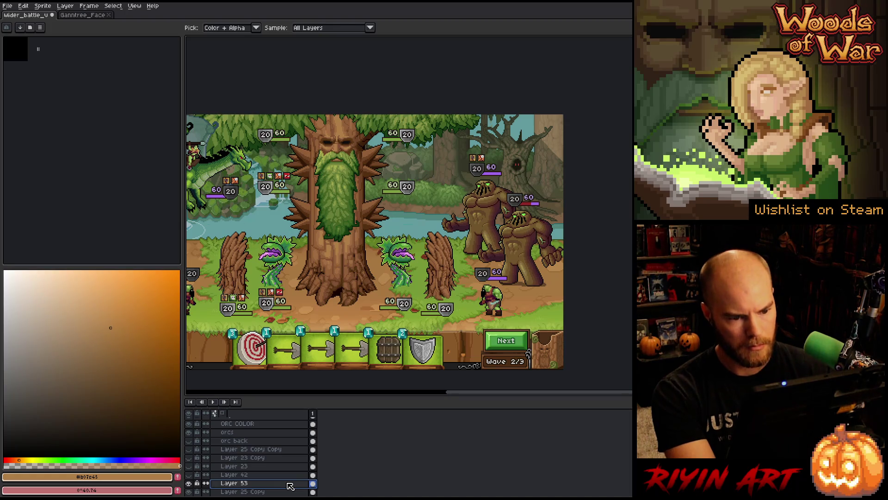
double_click(257, 484)
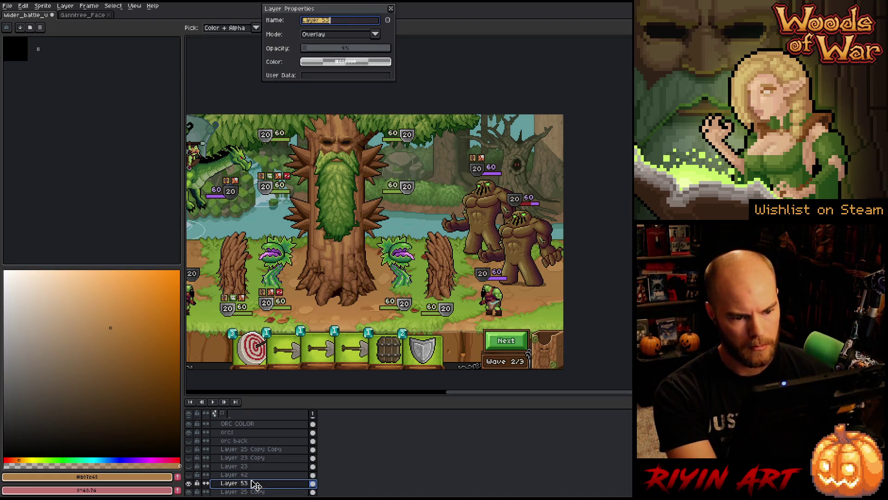
- Set Layer 53's Overlay opacity to 15% and close Layer Properties
click(336, 52)
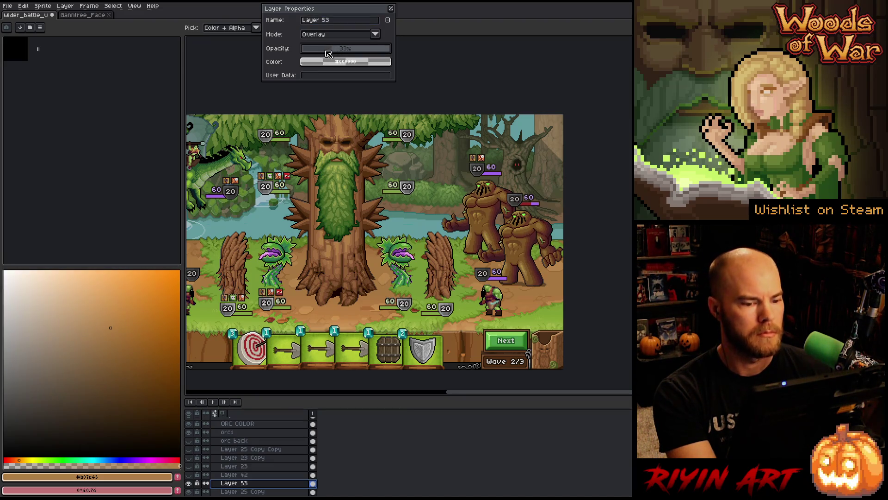
click(313, 50)
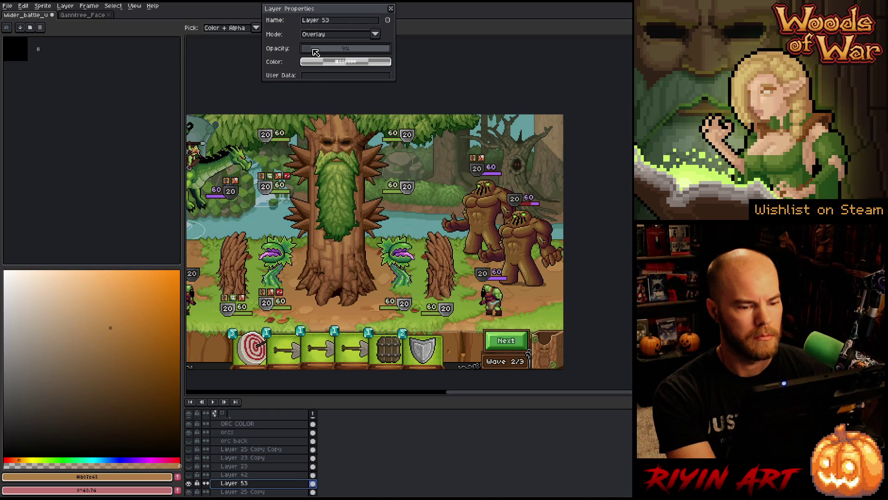
drag(315, 51, 318, 52)
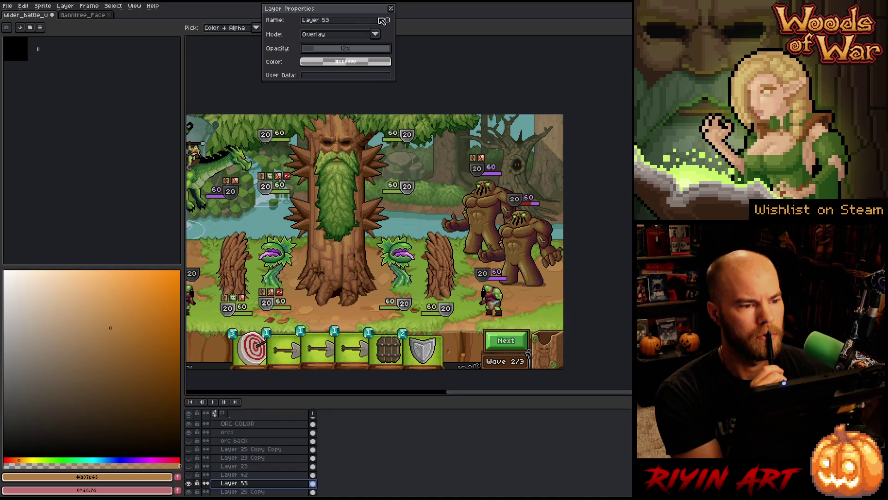
click(392, 9)
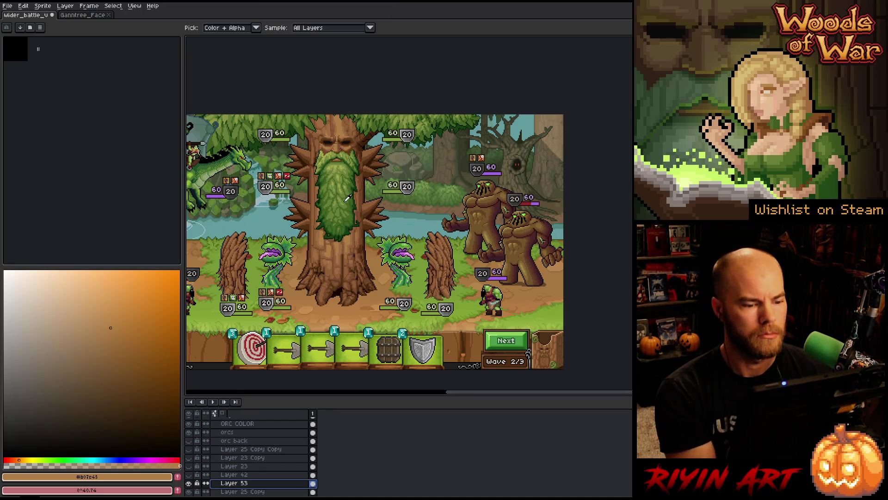
- Save the battle mockup and hide the interface to view more of the scene
key(ctrl+s)
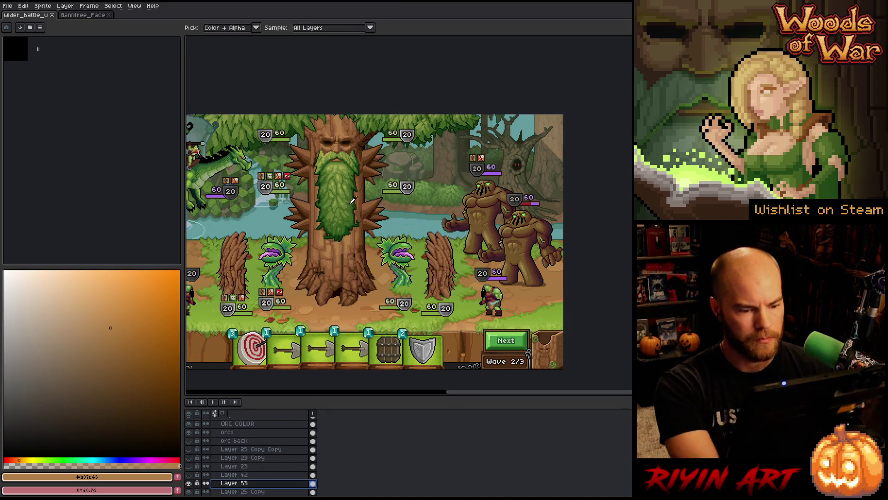
key(ctrl+z)
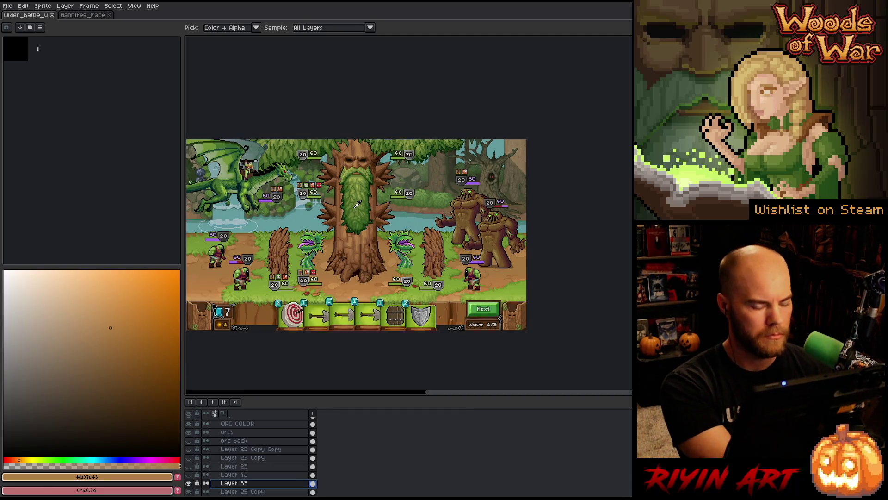
key(ctrl+f)
scroll(357, 205, up, 2)
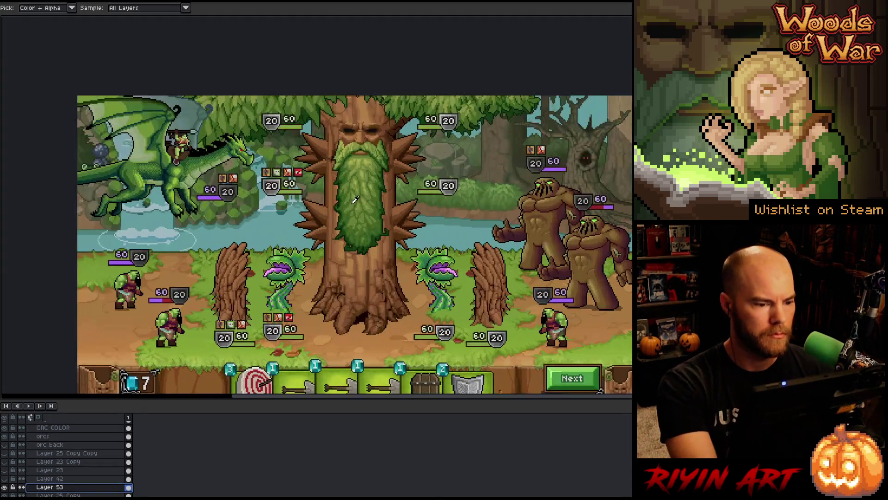
drag(340, 195, 298, 170)
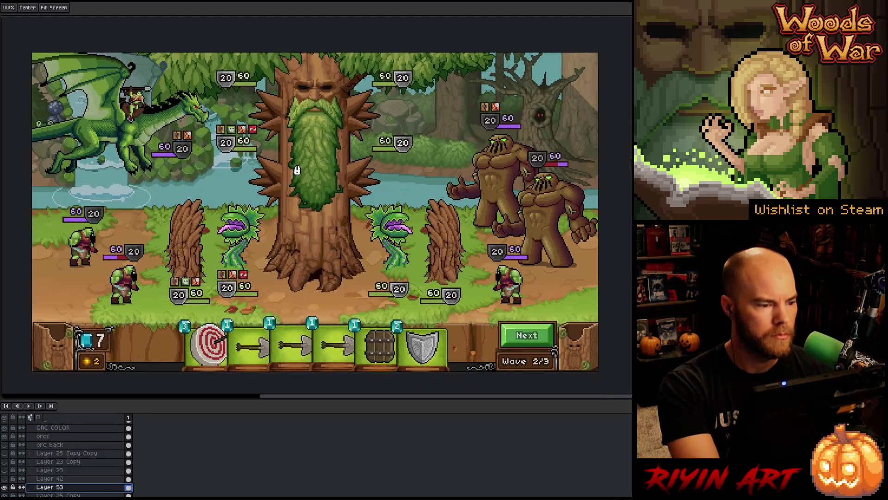
key(i)
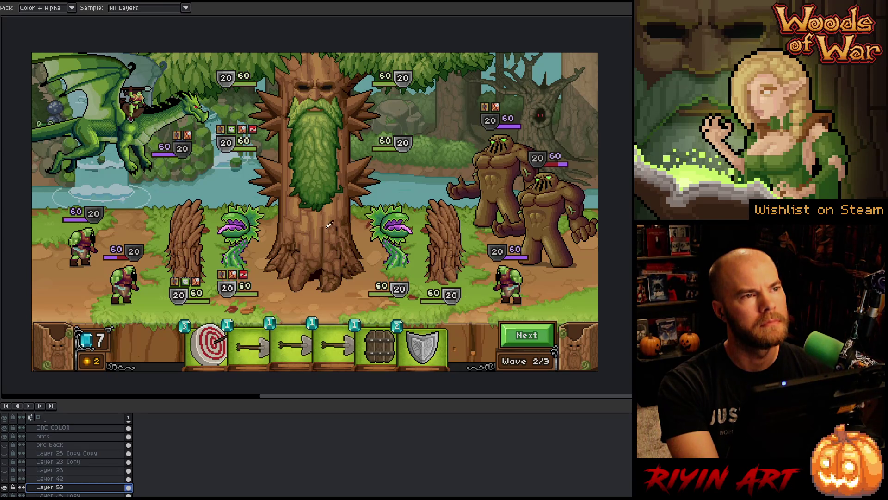
- Reposition the view and commit the transform of the repositioned orc region
scroll(329, 224, down, 1)
scroll(329, 224, up, 1)
key(space)
mouse_move(326, 246)
mouse_down()
mouse_move(321, 228)
mouse_move(318, 235)
mouse_up()
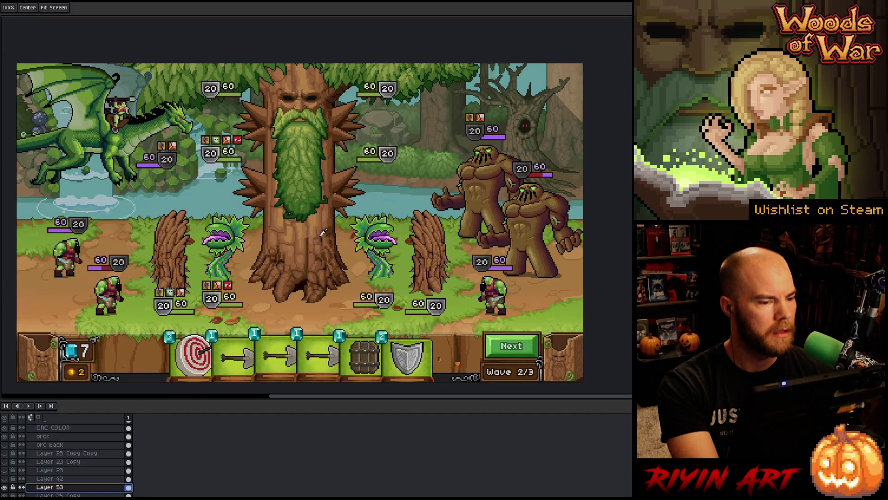
key(alt)
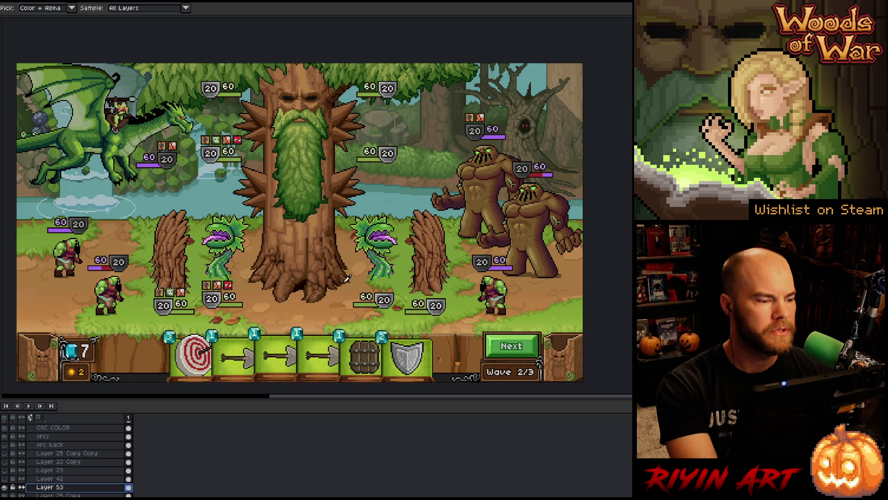
scroll(347, 278, down, 1)
scroll(347, 278, up, 1)
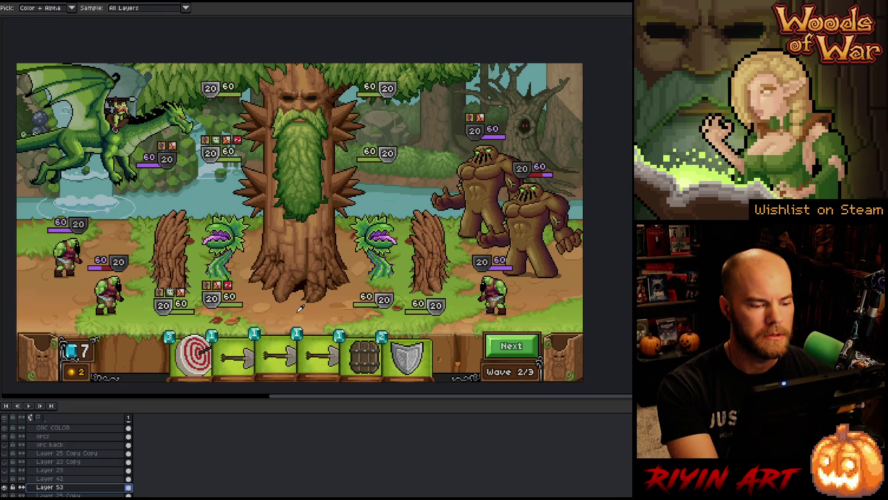
key(ctrl+v)
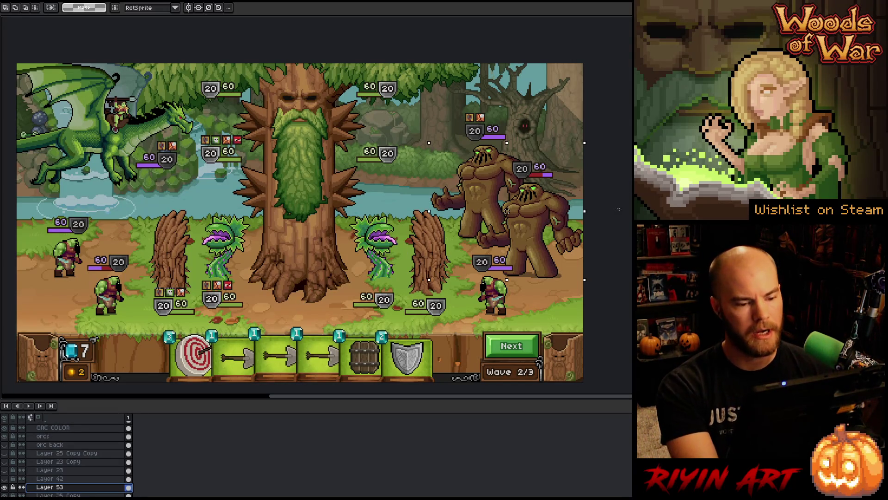
key(Return)
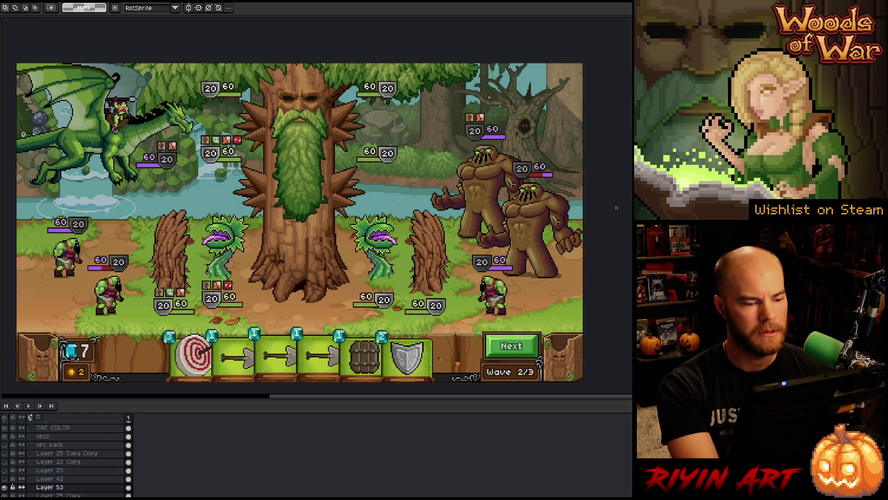
- Restore the interface panels and close the Ganntree_Face document
scroll(236, 231, down, 1)
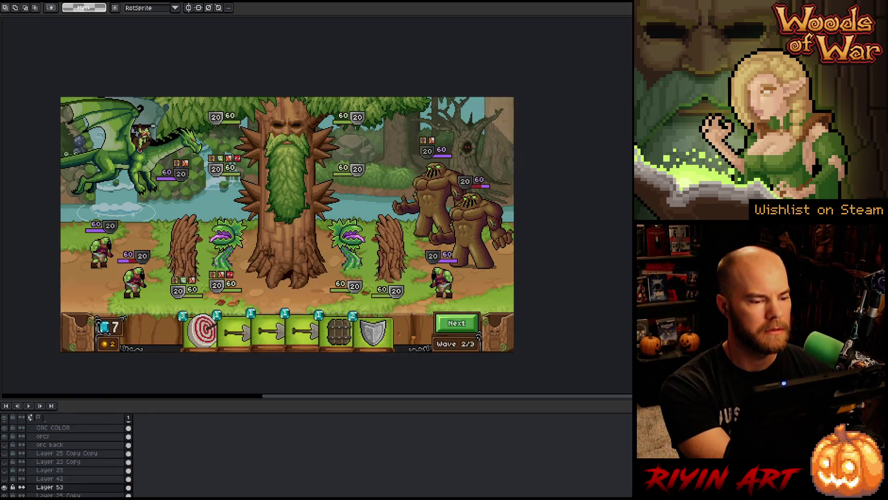
key(ctrl+f)
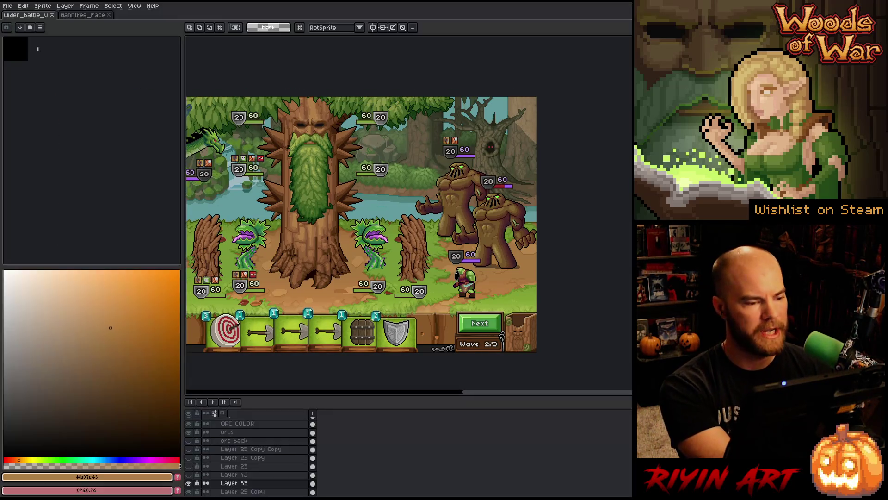
scroll(261, 232, down, 1)
mouse_move(260, 232)
mouse_down()
mouse_move(299, 187)
mouse_move(280, 181)
mouse_move(287, 140)
mouse_up()
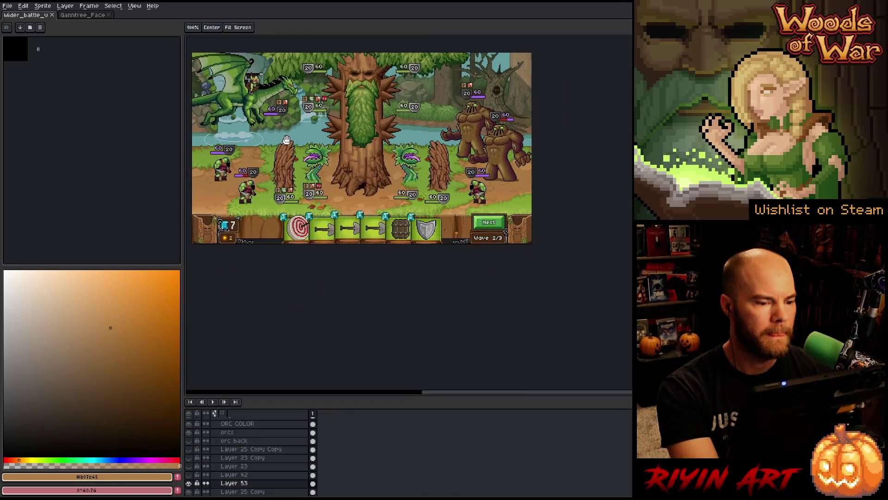
key(m)
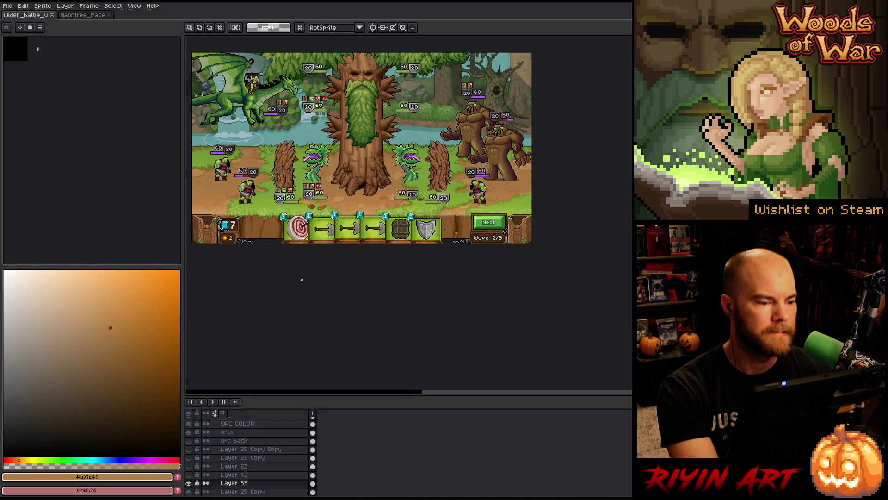
click(86, 15)
click(109, 14)
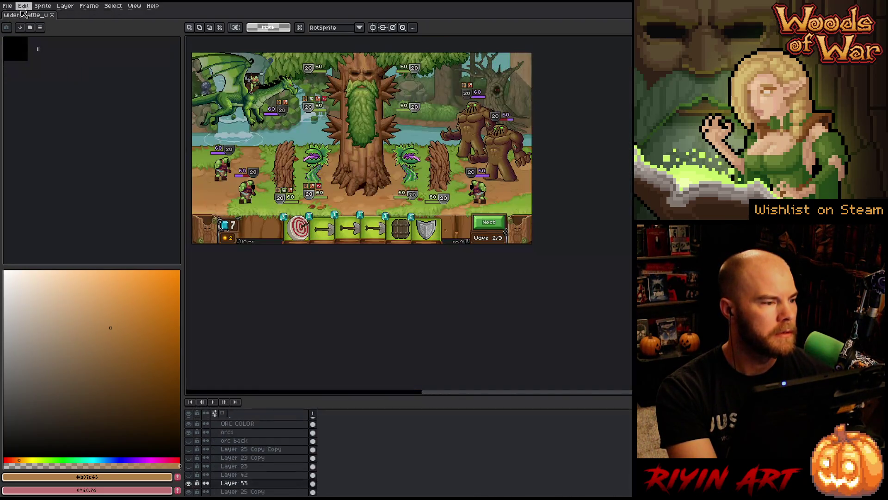
- Through File > Open, browse the TreeRevenge folder and open grass_wider_v1.aseprite
click(7, 5)
click(21, 25)
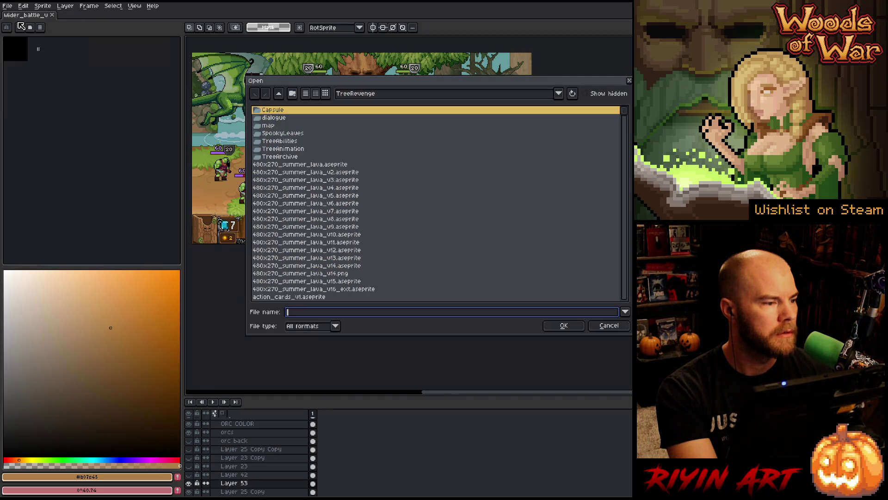
click(330, 237)
text(game)
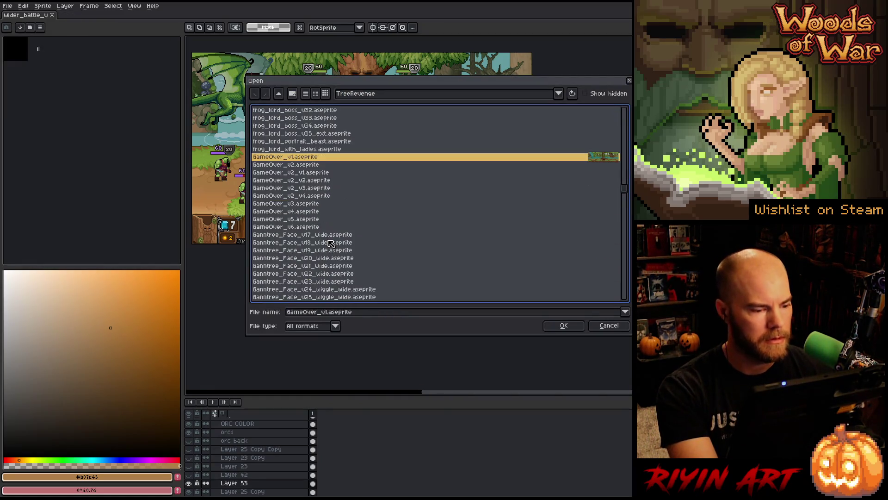
scroll(330, 243, down, 10)
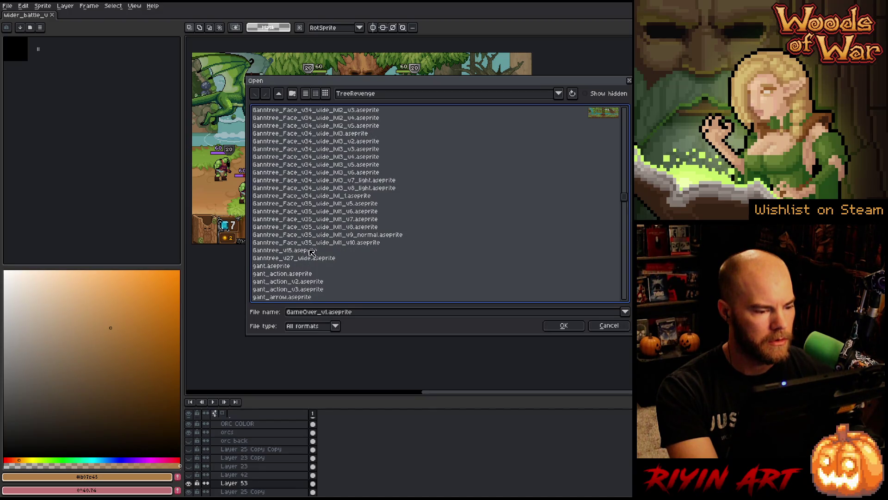
scroll(309, 253, down, 15)
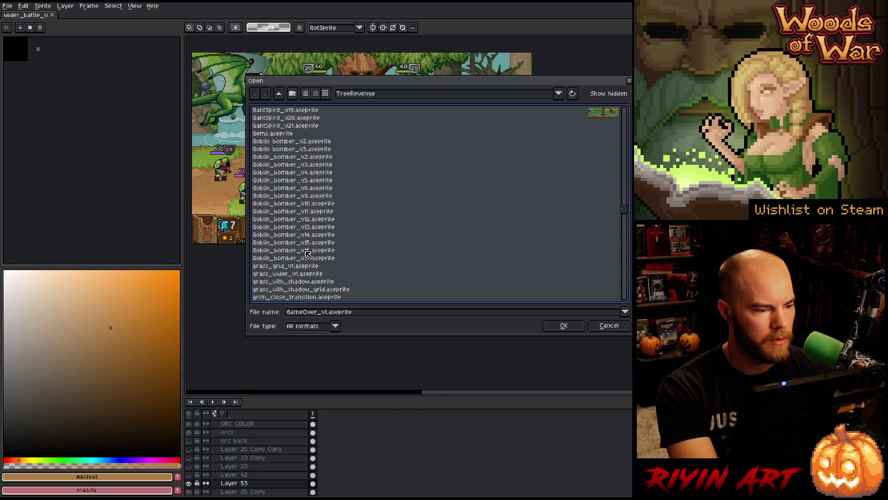
scroll(308, 254, down, 5)
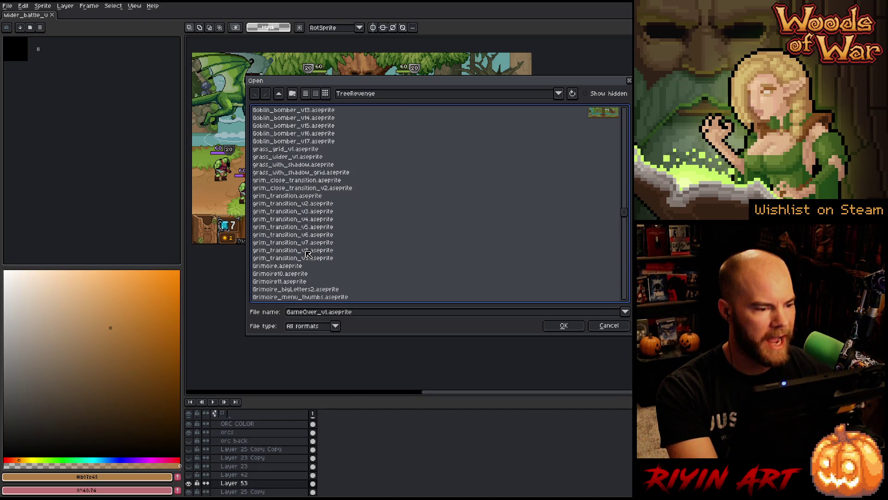
click(299, 158)
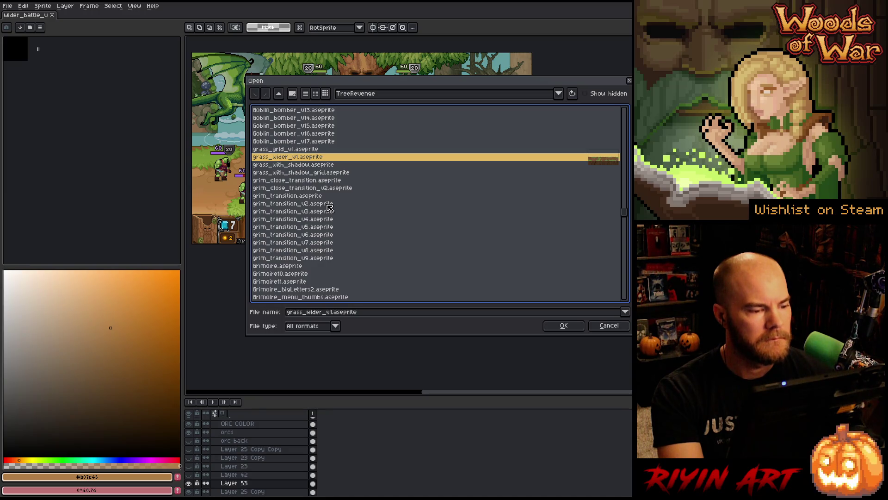
key(Return)
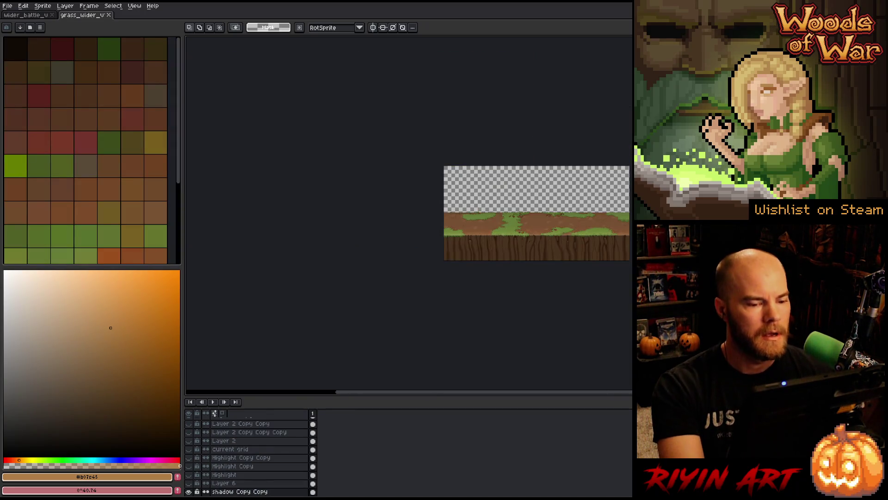
- Dock the wider_battle tab as a split pane above the grass canvas and enlarge it
scroll(441, 177, up, 3)
scroll(441, 178, down, 3)
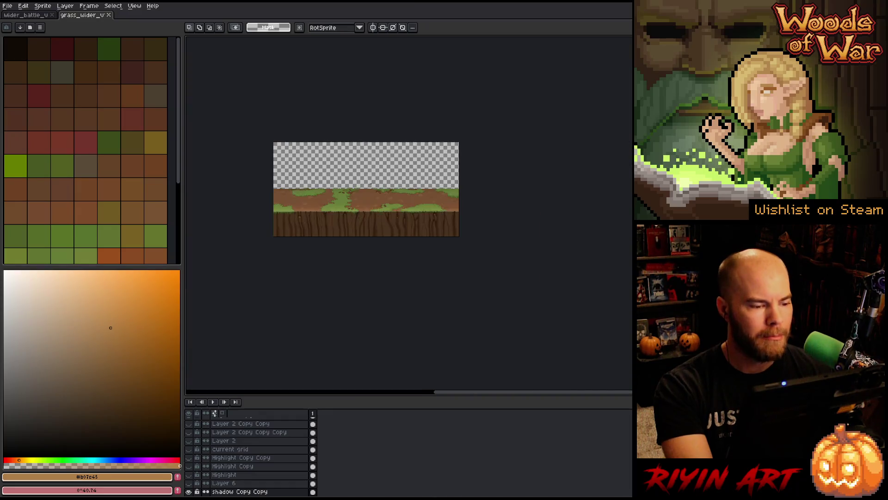
scroll(354, 191, up, 4)
scroll(355, 191, down, 2)
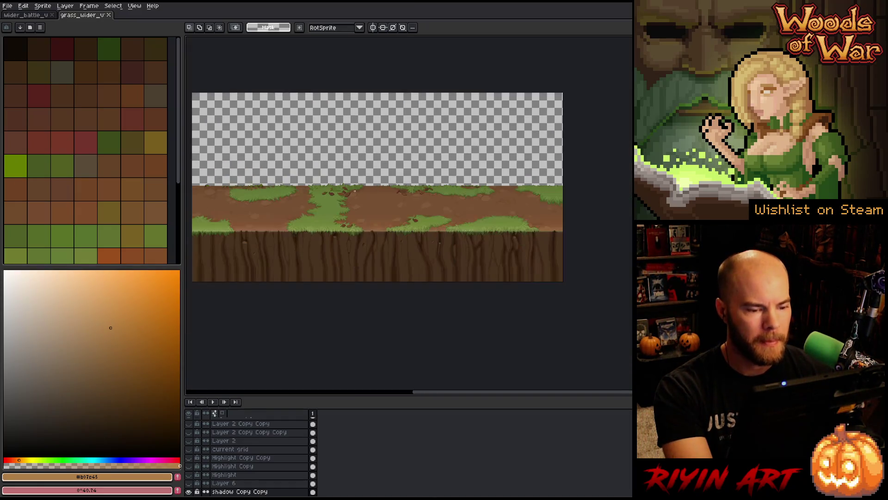
click(35, 17)
drag(34, 16, 294, 44)
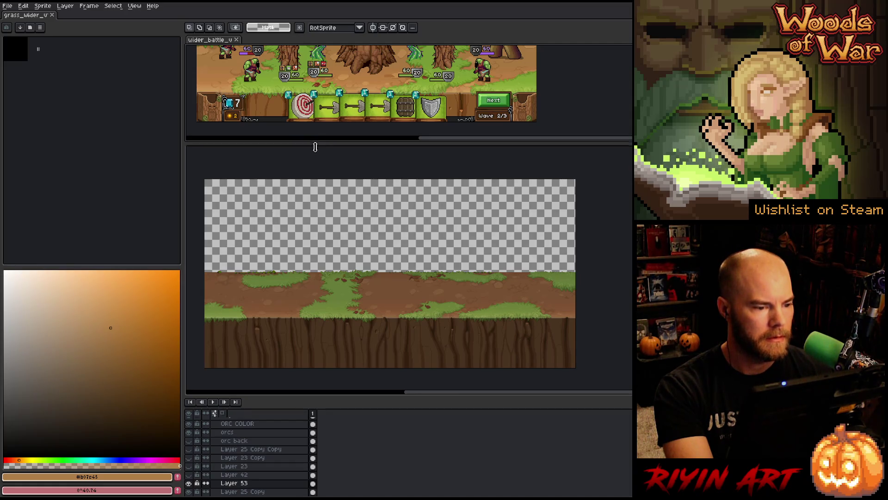
drag(315, 145, 313, 186)
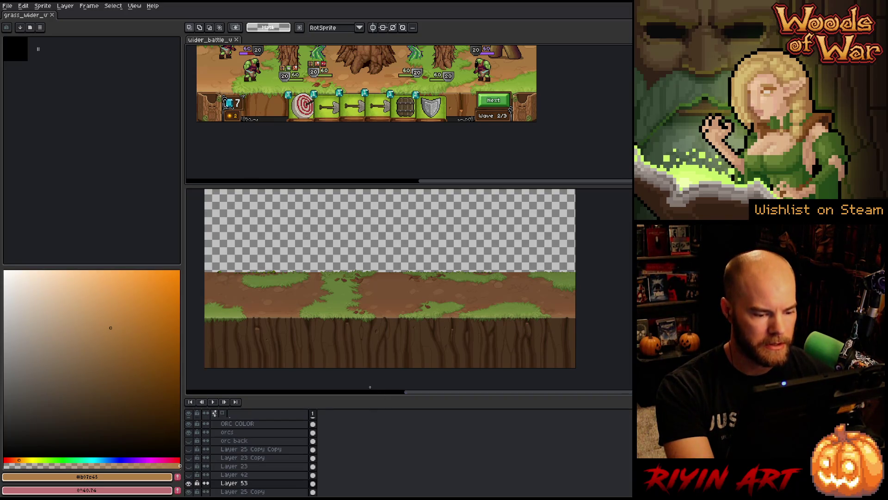
- Zoom and pan the mockup reference view and fine-tune the pane size
scroll(354, 238, down, 3)
scroll(352, 241, up, 3)
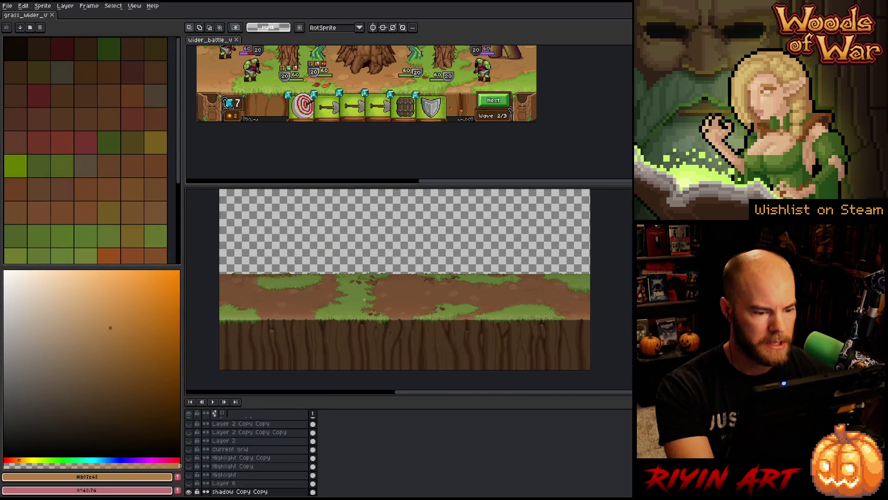
scroll(358, 113, down, 2)
scroll(359, 113, up, 2)
scroll(358, 113, down, 2)
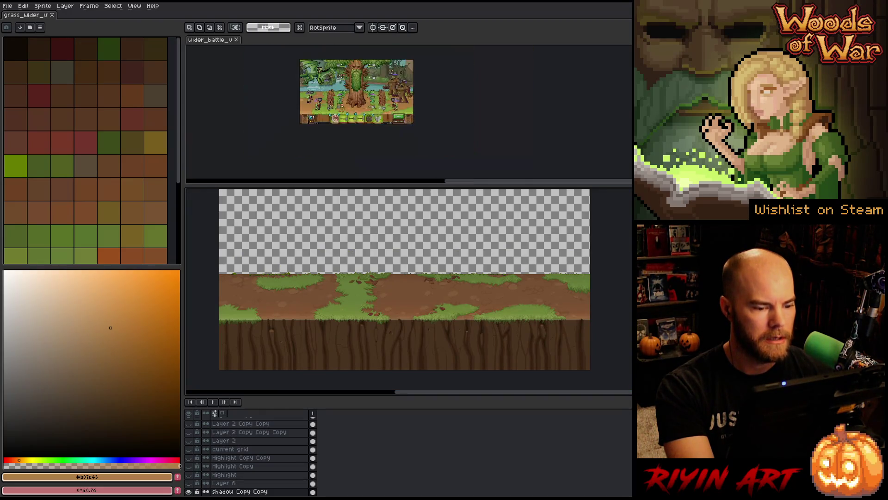
scroll(359, 114, up, 1)
drag(359, 113, 343, 108)
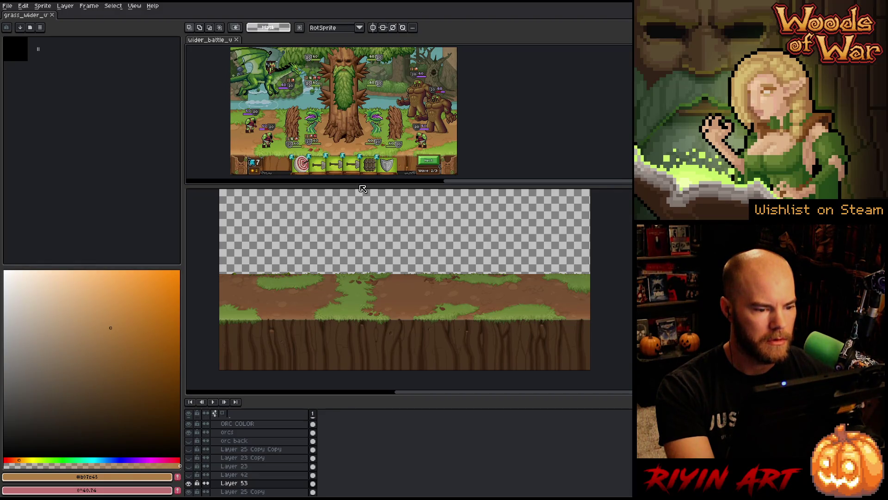
mouse_move(359, 188)
mouse_down()
mouse_move(359, 217)
mouse_move(419, 252)
mouse_move(393, 286)
mouse_move(337, 261)
mouse_move(385, 272)
mouse_up()
scroll(360, 219, up, 1)
scroll(393, 285, up, 1)
key(m)
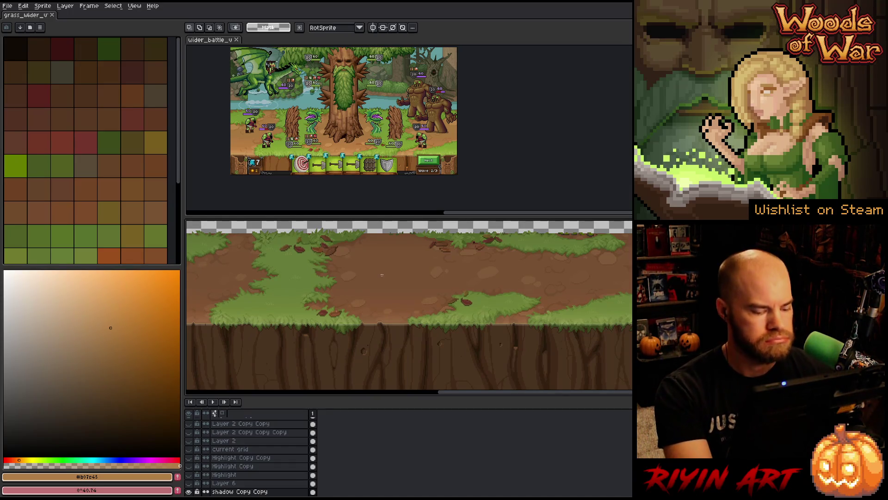
key(v)
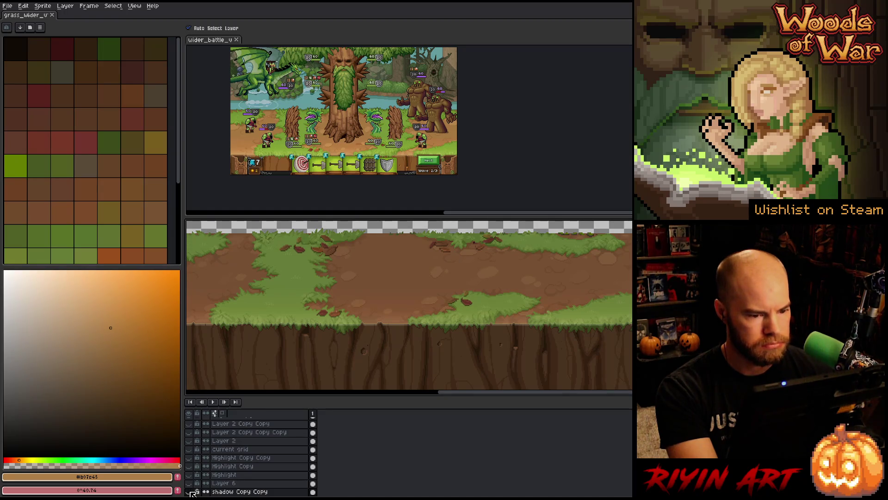
- Show shadow Copy Copy and Group 1 Copy, then move shadow Copy Copy into Group 1 Copy
click(189, 492)
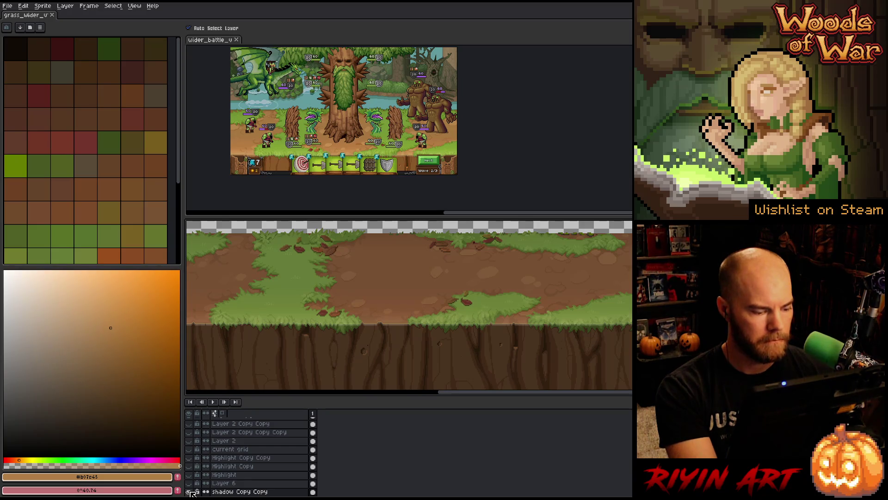
click(190, 492)
scroll(192, 476, down, 3)
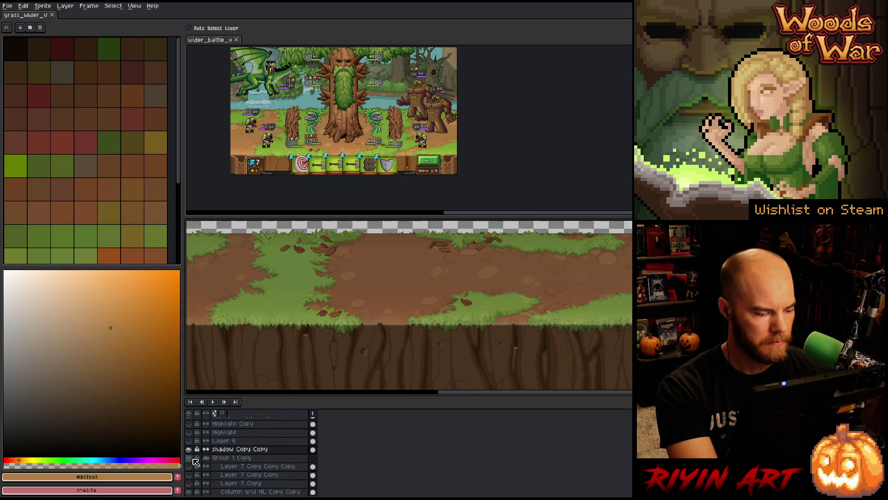
click(193, 460)
click(193, 460)
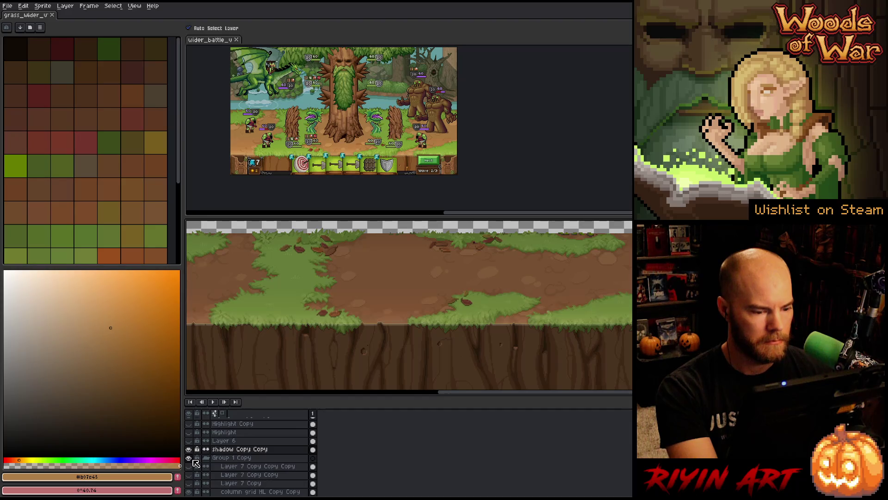
click(193, 460)
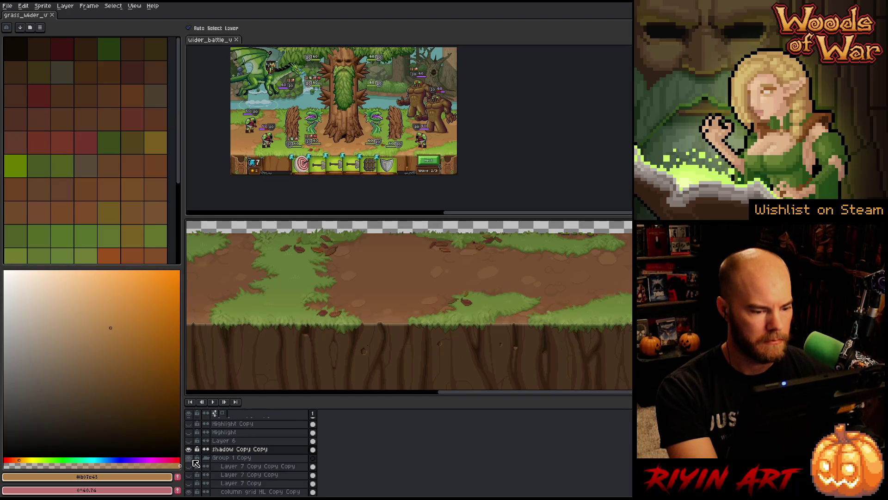
click(193, 460)
click(193, 461)
click(225, 450)
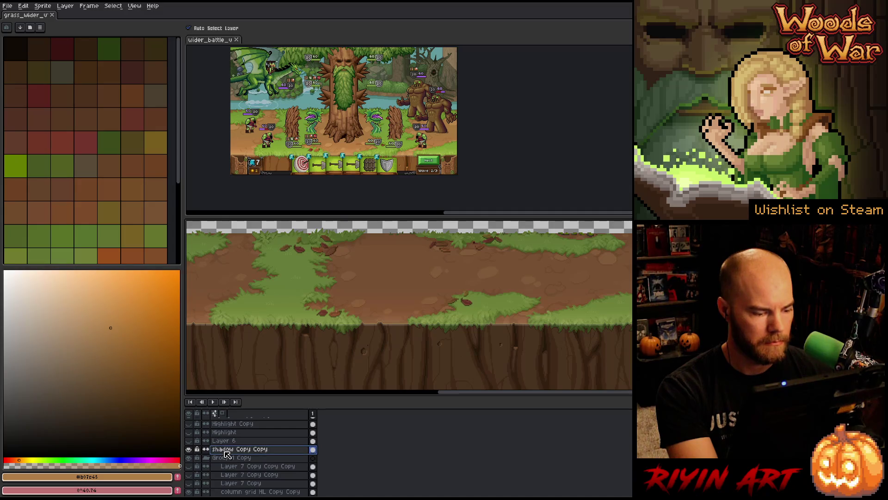
drag(227, 454, 228, 464)
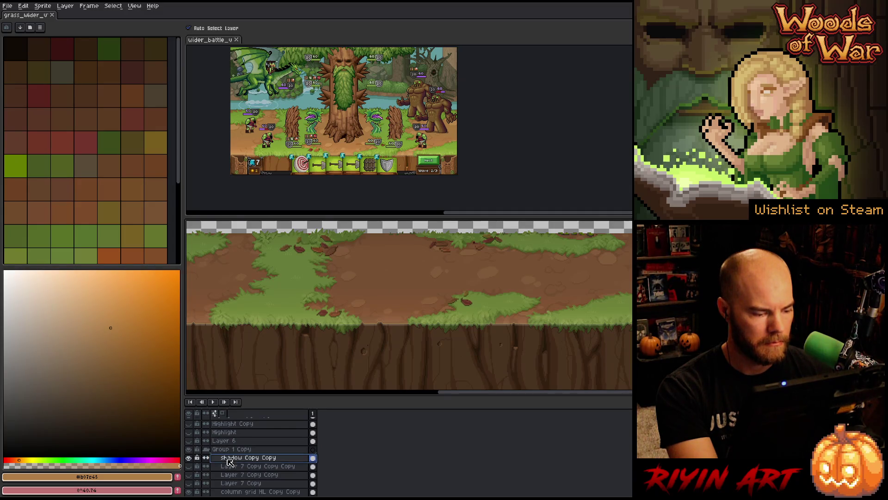
- Rename Group 1 Copy to Lighting, collapse it and hide it
click(193, 451)
click(192, 452)
double_click(226, 451)
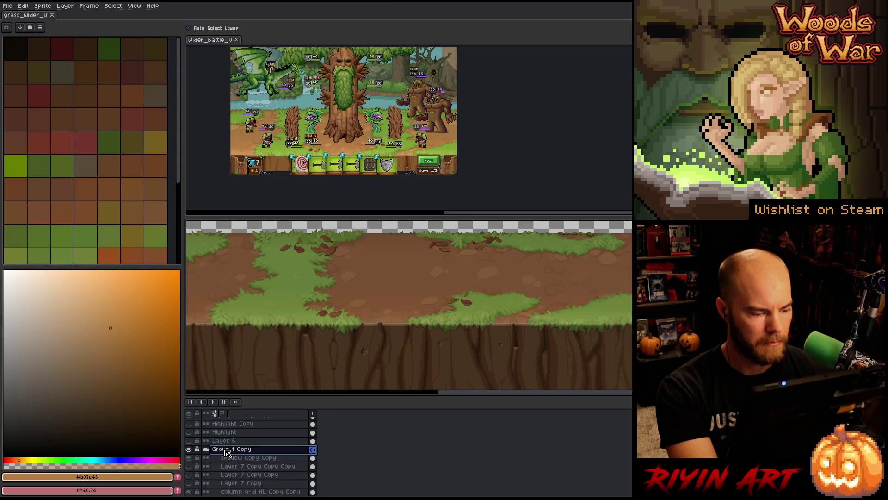
text(Lighting)
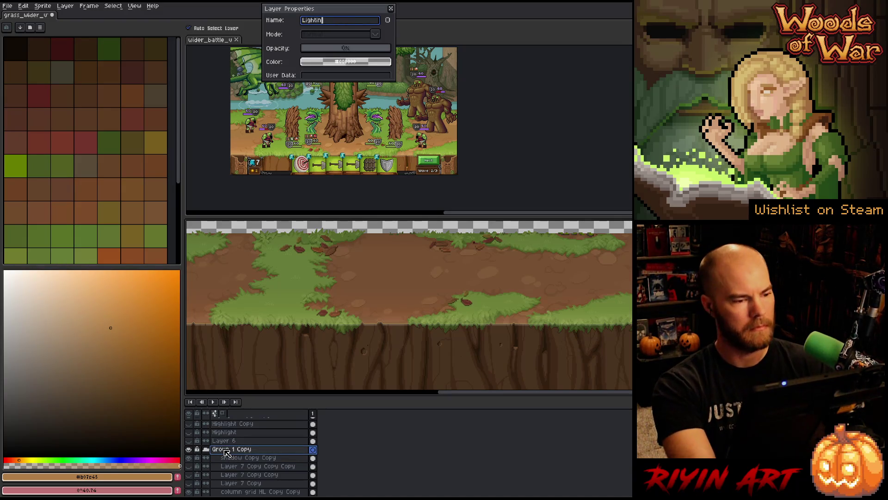
key(Return)
click(206, 449)
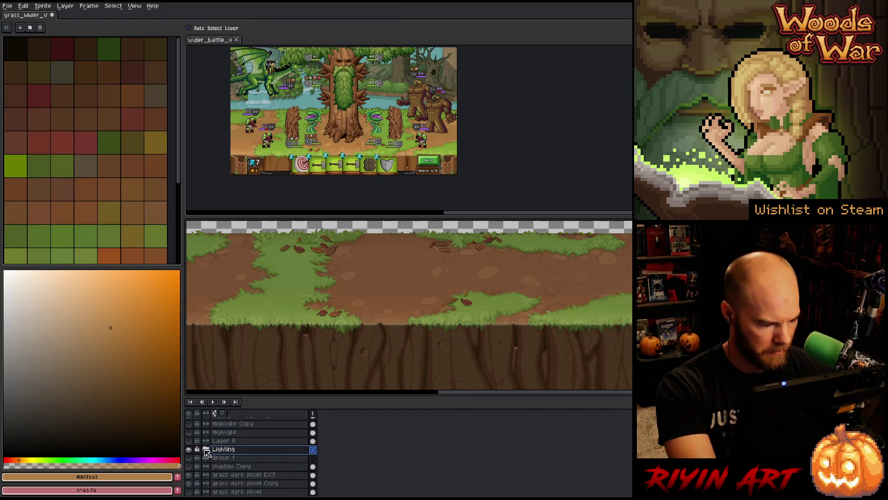
click(193, 451)
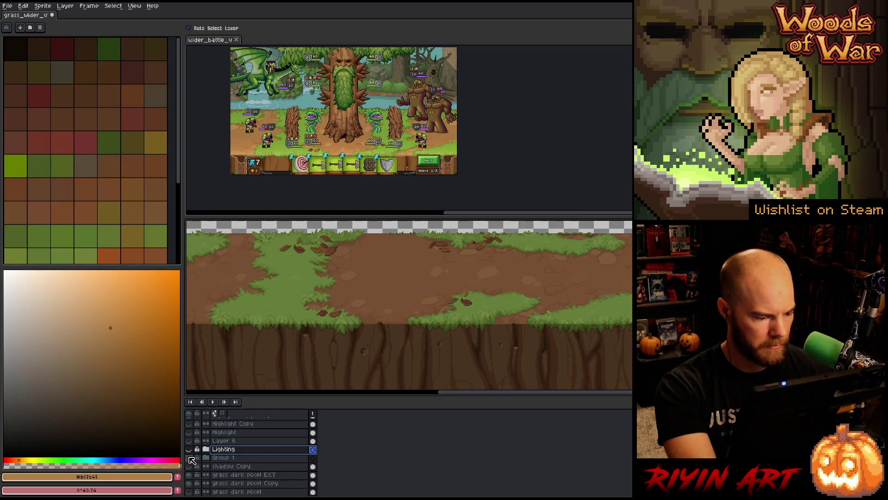
- Compare the canvas with Group 1 and shadow Copy shown, leaving both hidden
click(189, 458)
click(189, 458)
click(189, 457)
click(189, 458)
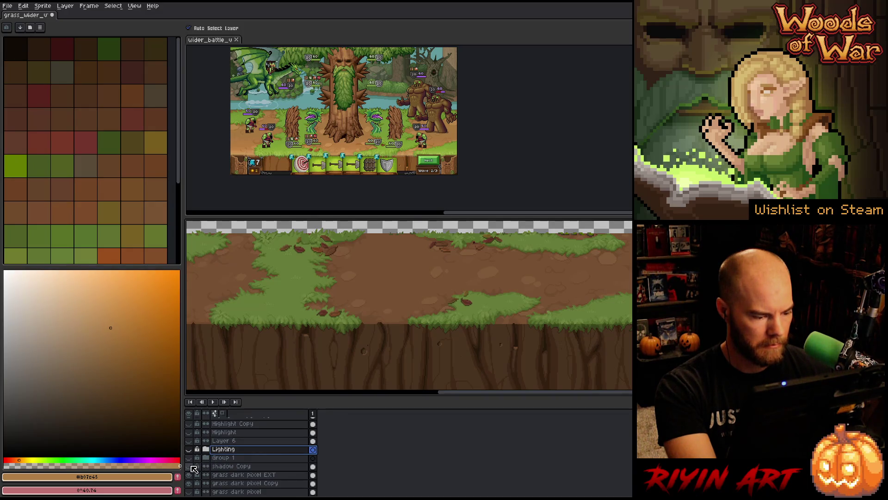
click(189, 465)
click(189, 466)
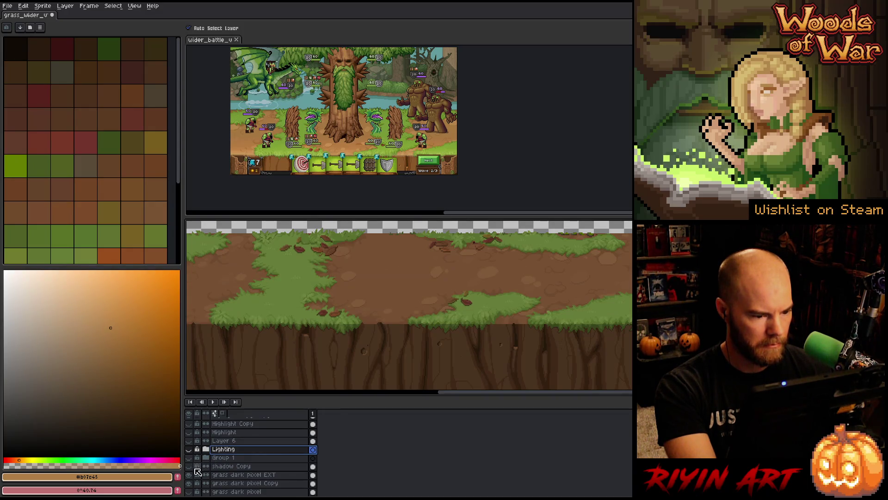
- Save As grass_wider_v2.aseprite by changing v1 to v2 in the file name
click(8, 7)
click(26, 50)
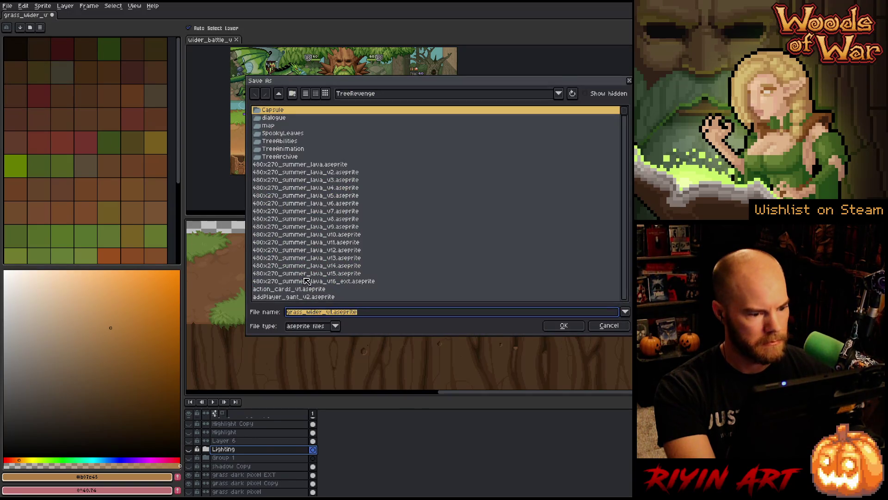
click(334, 315)
key(BackSpace)
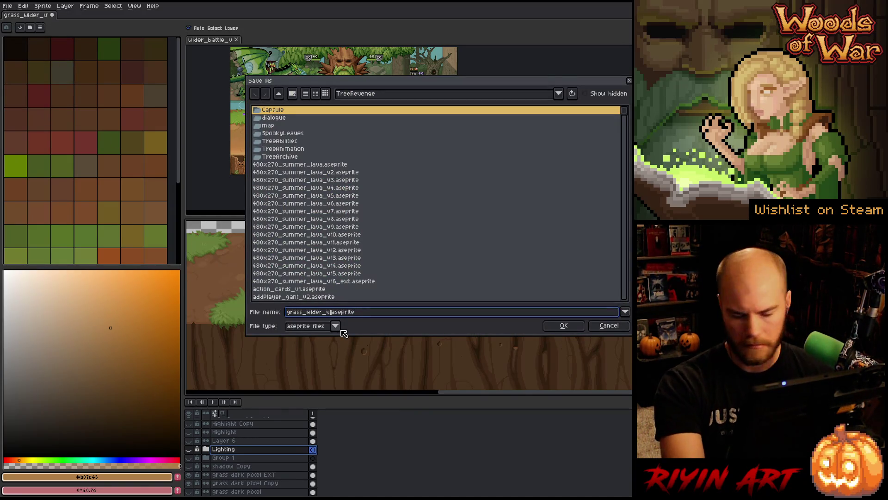
text(2)
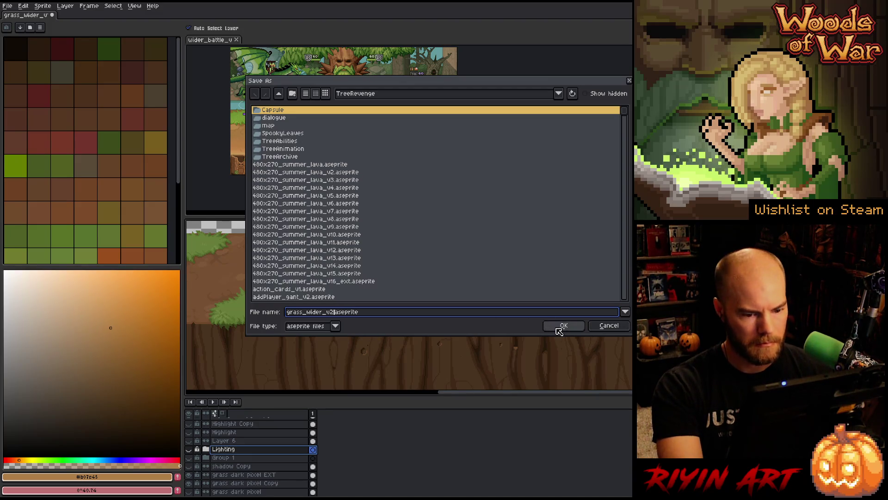
click(563, 325)
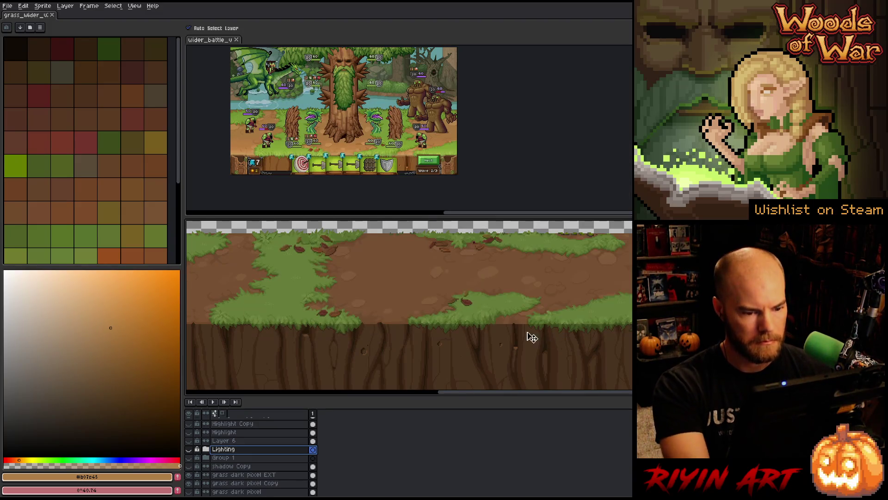
- Delete the grass dark pixel EXT layer and duplicate grass dark pixel Copy
click(233, 475)
key(Delete)
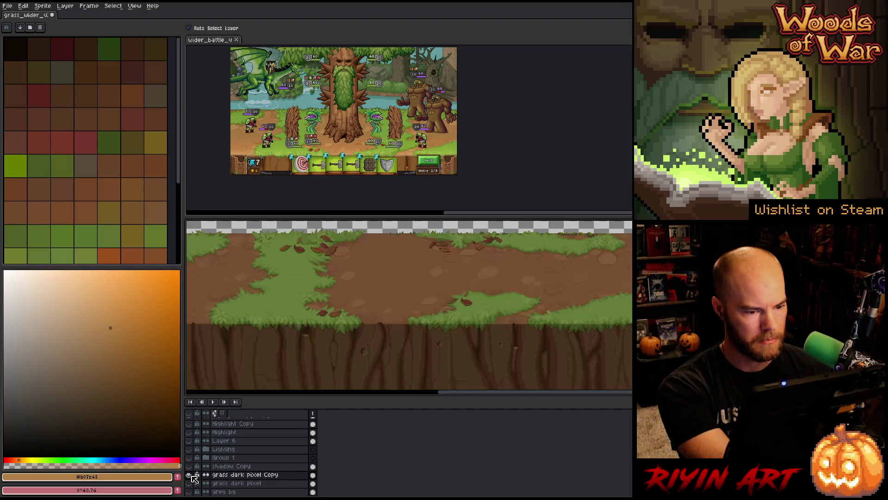
right_click(245, 479)
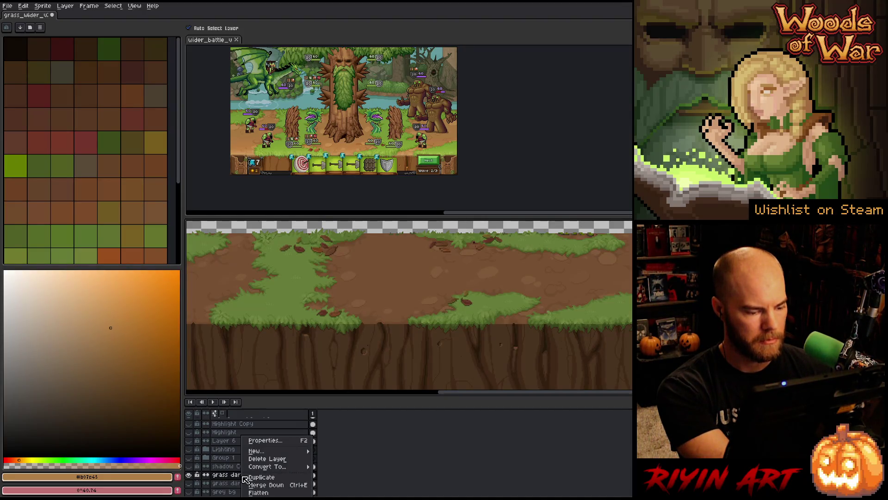
click(241, 476)
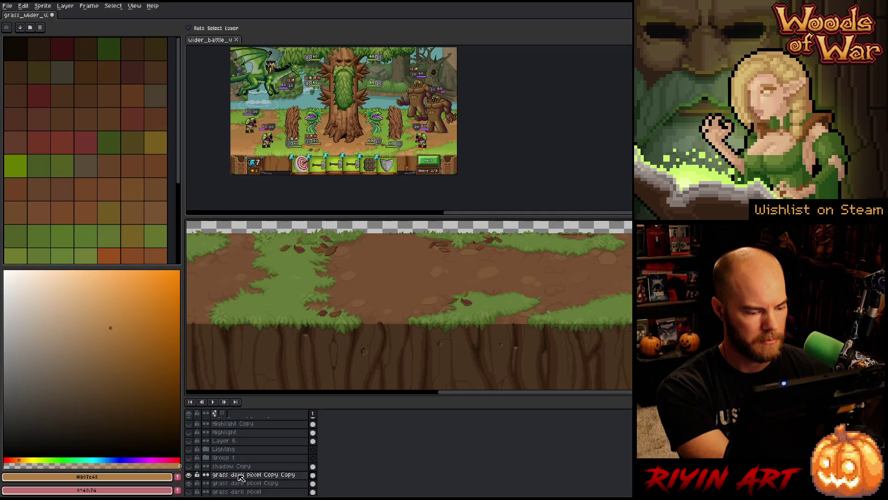
- Trim the duplicated layer's name to grass dark pixel
double_click(240, 476)
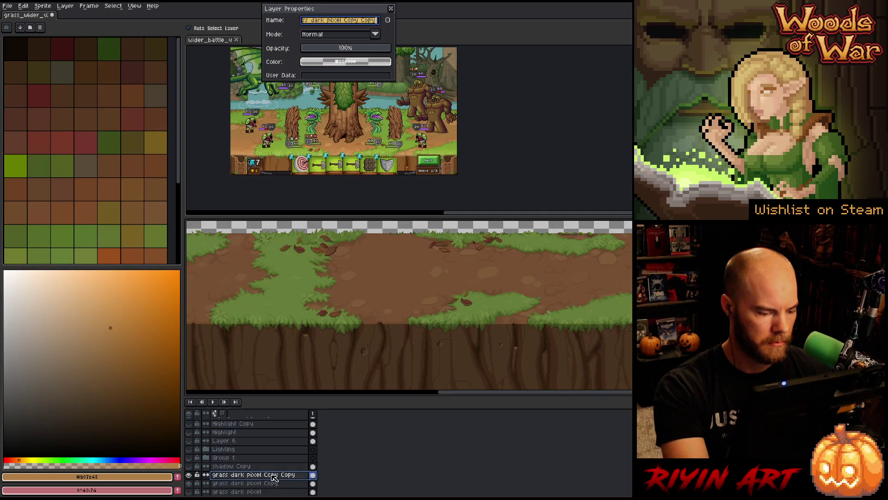
click(347, 20)
key(BackSpace)
key(BackSpace)
key(Delete)
key(Delete)
key(Delete)
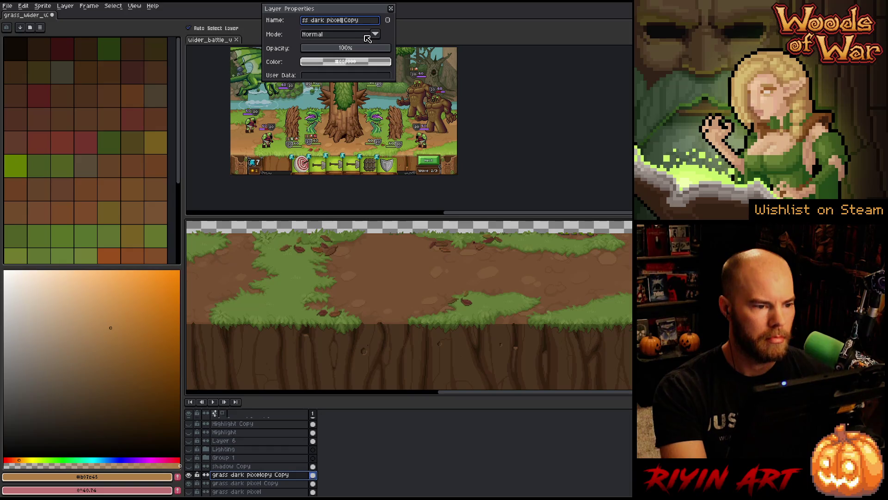
key(Return)
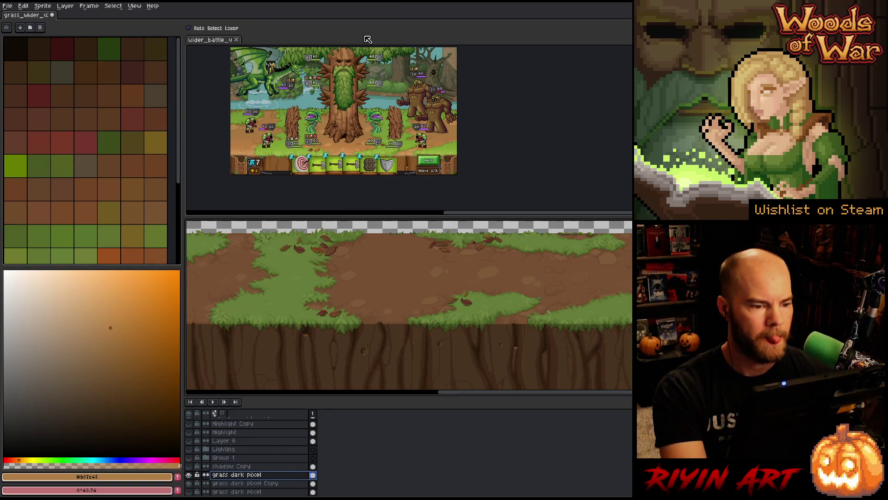
- Marquee-select the whole battle mockup and move its document into the main tab bar
scroll(360, 87, up, 1)
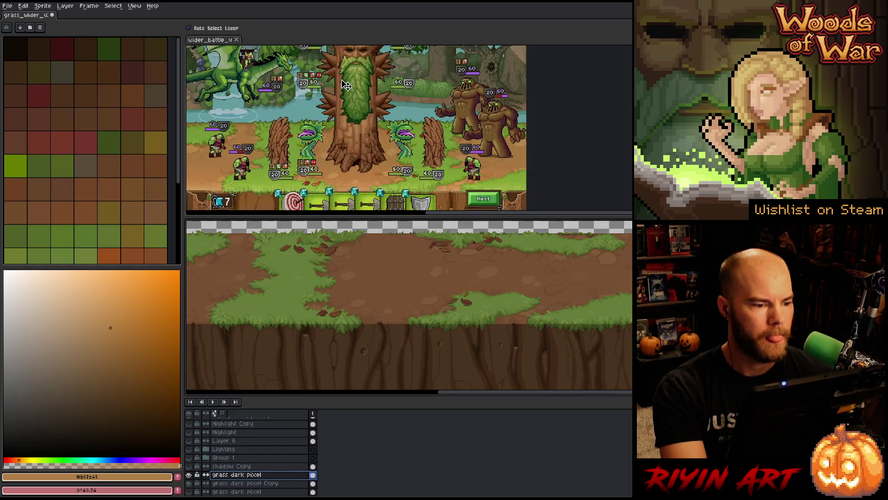
click(346, 85)
scroll(346, 85, down, 1)
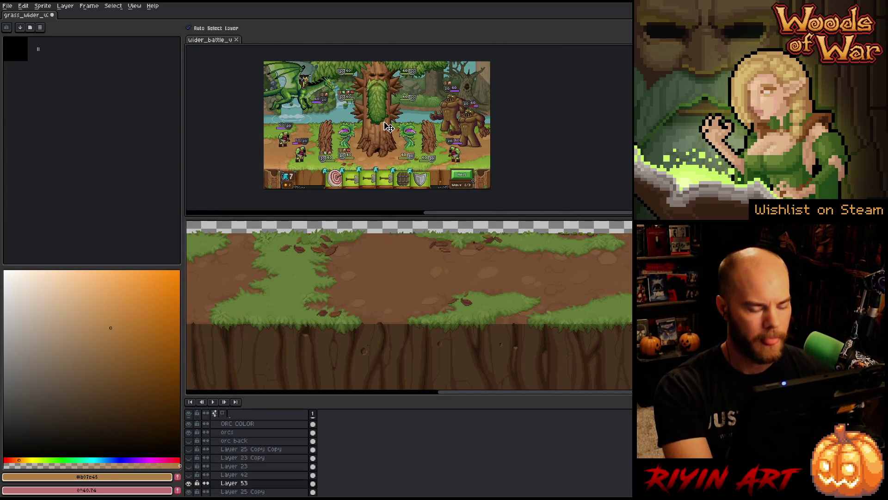
key(ctrl+Tab)
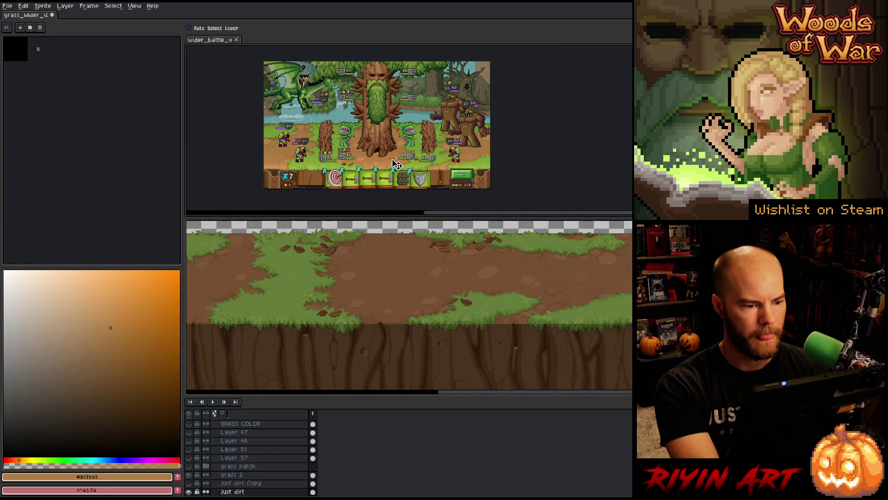
key(m)
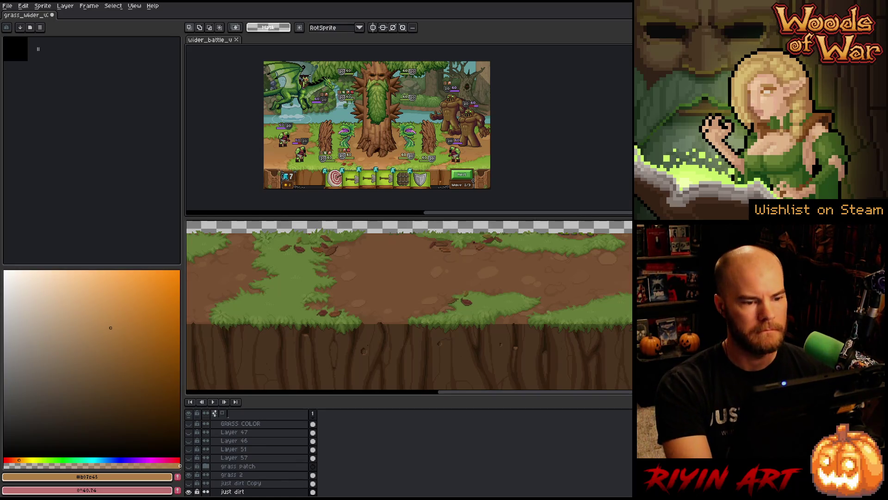
mouse_move(492, 107)
mouse_down()
mouse_move(301, 152)
mouse_move(222, 192)
mouse_up()
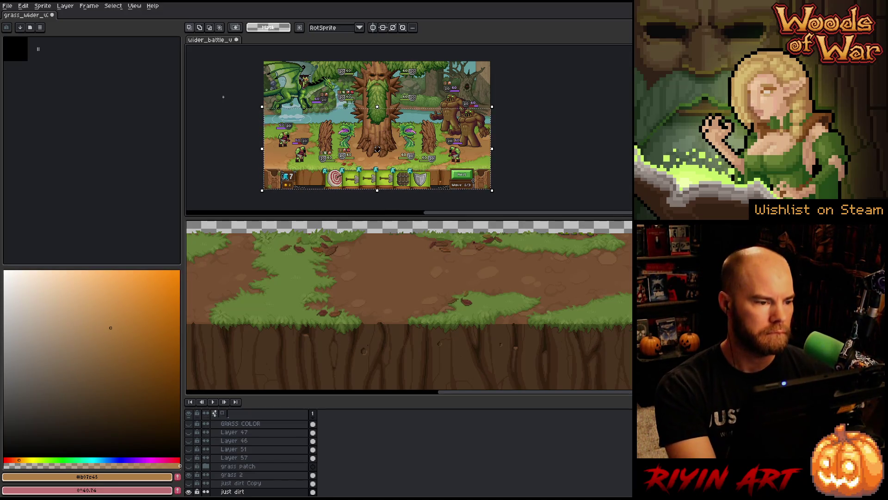
drag(214, 39, 206, 19)
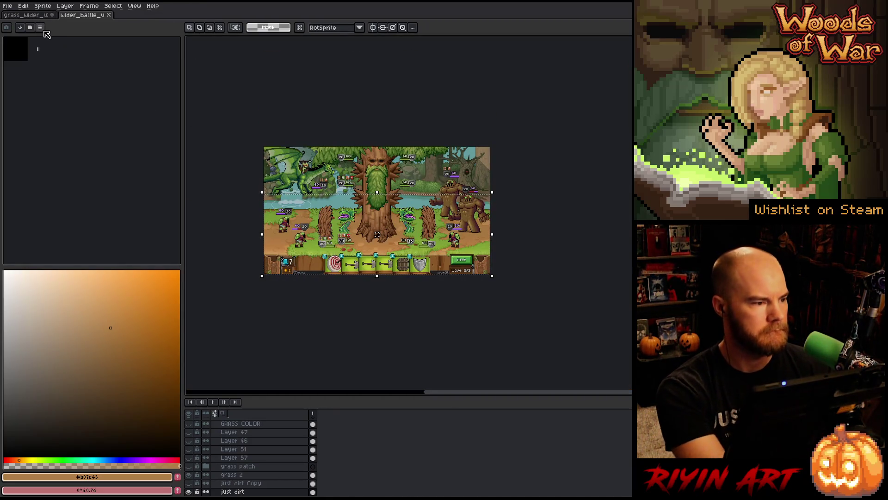
click(37, 16)
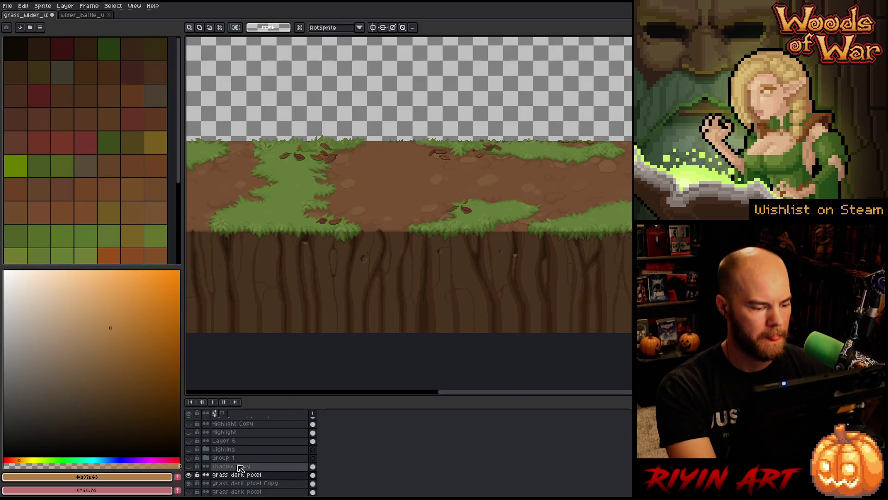
- Add a new layer, paste the battle mockup and place it above the ground strip
key(shift+n)
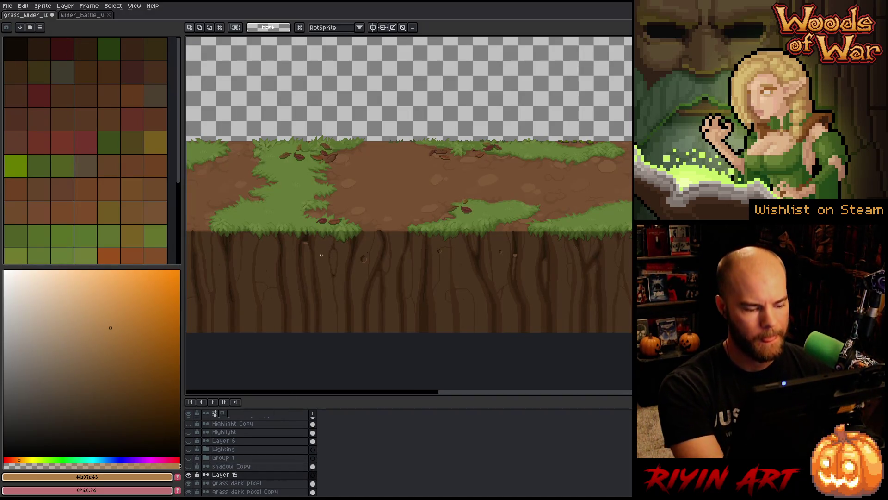
scroll(339, 253, down, 3)
scroll(340, 253, up, 2)
scroll(339, 253, down, 2)
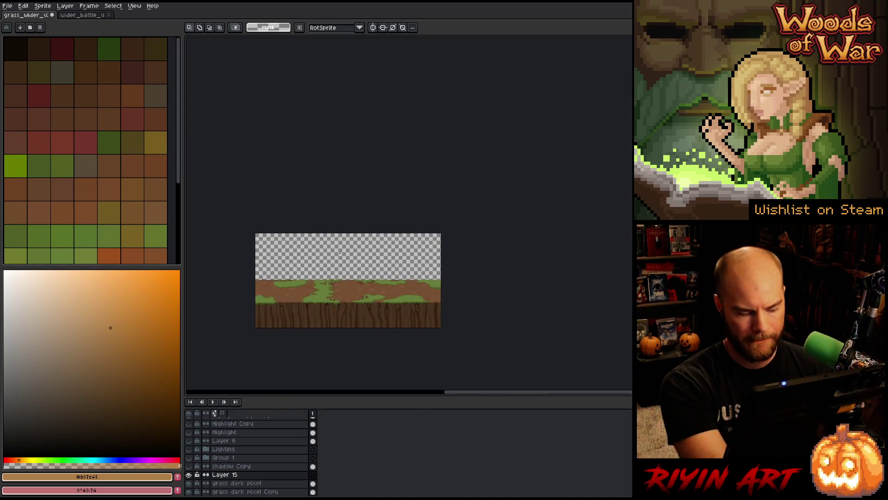
key(ctrl+v)
drag(349, 286, 365, 263)
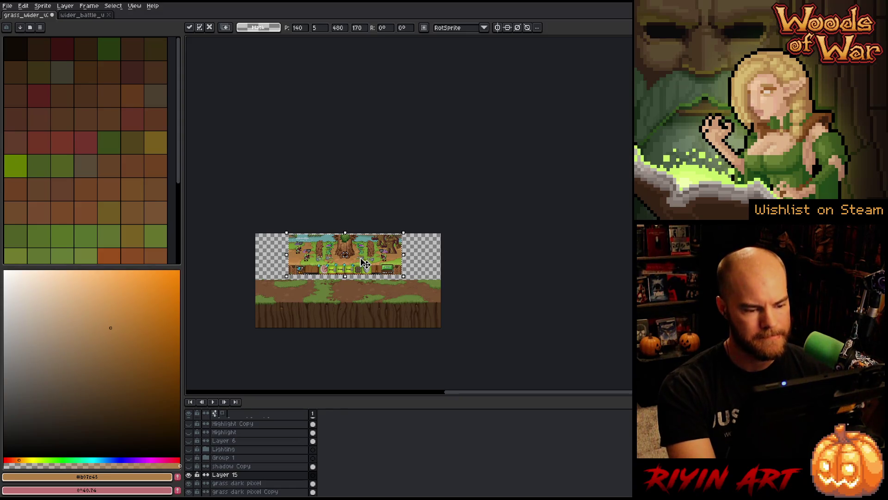
scroll(364, 262, up, 3)
scroll(370, 259, down, 2)
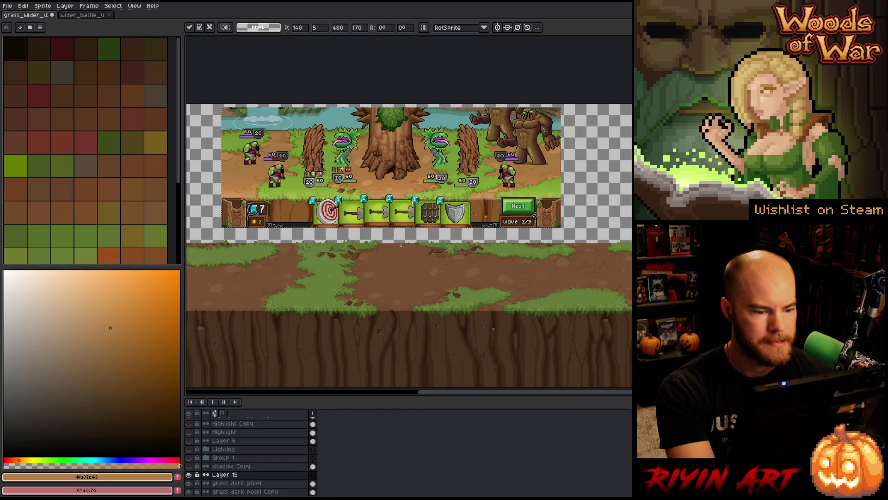
key(Return)
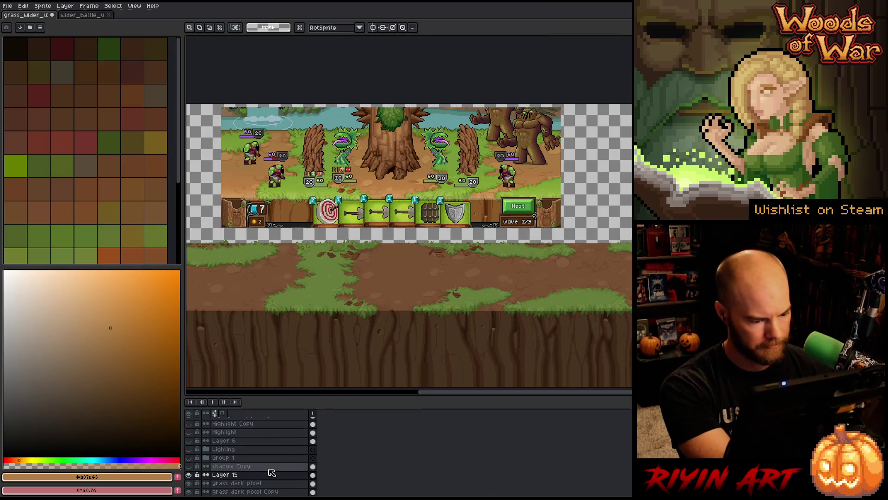
- Rename the pasted layer ref, hide the side panels with Ctrl+F and pan the view
click(266, 483)
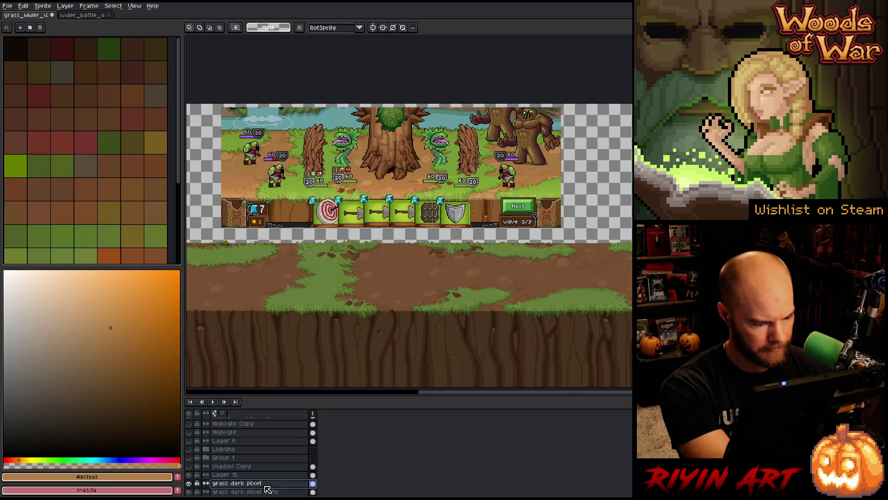
double_click(235, 474)
text(ref)
key(Return)
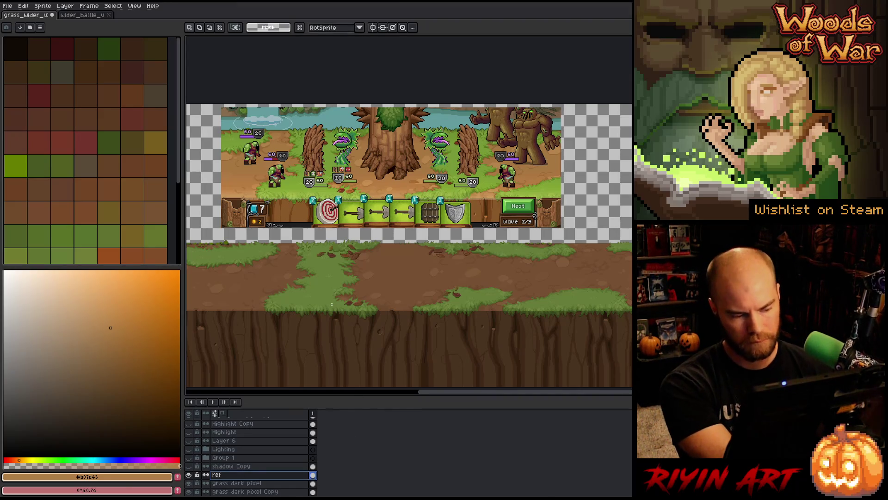
key(ctrl+f)
drag(503, 249, 443, 224)
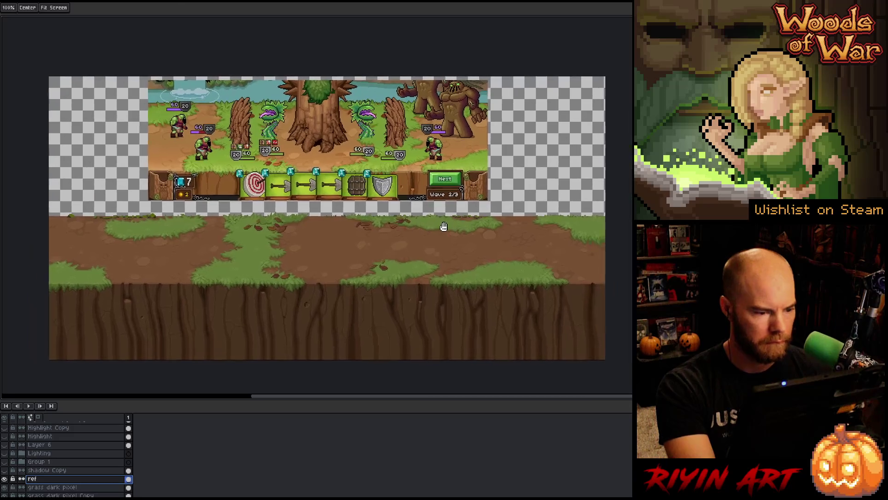
- Frame the tile and try a Replace Color on the dark dirt brown, then cancel it
scroll(346, 228, up, 1)
drag(345, 228, 360, 218)
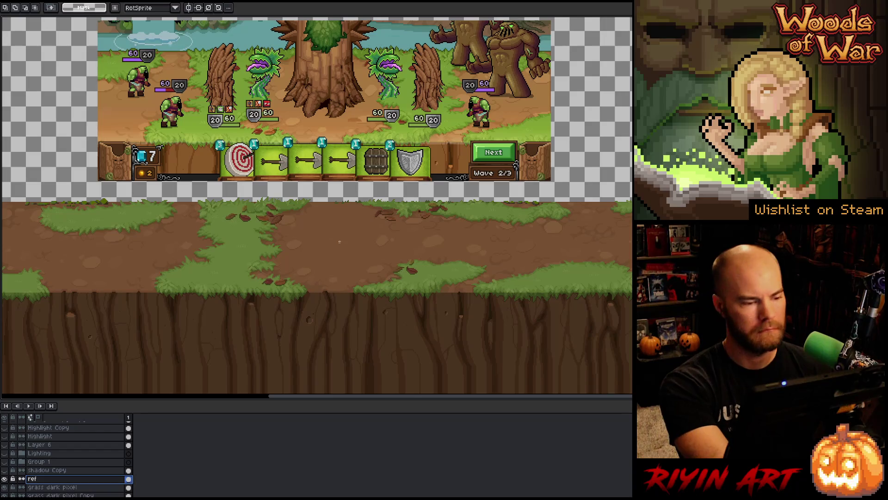
key(shift+r)
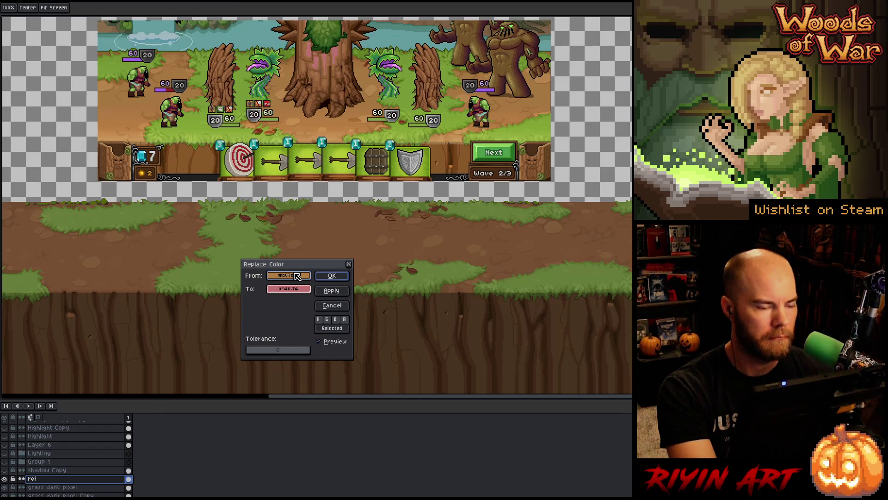
drag(297, 276, 329, 233)
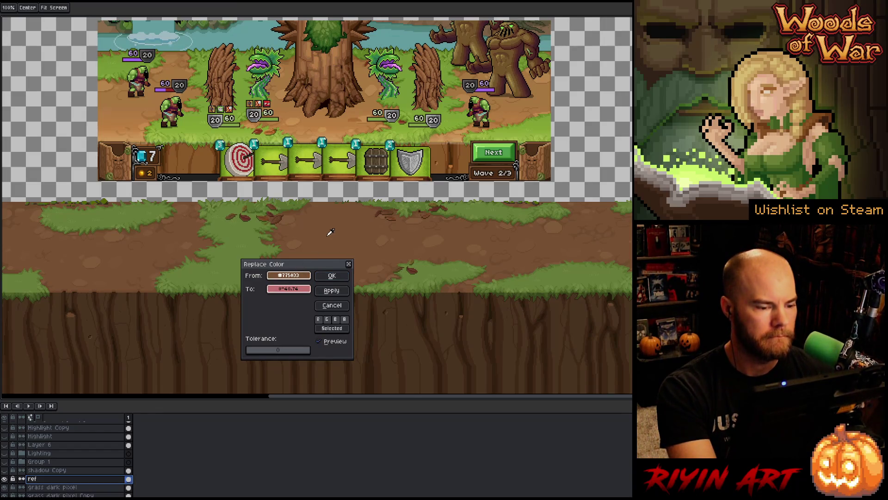
click(332, 305)
- On grass dark pixel, replace the dark dirt brown with the mockup's dirt tan
click(37, 487)
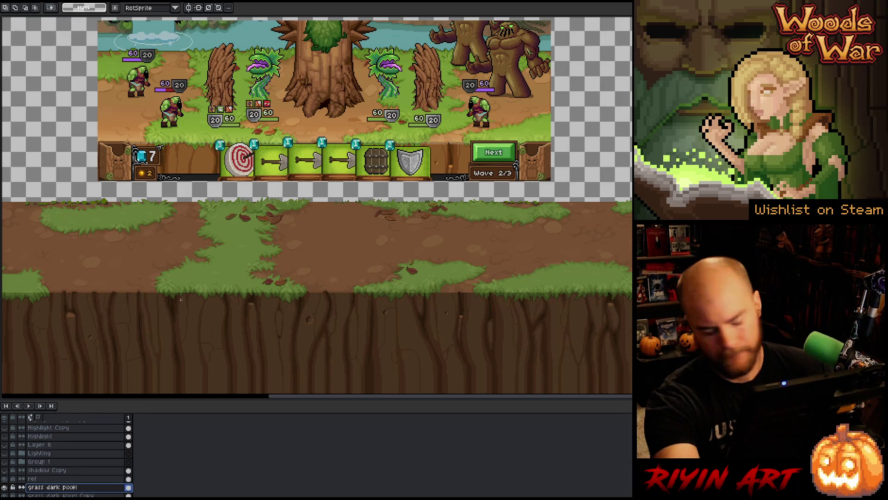
key(shift+r)
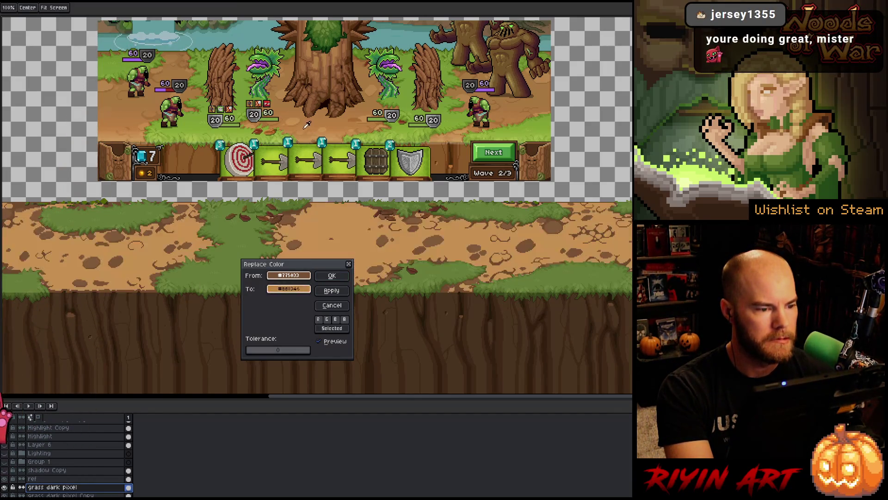
click(294, 109)
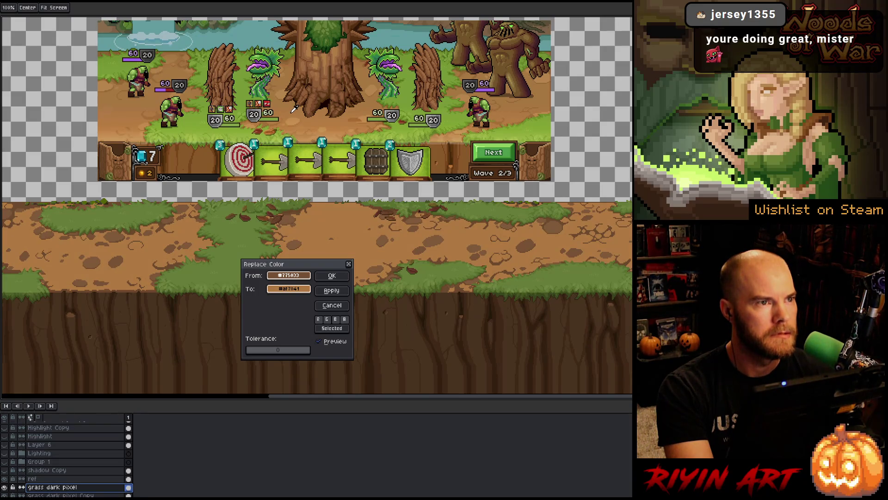
click(333, 277)
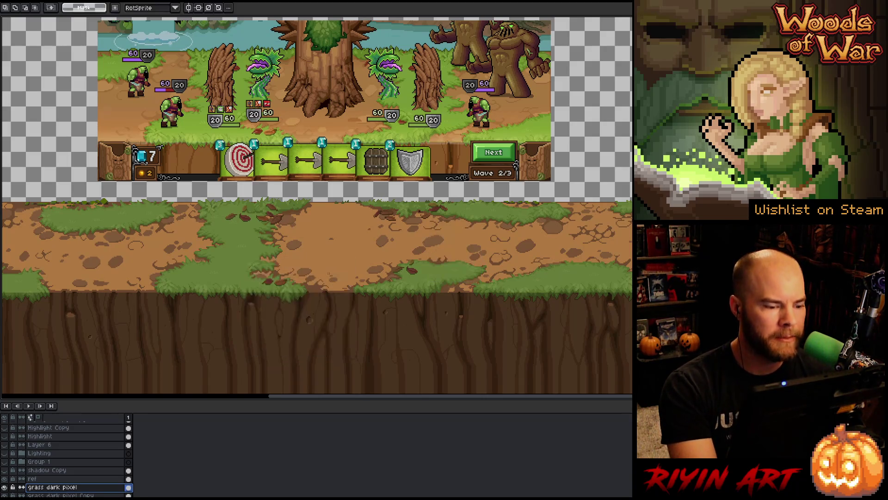
- Replace another dirt brown with a lighter tan sampled from the mockup
key(shift+r)
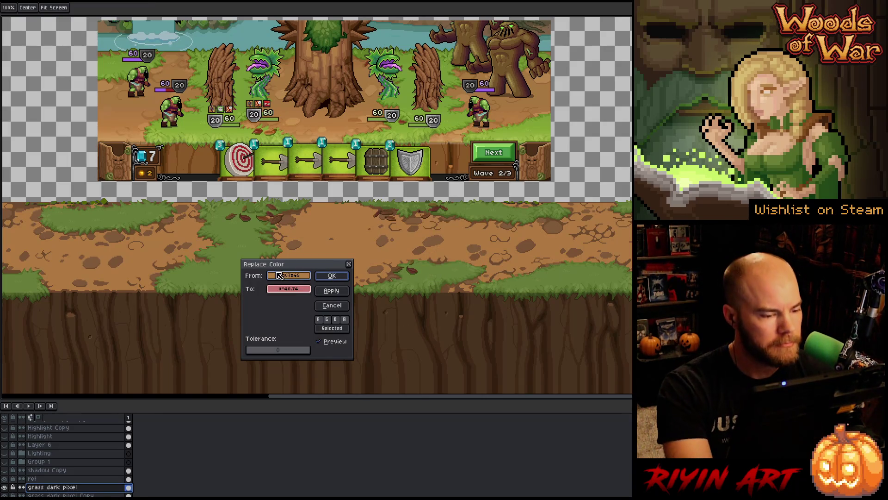
click(289, 289)
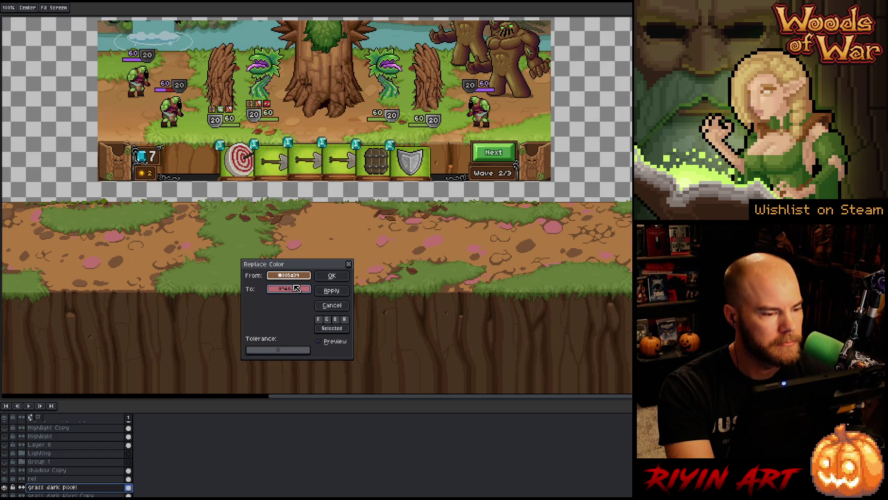
click(295, 115)
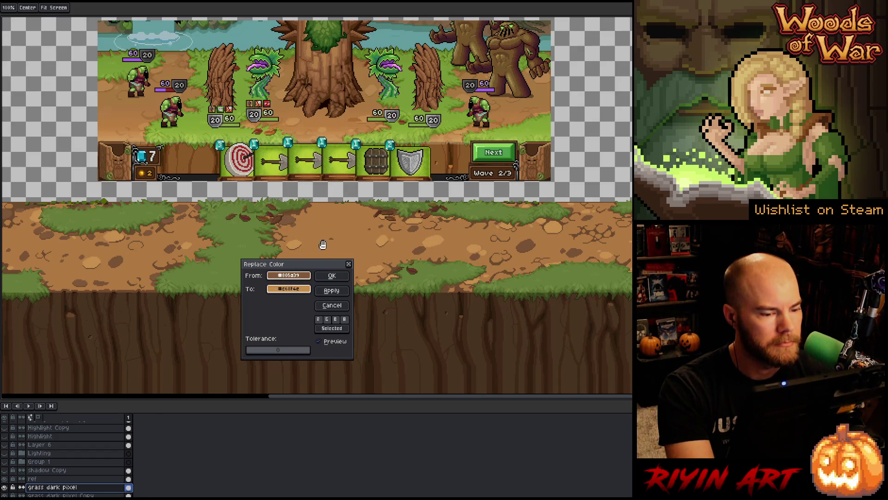
click(332, 276)
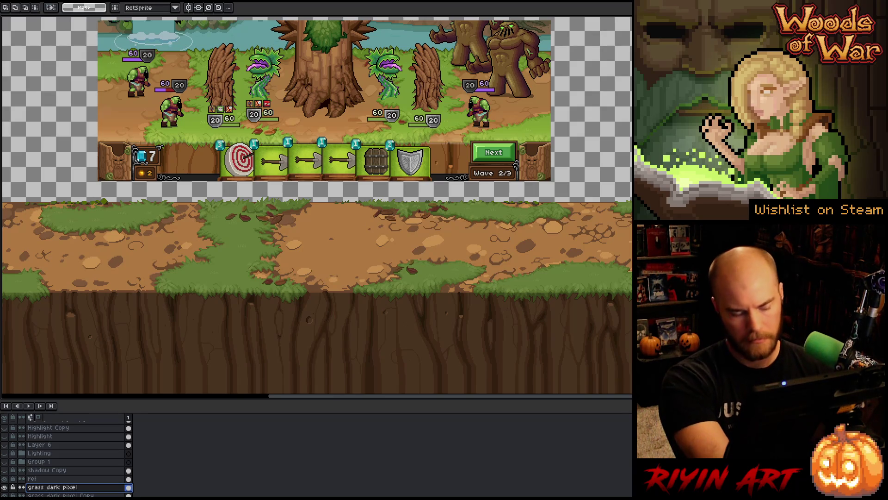
key(shift+r)
- Replace a darker dirt brown with a tan sampled from the mockup
click(297, 226)
click(294, 216)
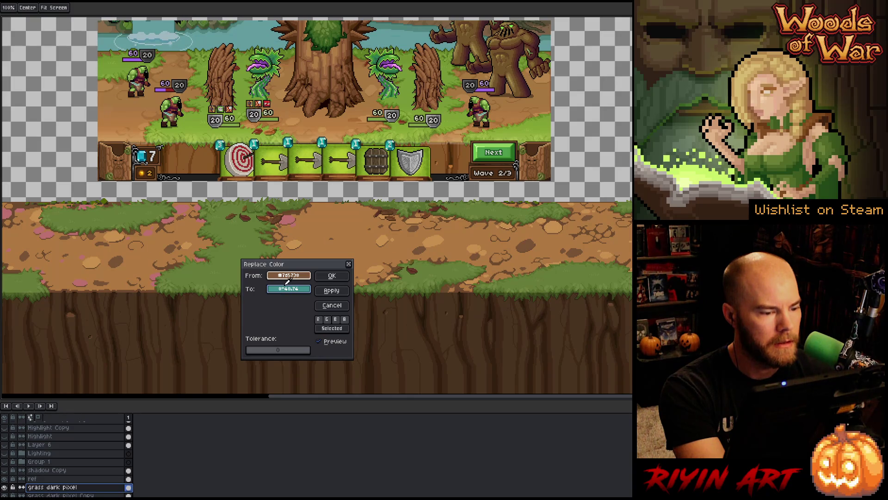
click(323, 126)
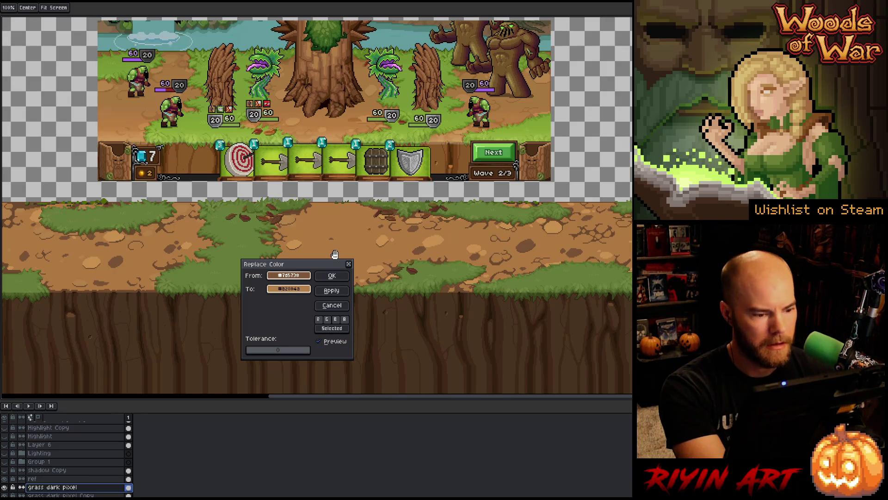
click(332, 275)
- Replace a darker speck brown with a medium brown chosen from the mockup
key(shift+r)
click(287, 277)
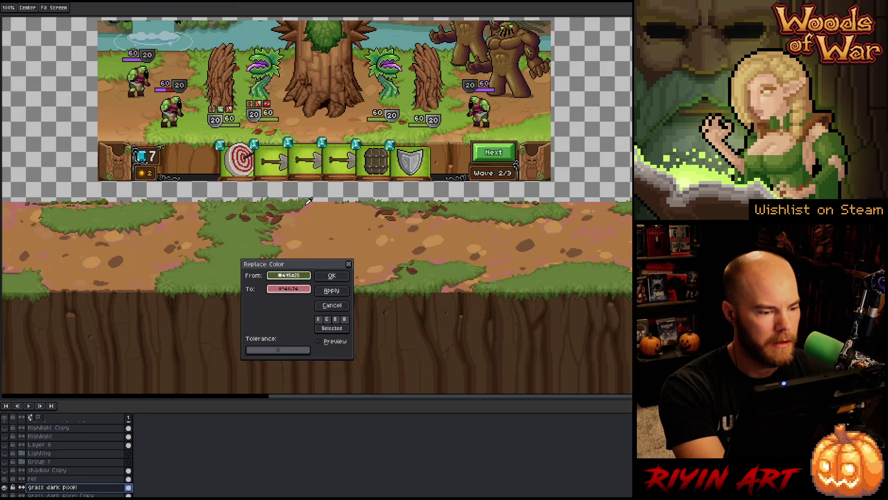
click(300, 218)
click(299, 215)
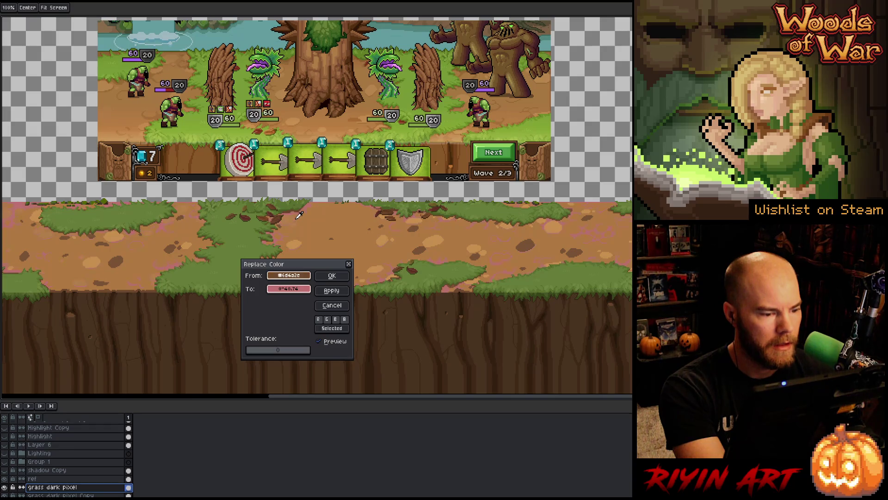
click(289, 289)
click(288, 64)
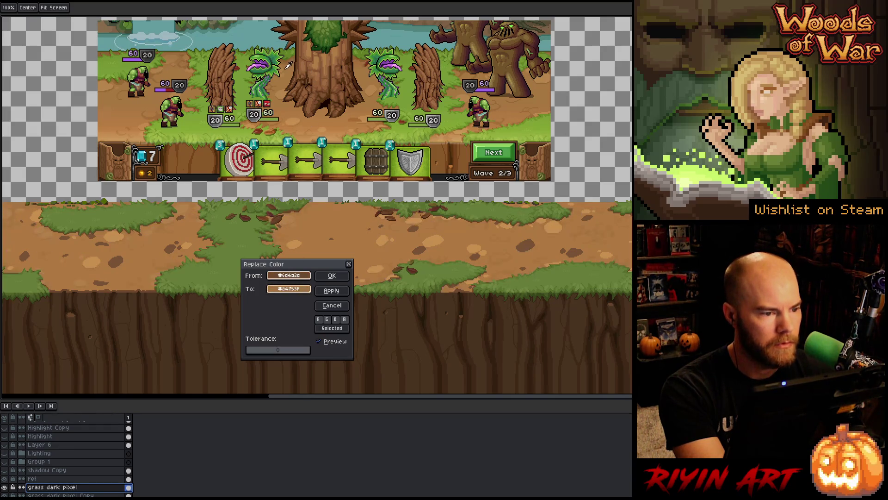
click(286, 67)
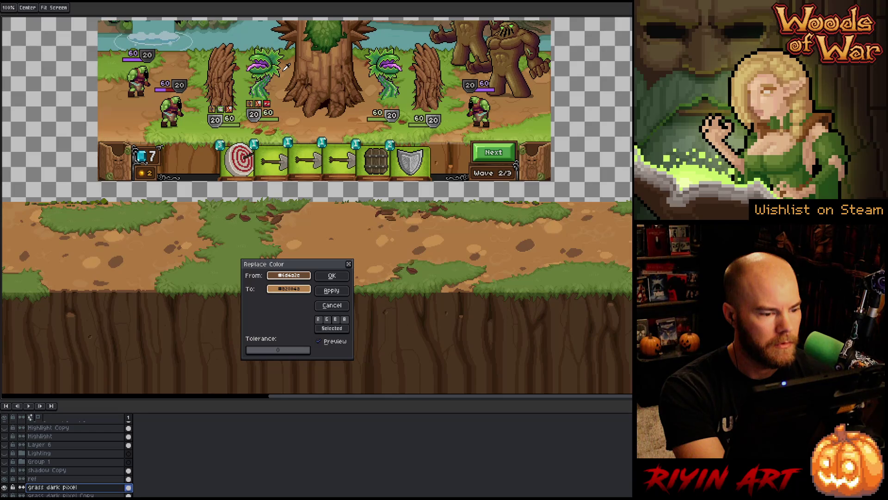
click(285, 67)
click(284, 68)
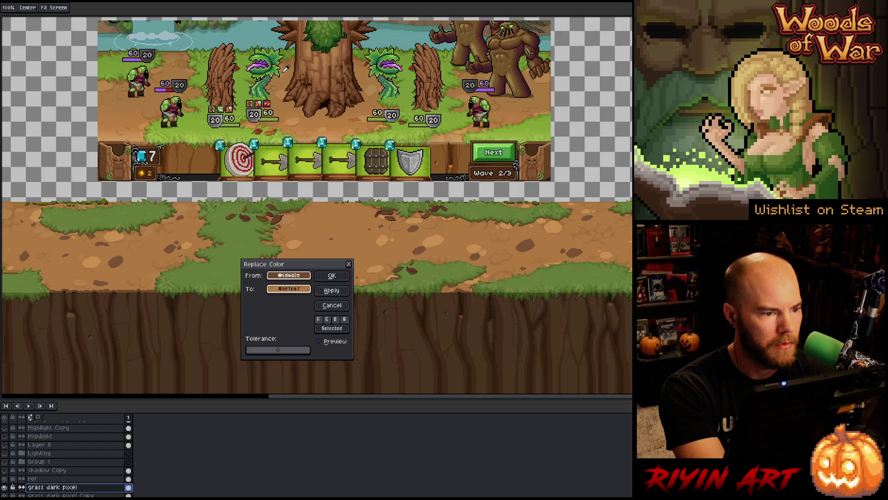
click(284, 69)
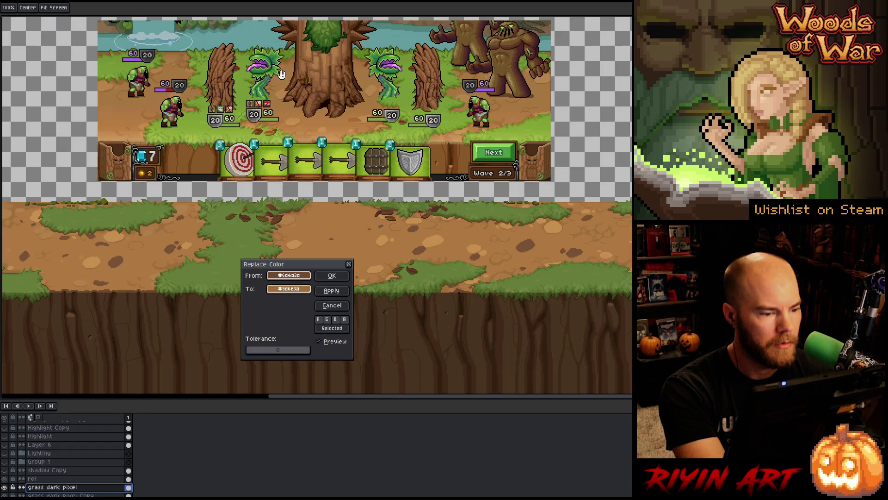
click(332, 276)
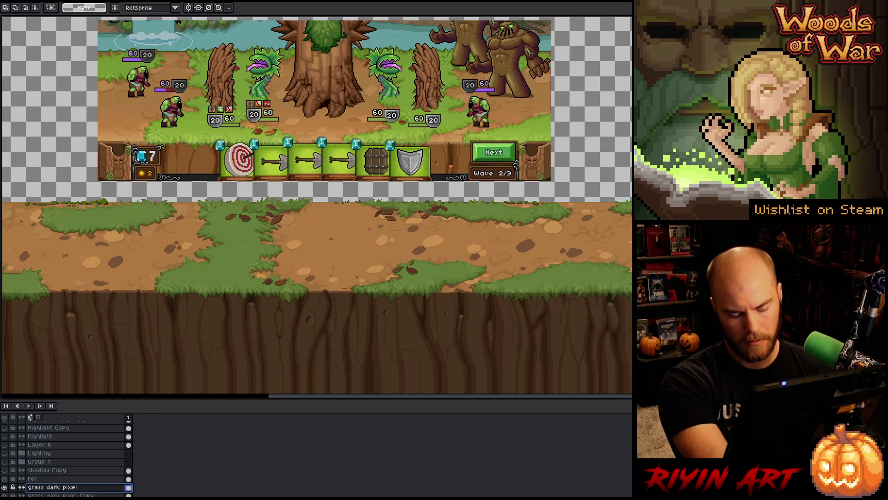
key(shift+r)
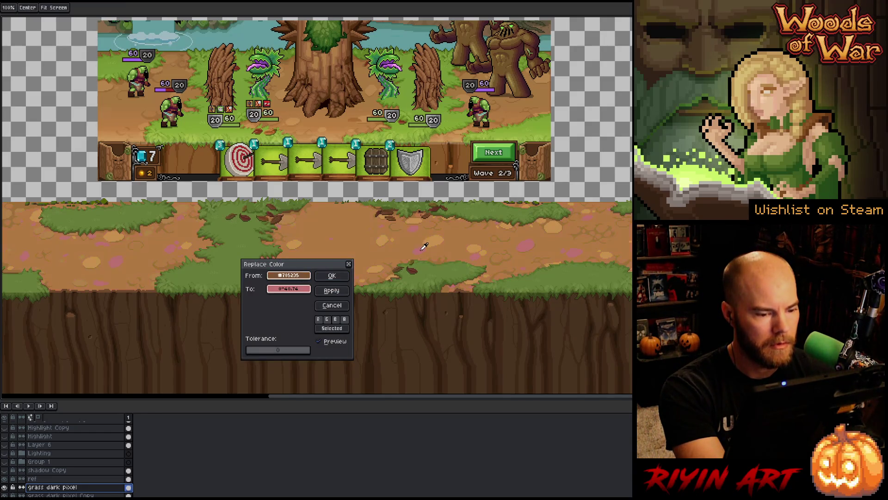
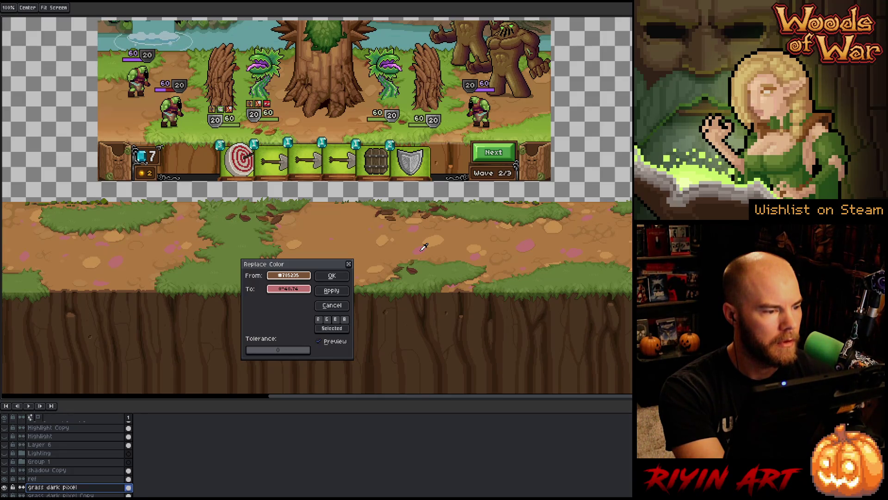
- Recolour two dirt shades to tans sampled from the ground art
click(273, 240)
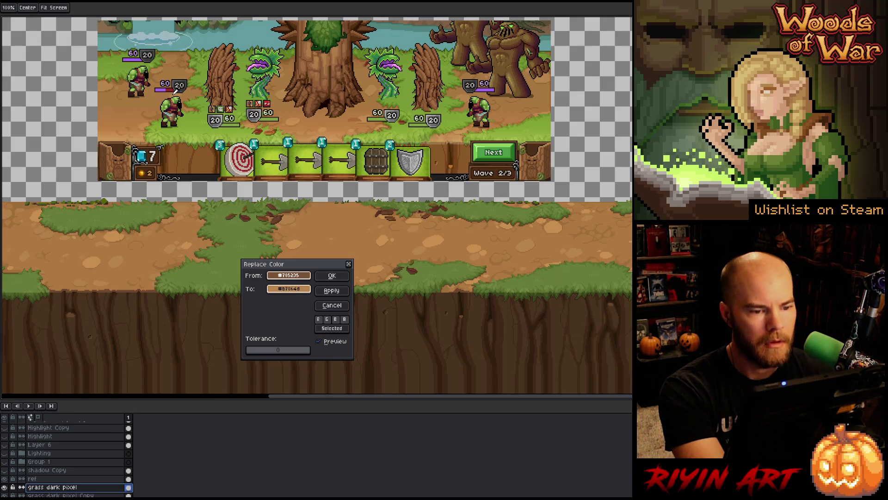
click(331, 275)
key(shift+r)
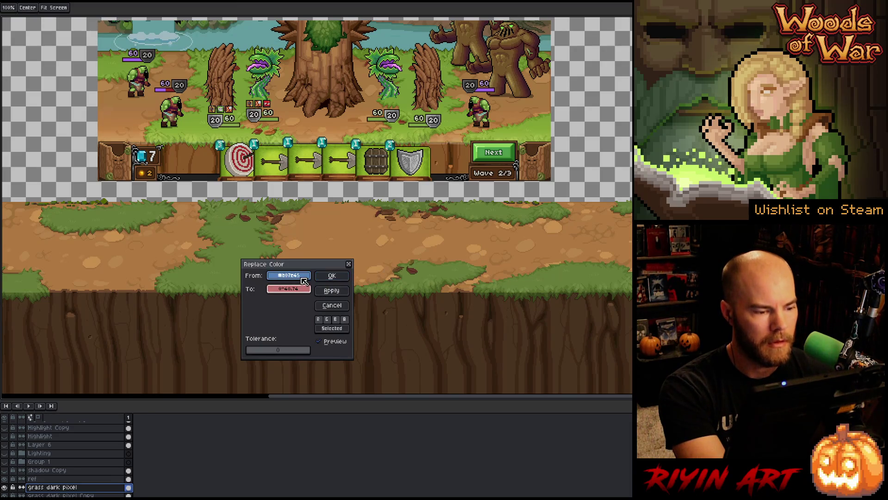
click(373, 259)
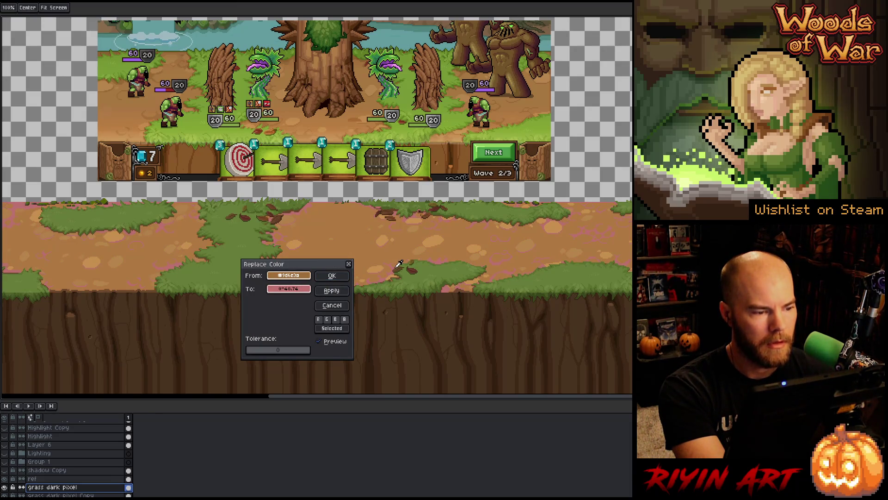
click(289, 289)
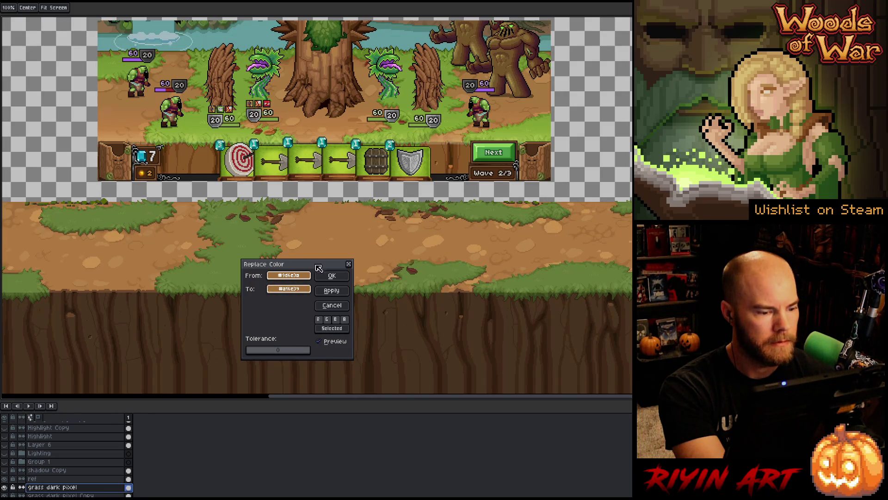
click(332, 275)
- Replace the ground's dark brown with the mockup's dirt brown and apply it
key(shift+r)
click(287, 277)
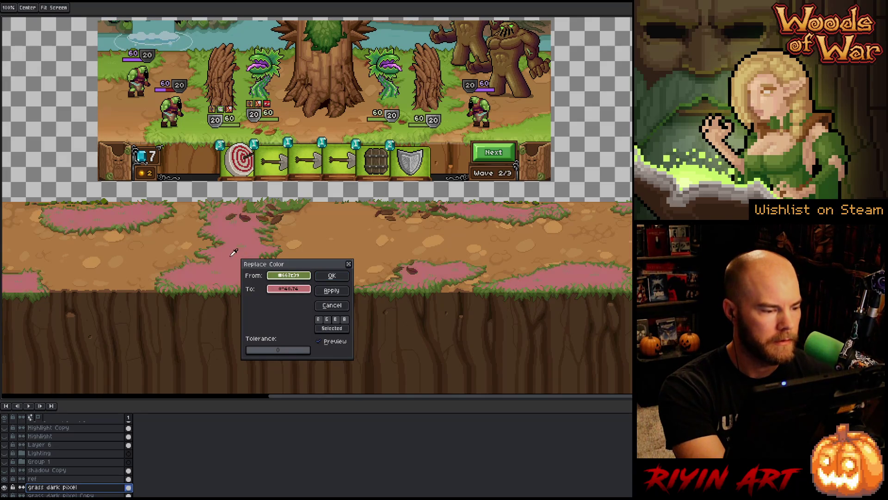
click(209, 257)
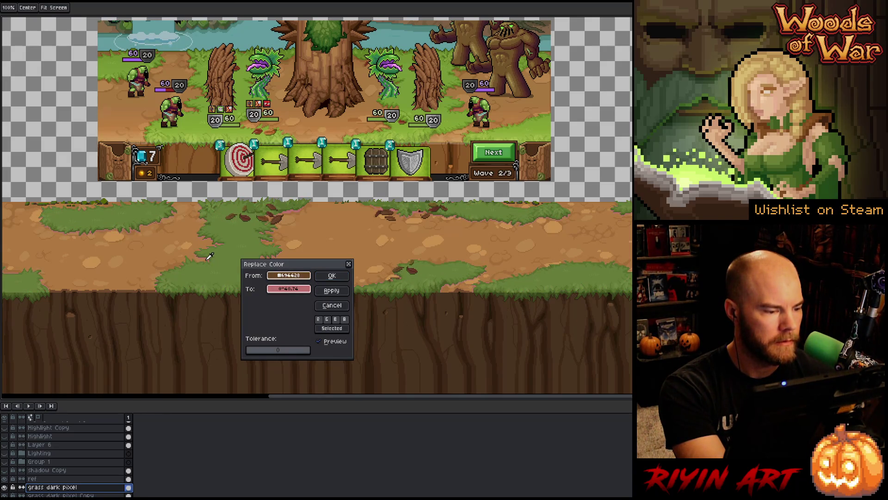
click(288, 289)
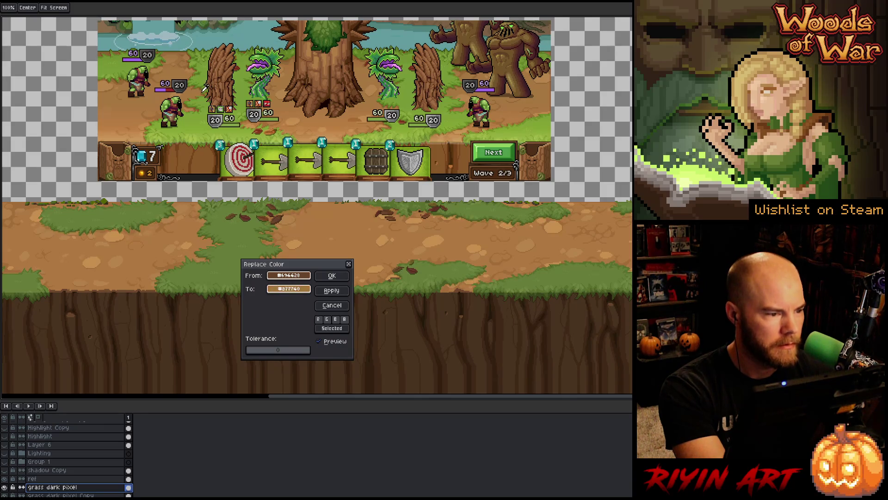
click(204, 90)
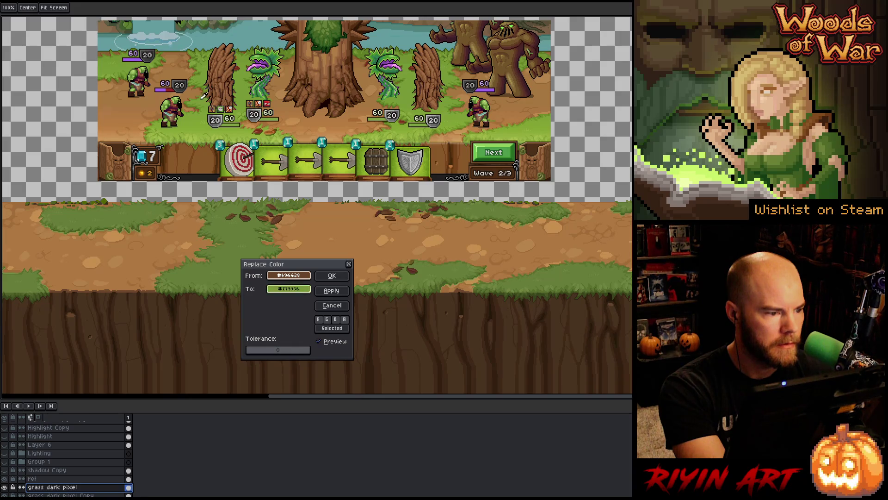
click(197, 106)
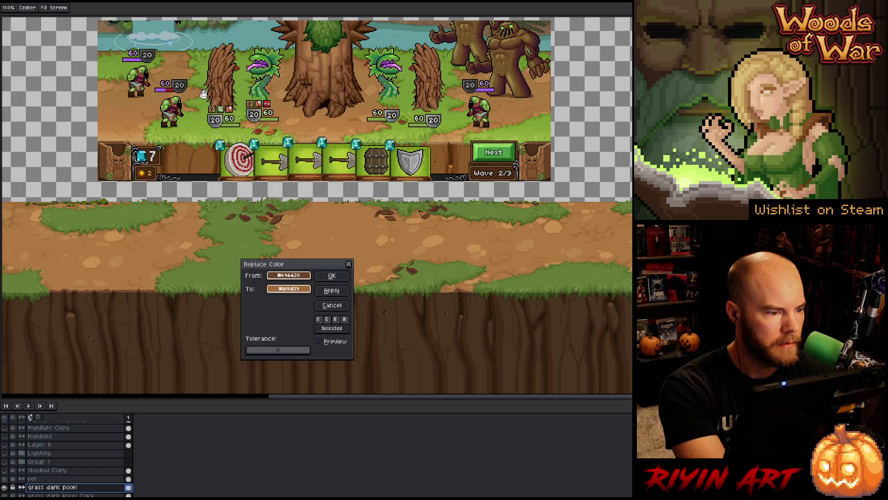
scroll(199, 113, up, 2)
click(279, 295)
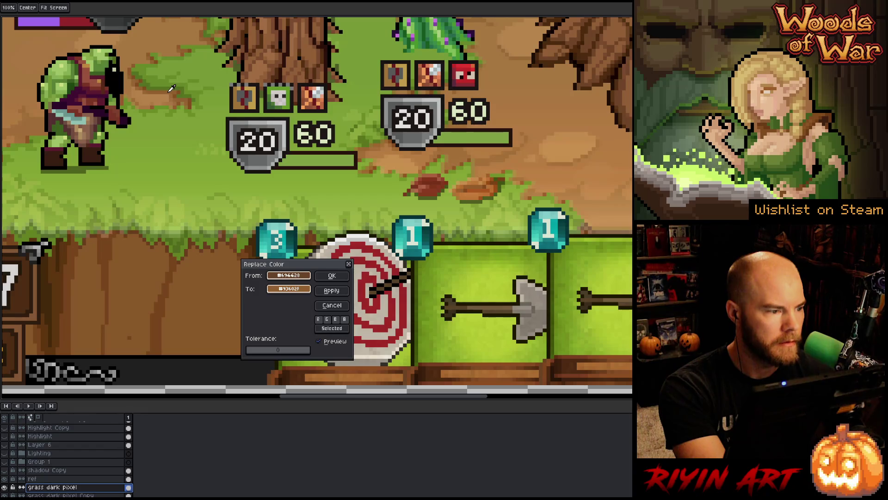
scroll(171, 88, down, 2)
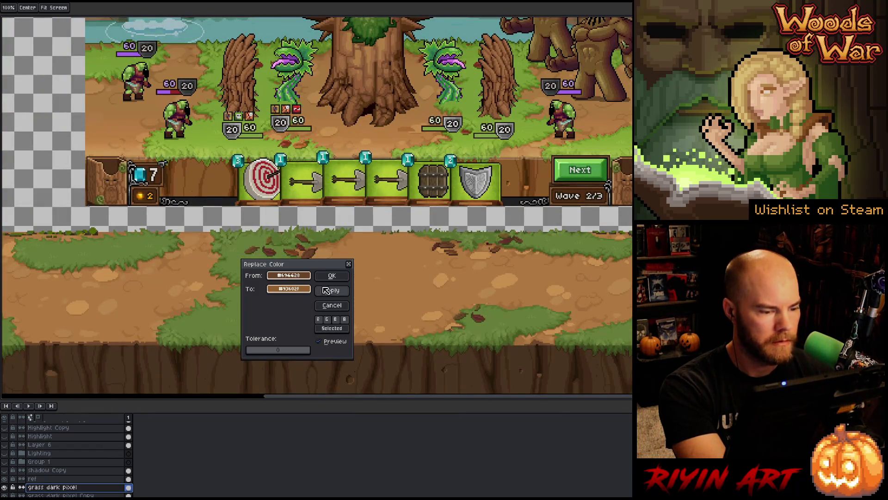
click(320, 341)
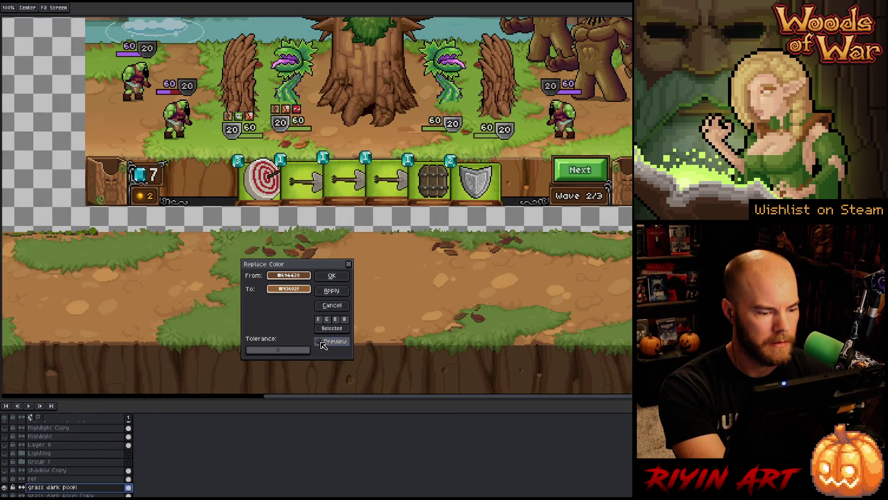
click(332, 275)
scroll(346, 294, down, 2)
scroll(346, 294, up, 2)
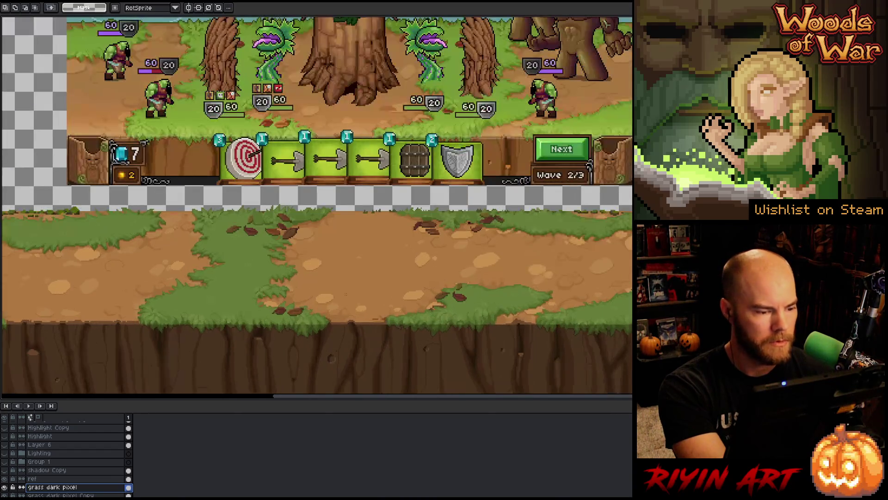
- Set the grass-edge brown as the colour to replace and trial several dirt and trunk browns
scroll(344, 290, down, 1)
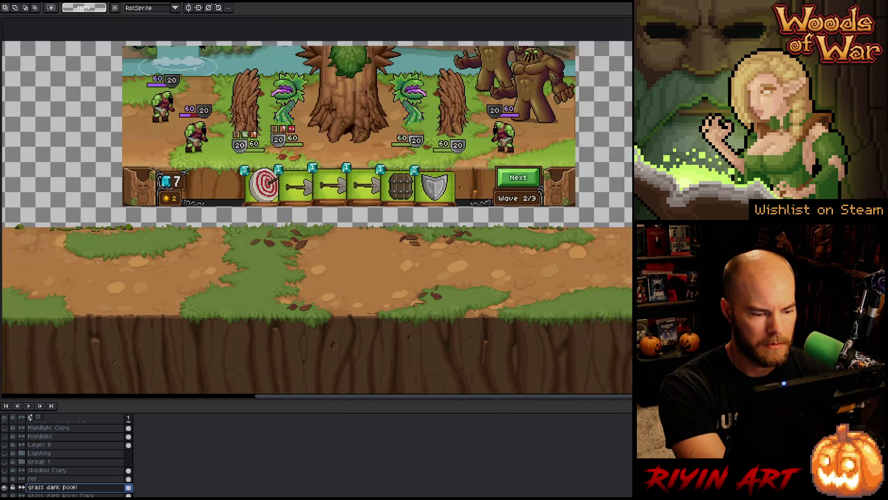
key(shift+r)
click(373, 314)
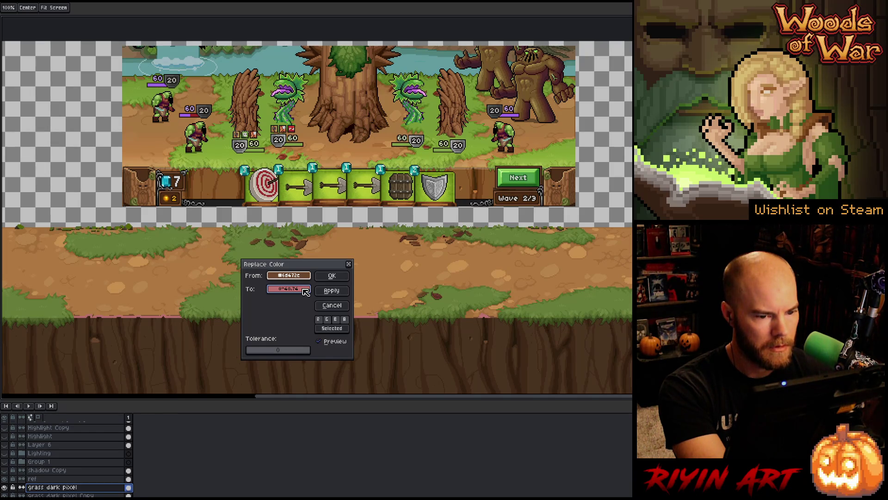
click(305, 291)
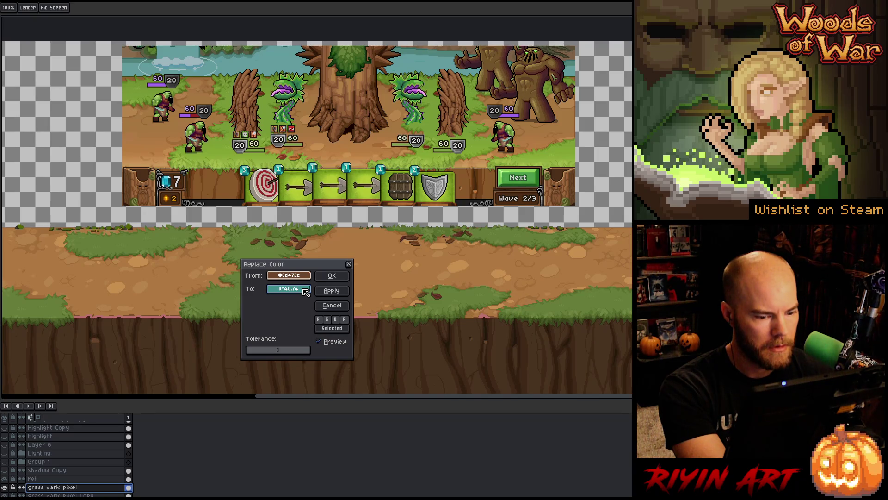
click(537, 294)
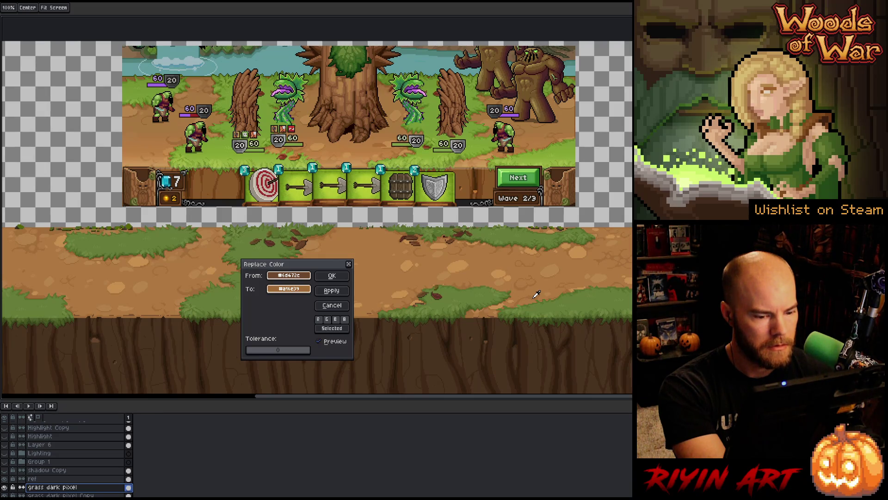
click(537, 273)
click(532, 294)
click(384, 80)
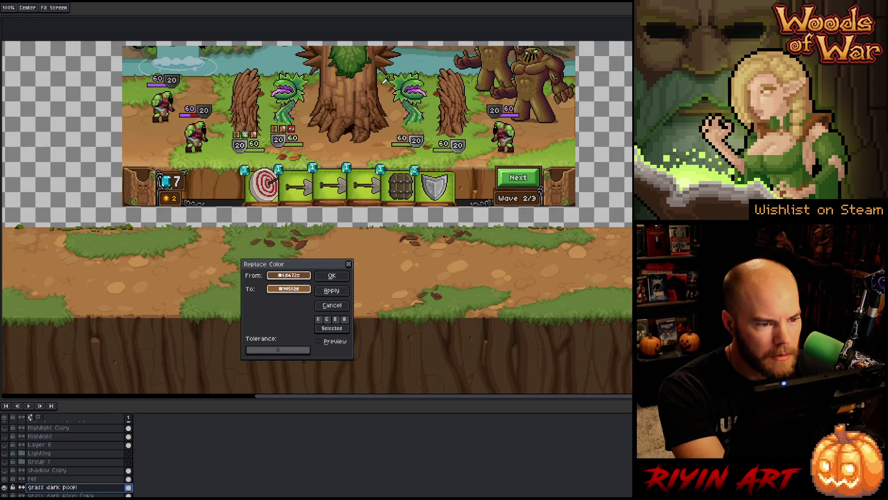
click(384, 80)
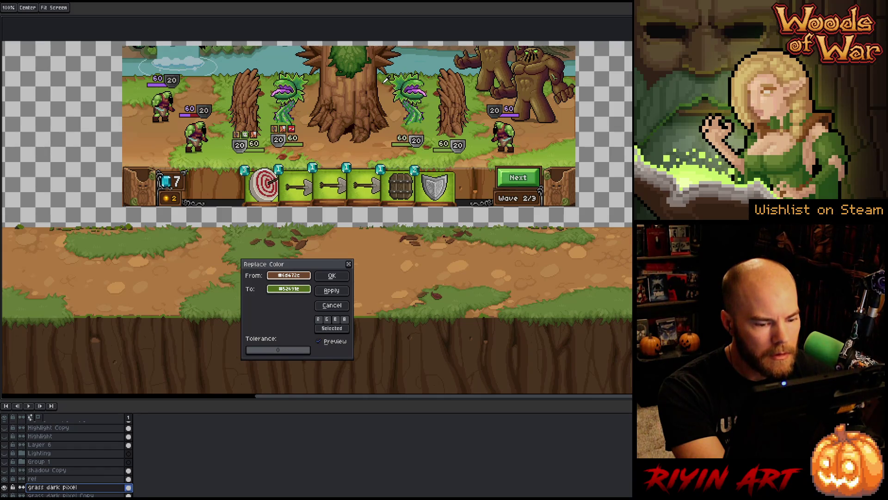
click(384, 79)
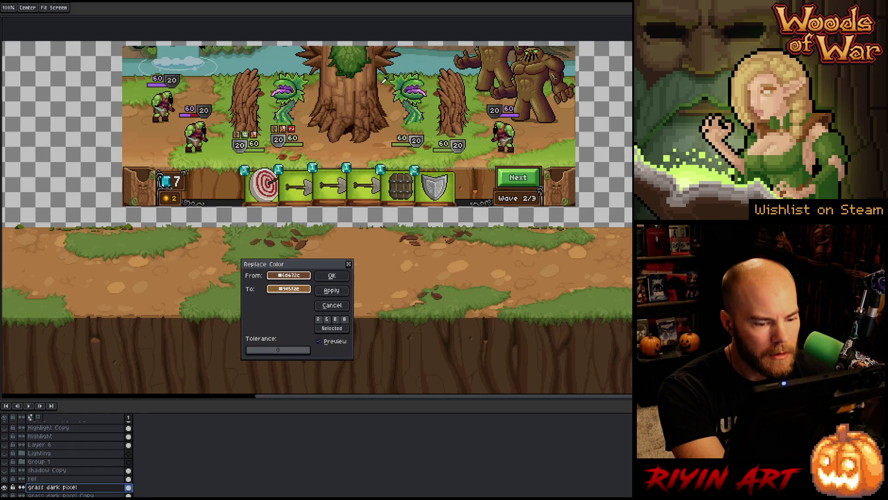
- Settle on a slightly darker dirt brown as the replacement and apply the recolour
scroll(384, 79, up, 3)
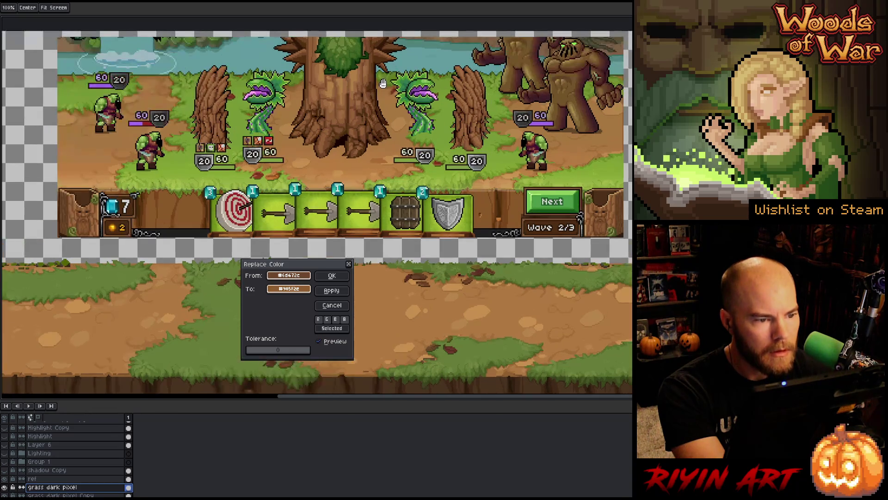
click(385, 68)
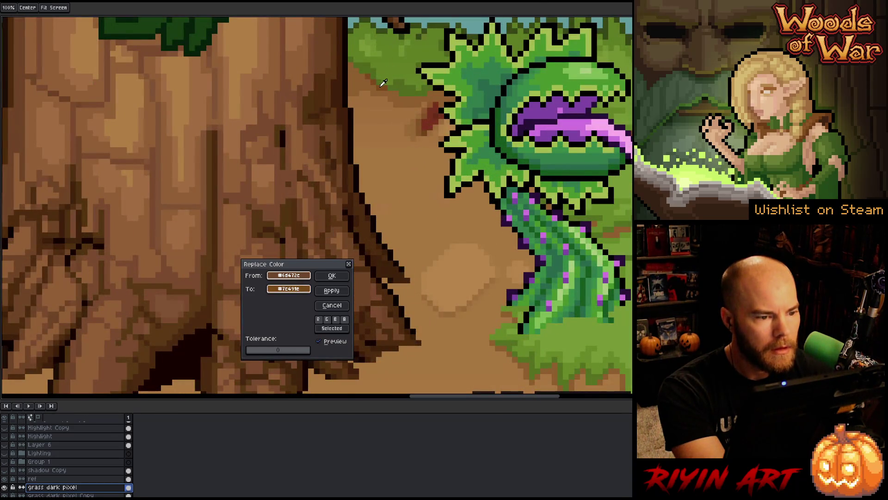
scroll(395, 185, down, 5)
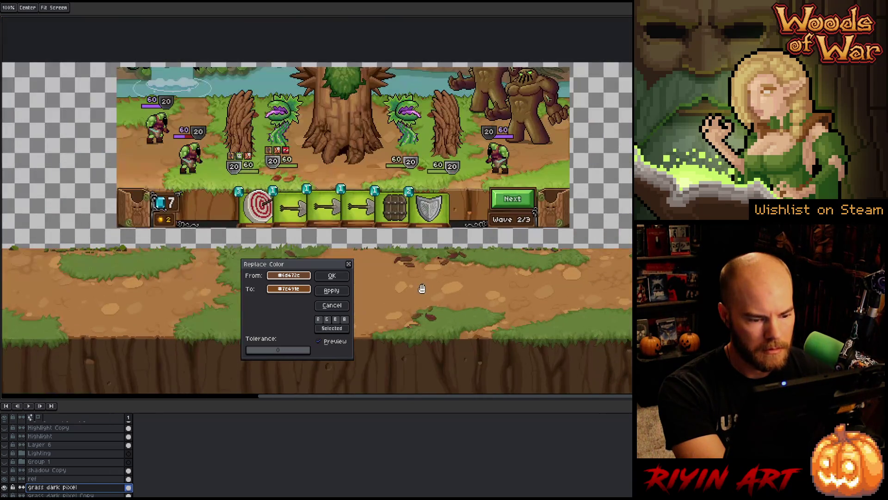
scroll(421, 282, up, 1)
mouse_move(299, 268)
mouse_down()
mouse_move(170, 232)
mouse_move(303, 141)
mouse_up()
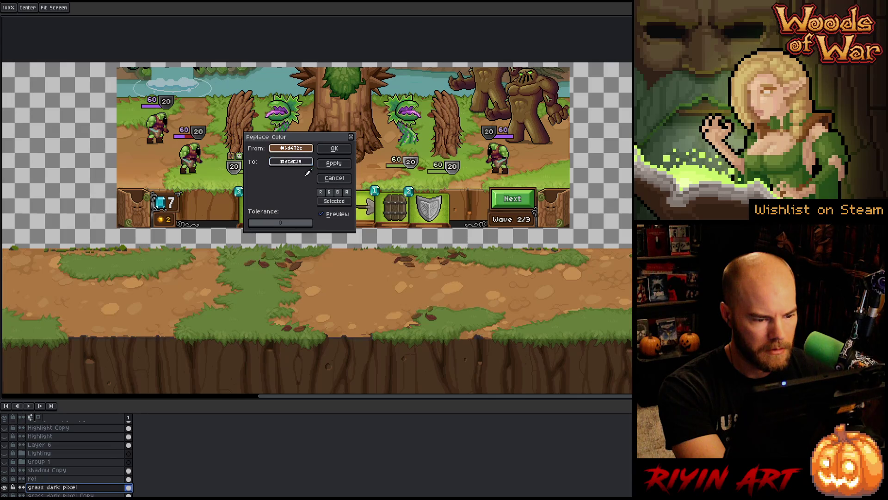
click(393, 249)
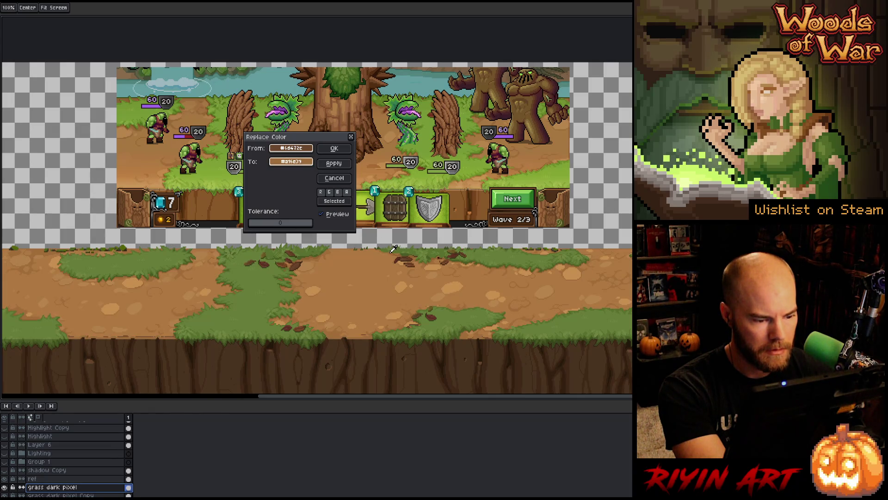
click(395, 248)
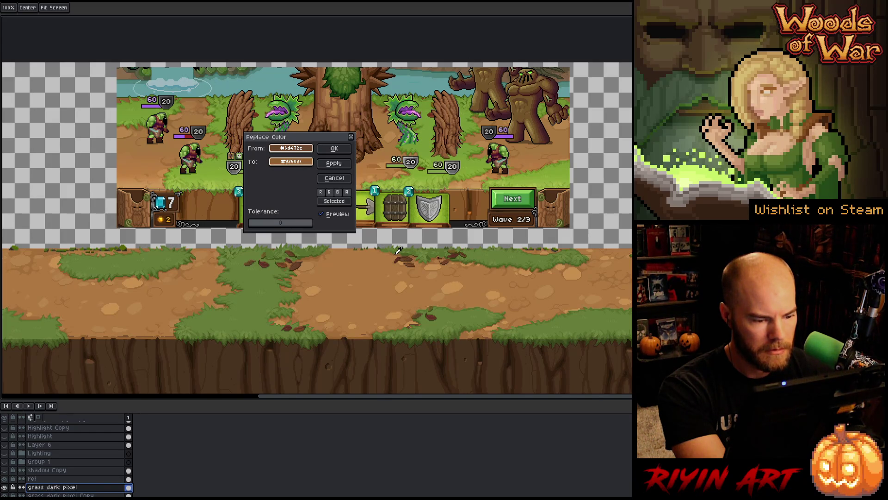
click(334, 148)
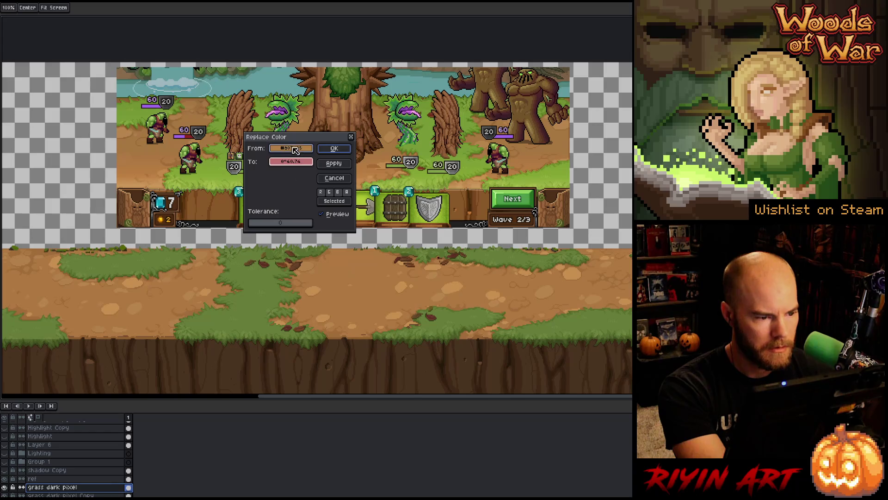
- Replace the darker edge brown with the mockup's dirt brown #93602f
click(365, 302)
click(367, 332)
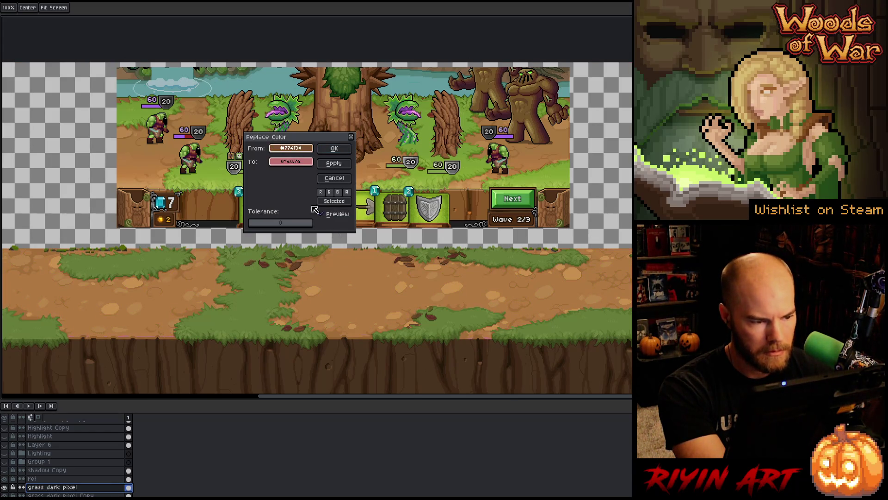
click(291, 162)
click(367, 334)
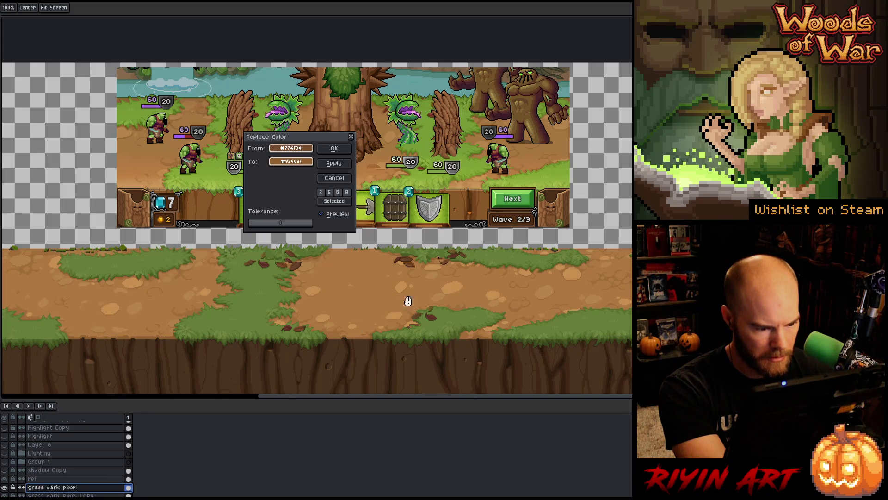
click(334, 148)
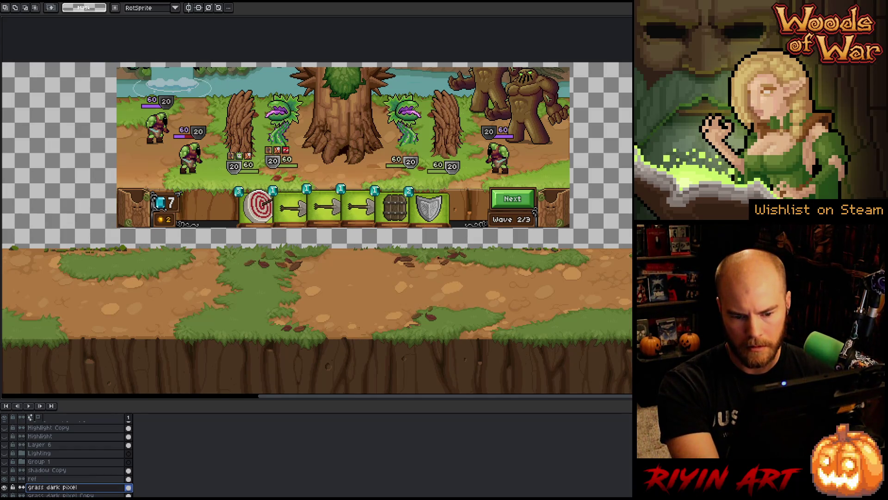
- Draw a test line of darker pixels across the dirt with the pencil
scroll(352, 319, up, 3)
scroll(415, 329, up, 2)
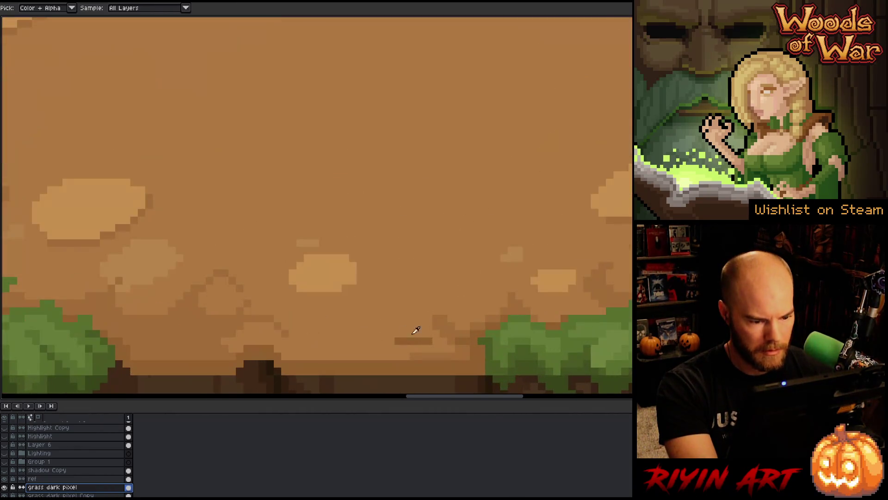
key(b)
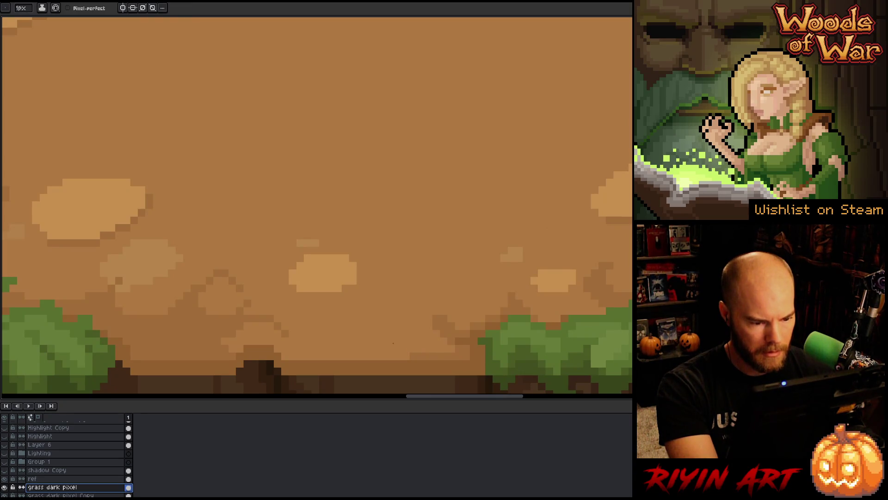
key(i)
key(b)
drag(409, 355, 291, 355)
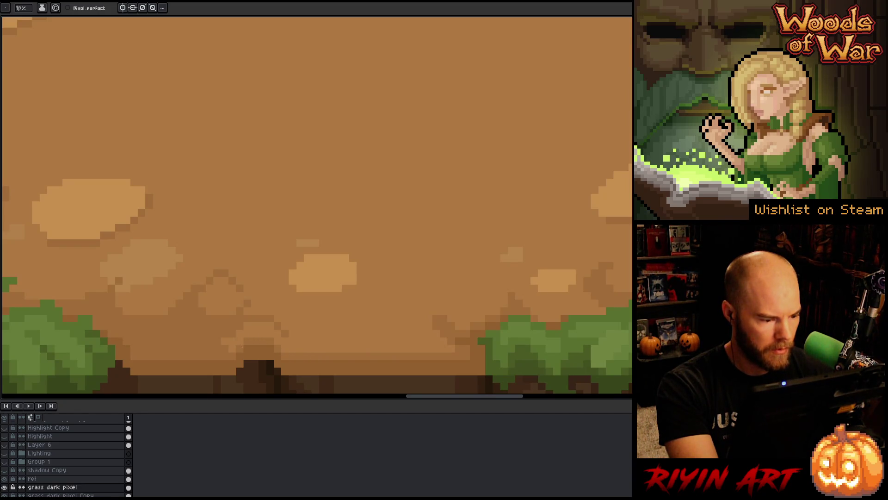
- Frame the mockup scene and eyedrop its dirt and lighter dirt tones
scroll(231, 360, down, 3)
scroll(215, 334, up, 3)
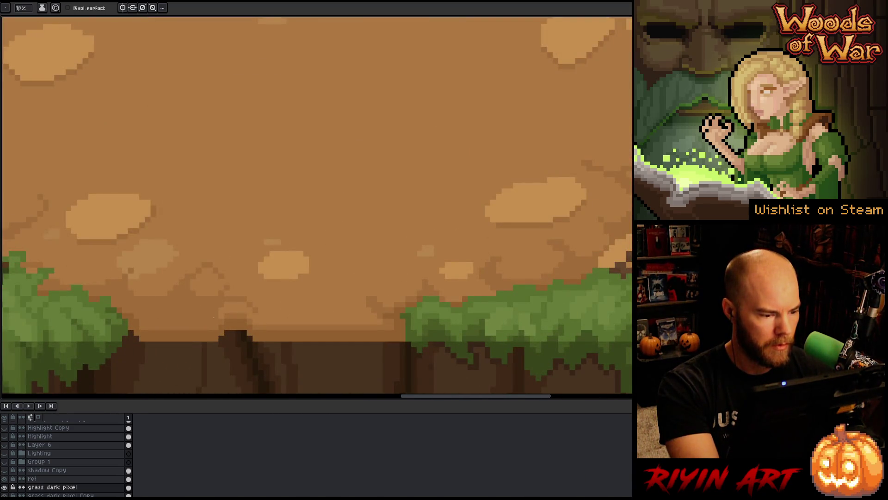
scroll(214, 317, down, 3)
scroll(307, 278, up, 3)
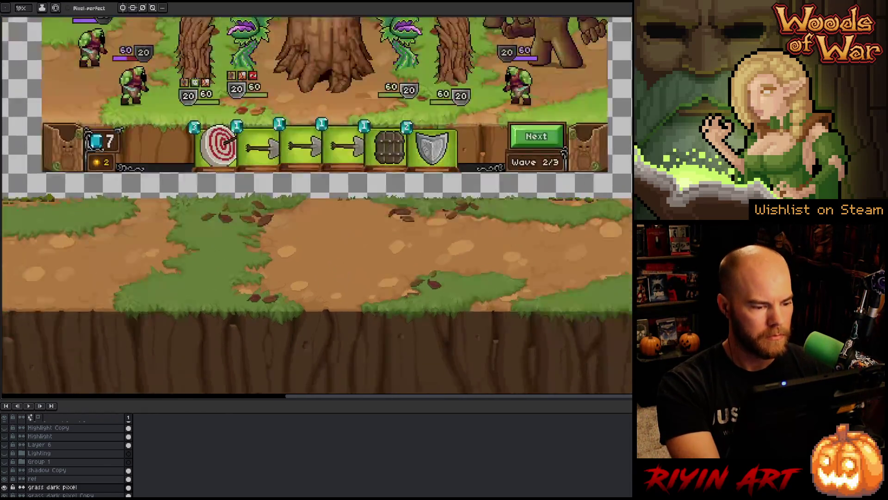
scroll(246, 295, up, 3)
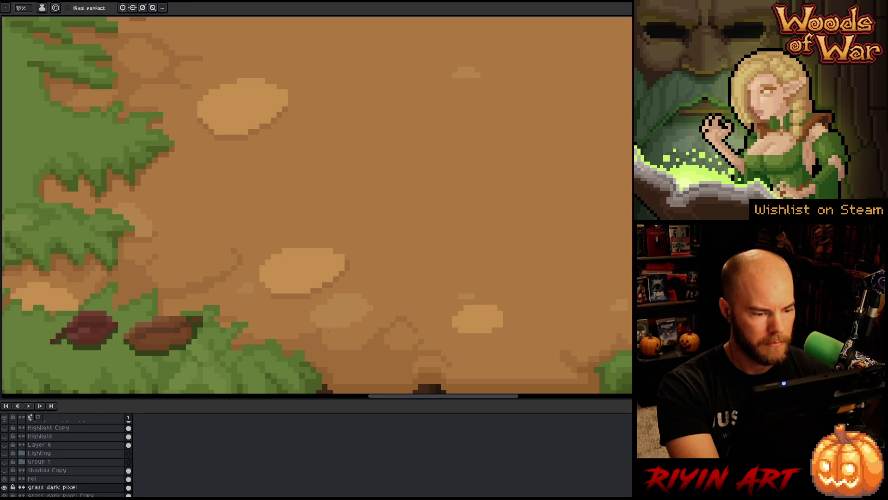
scroll(336, 289, down, 3)
scroll(336, 289, up, 3)
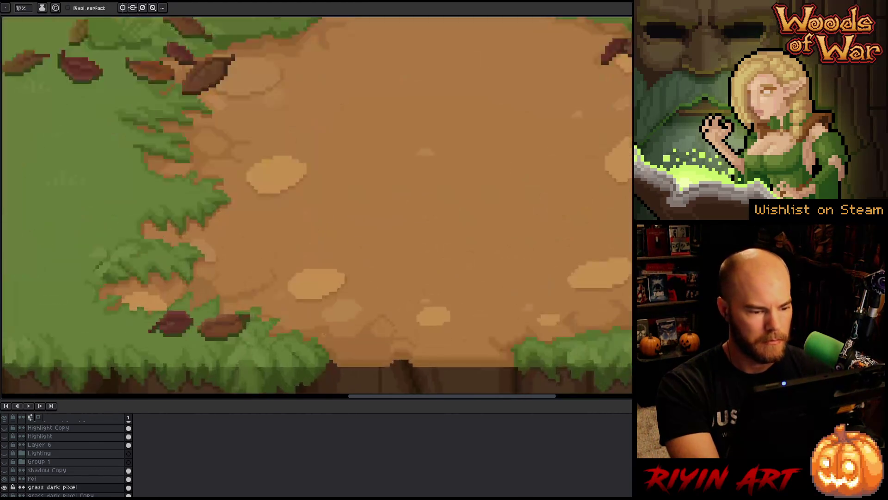
scroll(347, 290, down, 3)
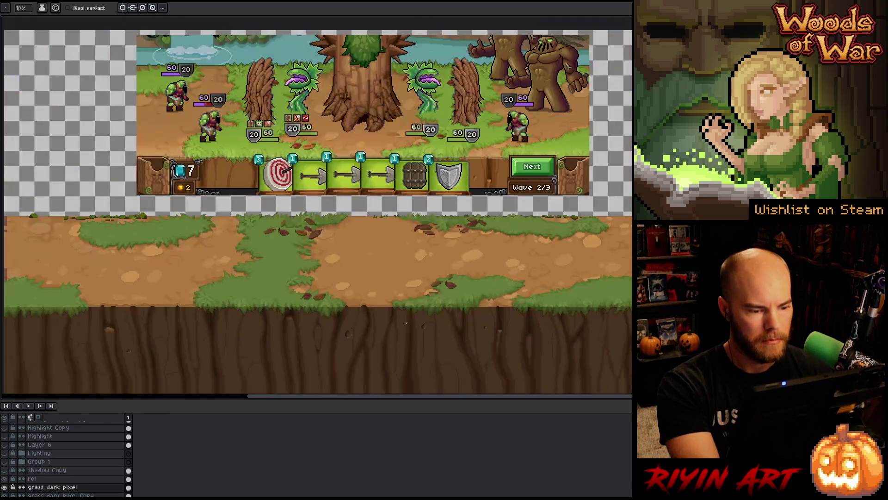
drag(426, 264, 380, 293)
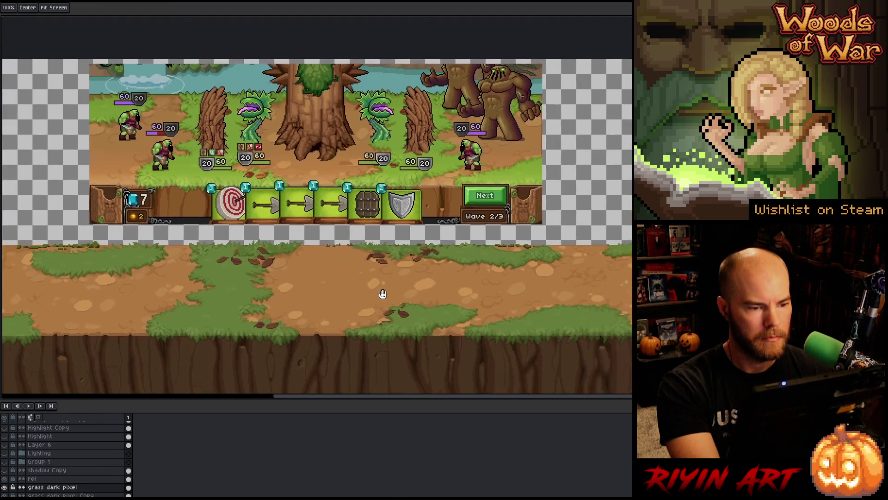
scroll(481, 133, up, 3)
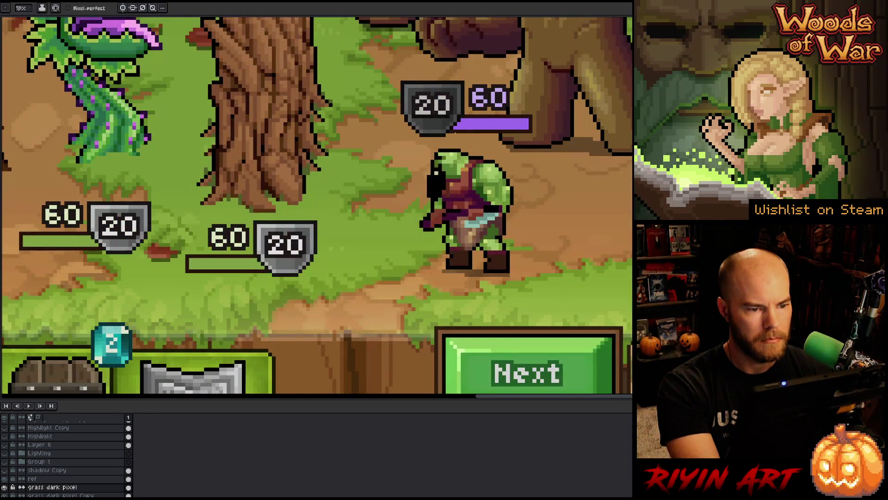
key(i)
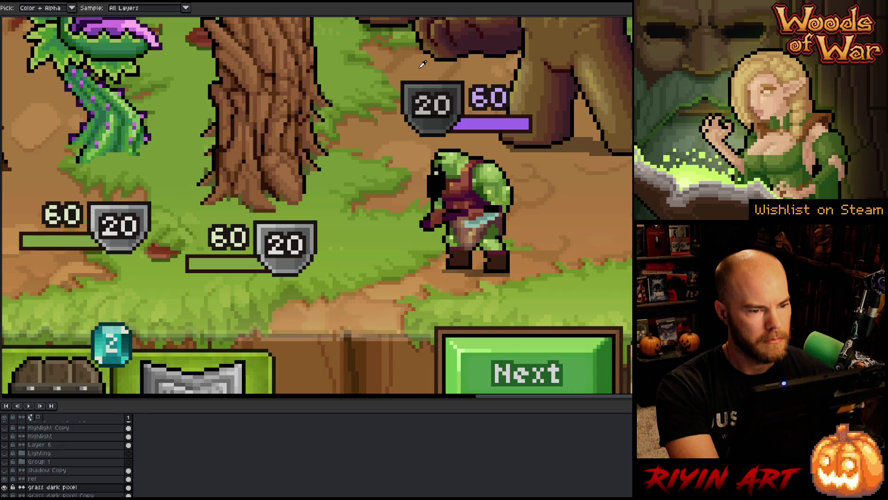
key(F11)
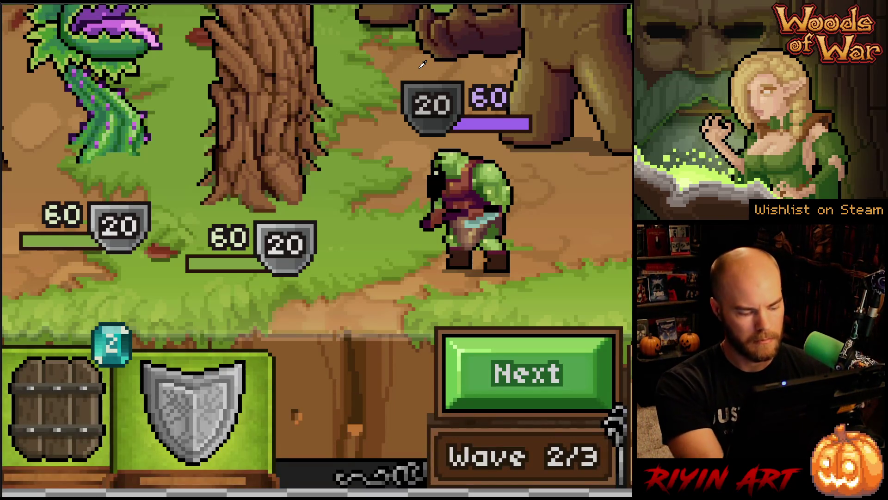
key(F11)
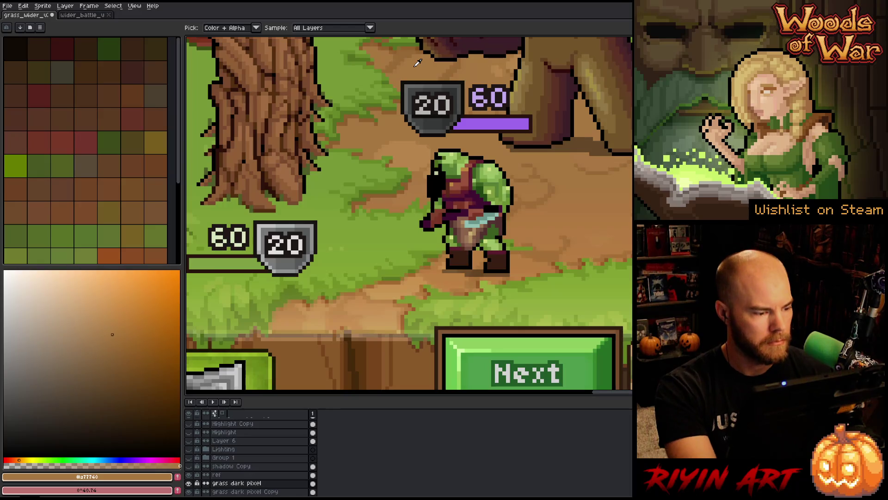
click(583, 189)
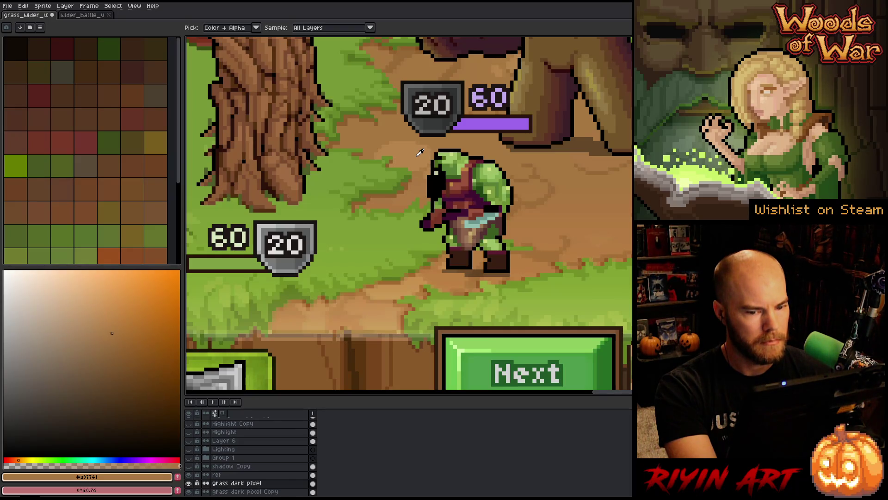
click(417, 156)
- Pan over to the orcs and sample the flat dirt ground colour beside them
scroll(420, 152, down, 5)
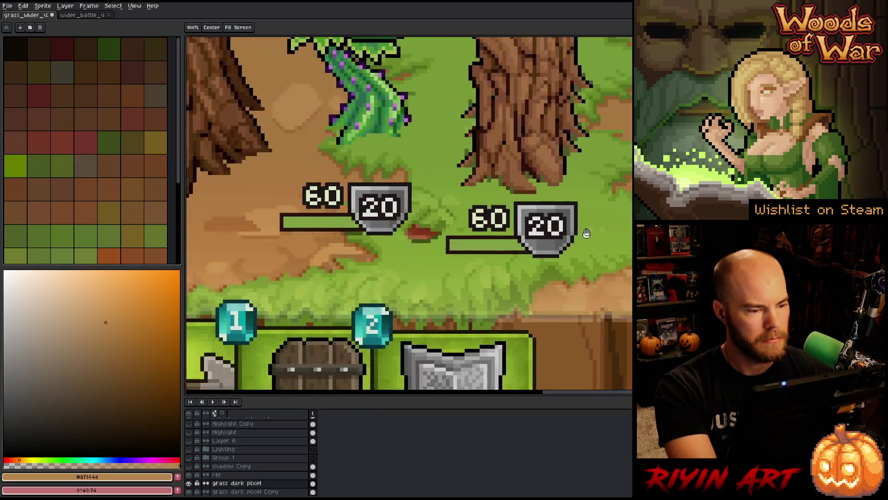
drag(332, 233, 536, 250)
drag(344, 257, 516, 268)
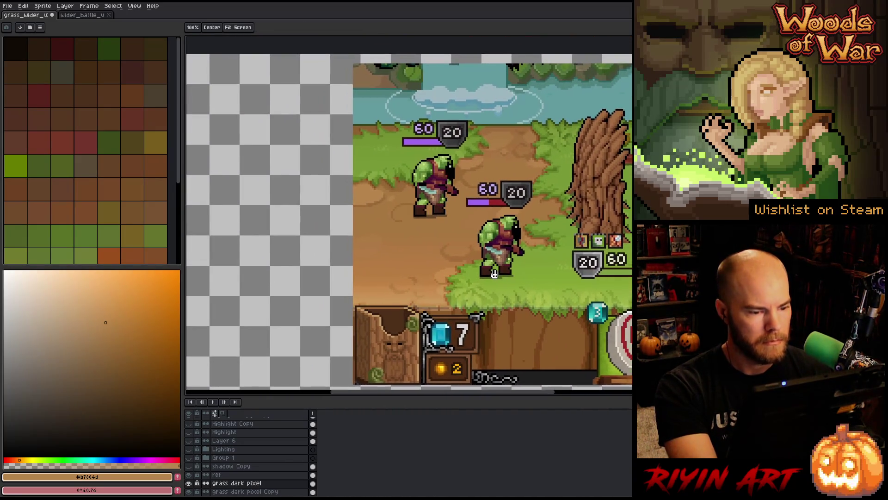
scroll(370, 222, up, 5)
scroll(387, 280, down, 1)
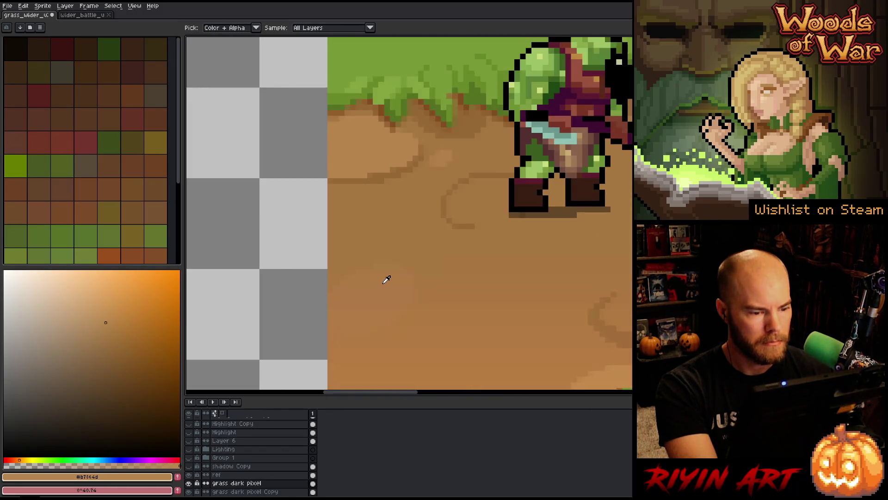
scroll(387, 280, up, 3)
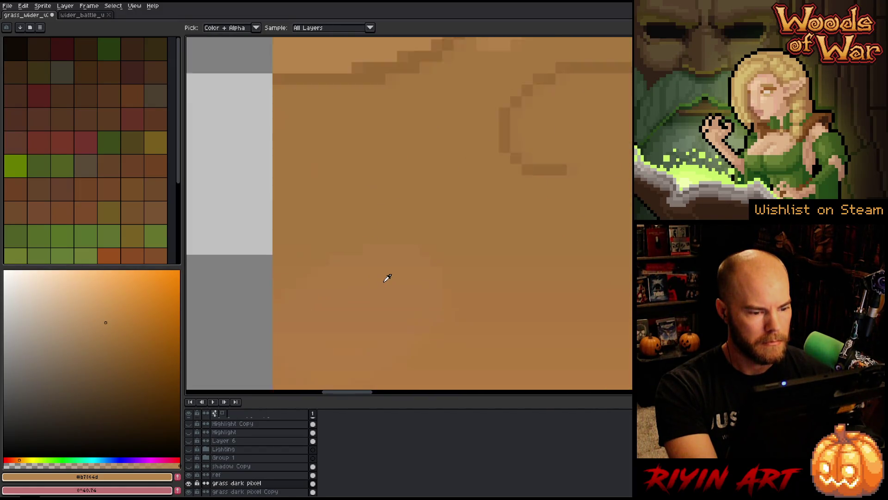
click(396, 254)
click(402, 246)
scroll(402, 246, down, 3)
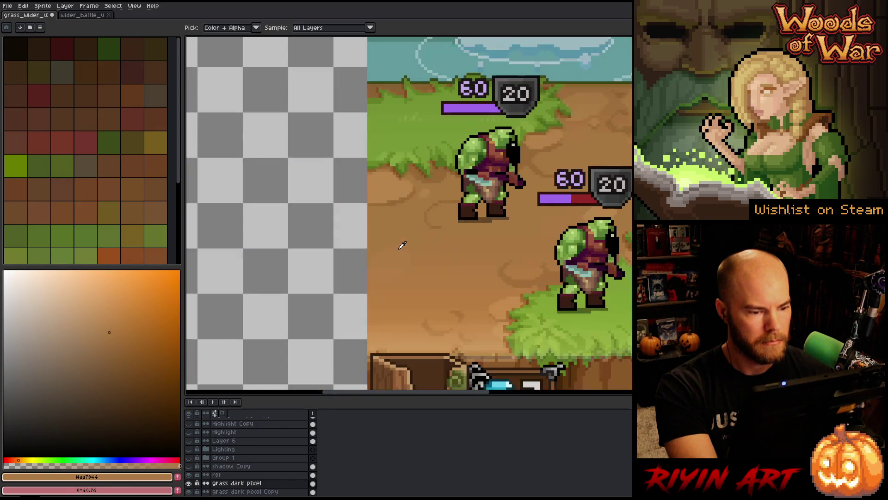
scroll(482, 245, up, 1)
scroll(287, 206, up, 2)
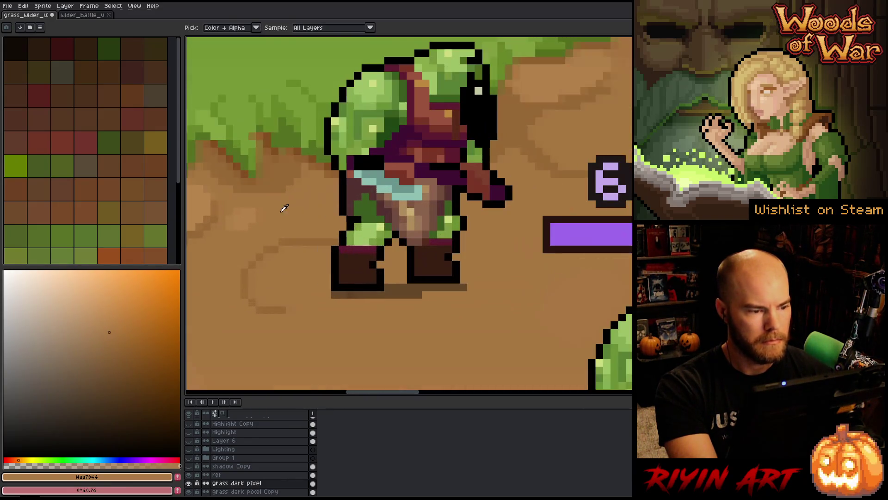
scroll(249, 214, down, 2)
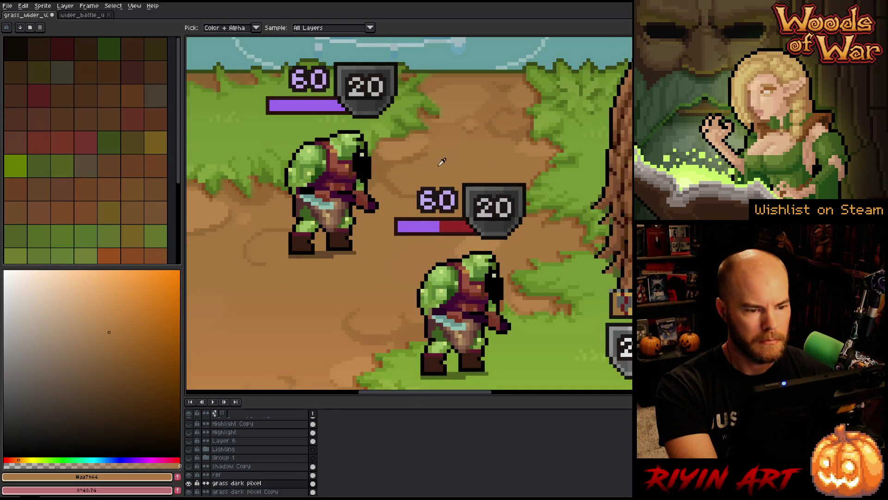
scroll(526, 105, up, 3)
scroll(525, 105, down, 3)
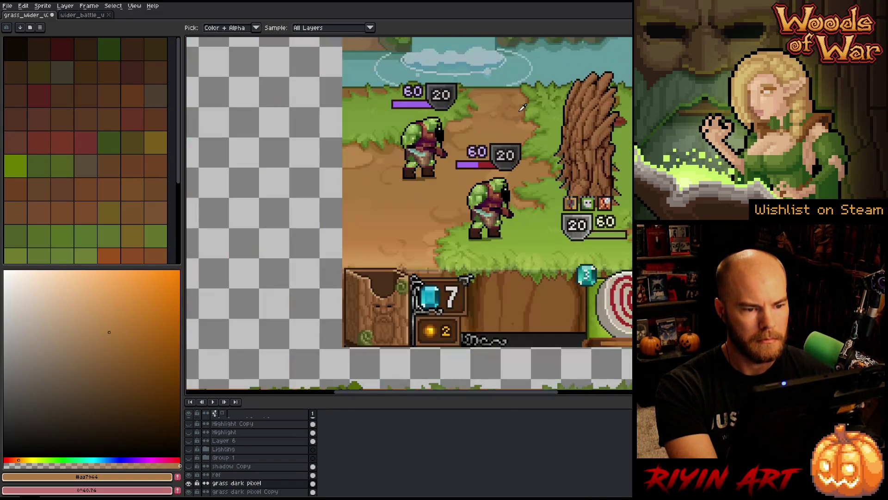
scroll(356, 179, up, 3)
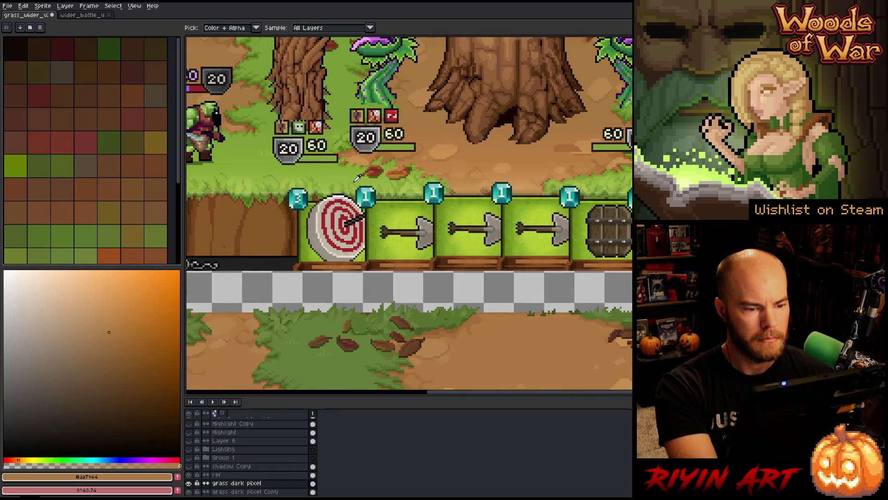
scroll(356, 178, down, 4)
scroll(412, 222, up, 2)
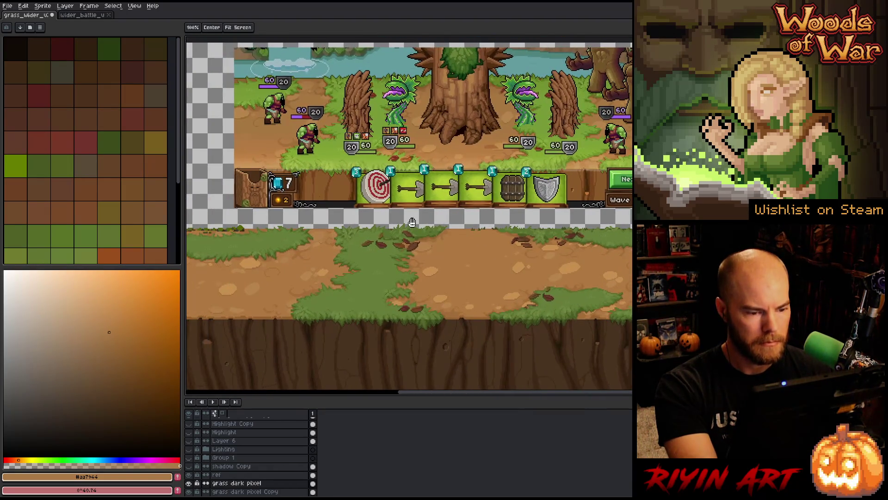
- Pick the mockup's dirt brown again and start Replace Color with the main dirt tan as source
key(i)
scroll(419, 95, up, 2)
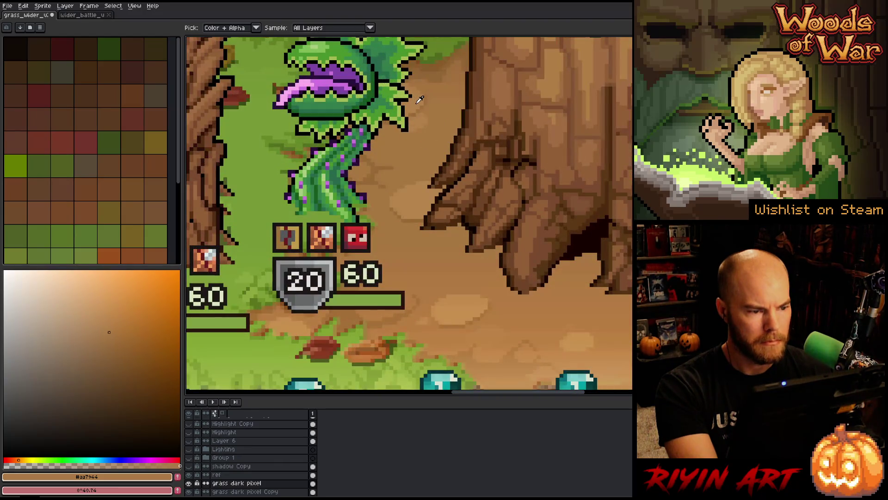
scroll(420, 99, down, 2)
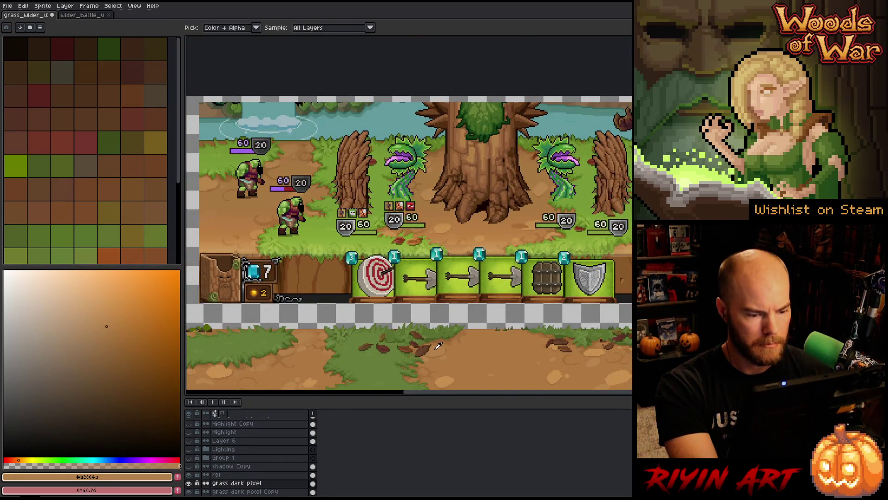
drag(438, 346, 415, 228)
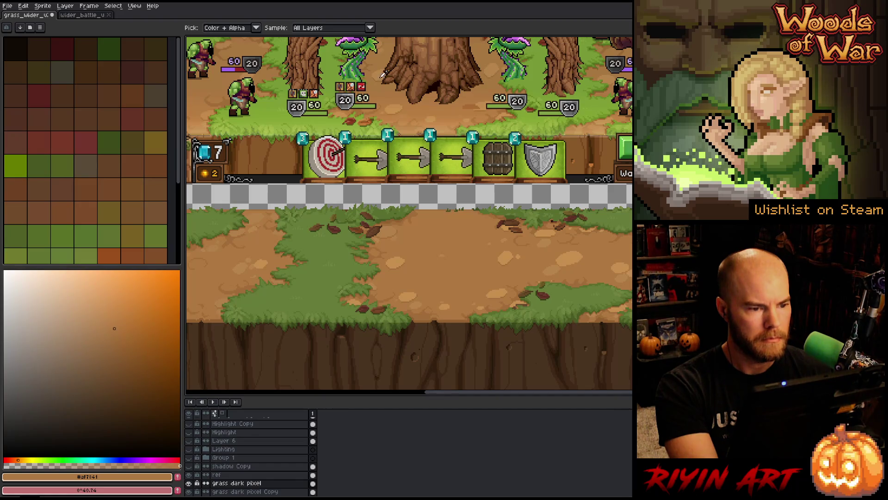
click(393, 95)
click(385, 87)
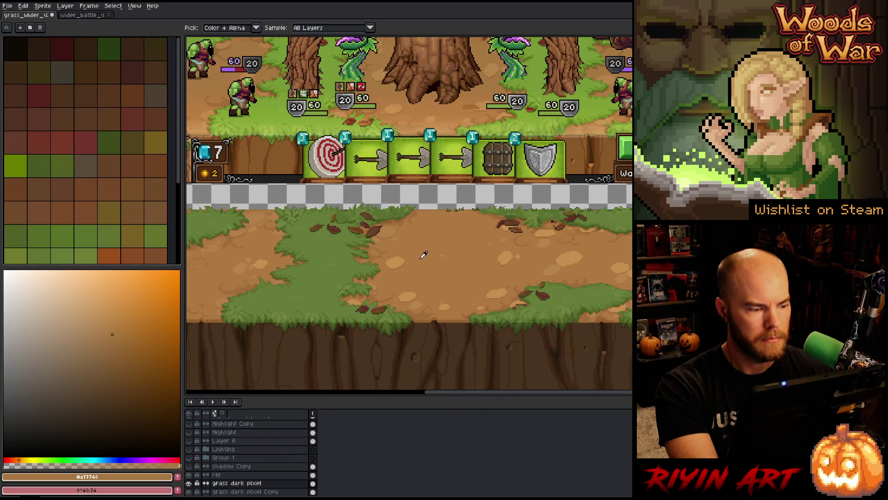
click(223, 77)
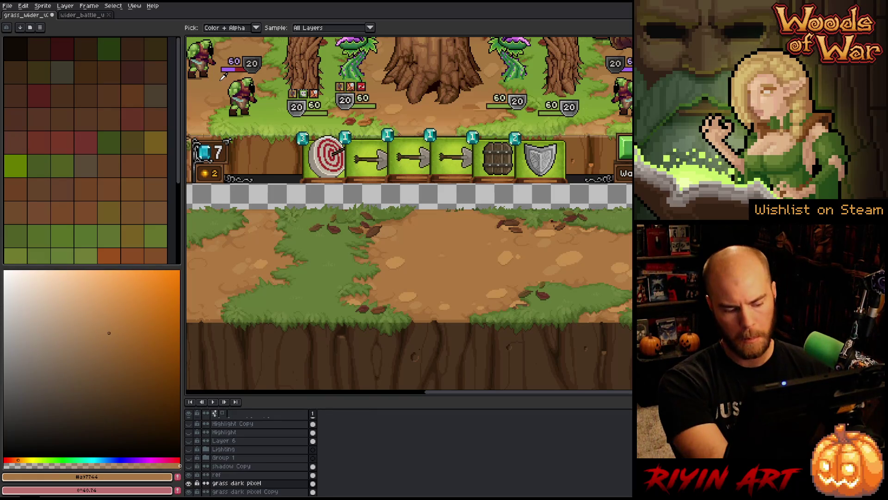
key(shift+r)
mouse_move(291, 148)
mouse_down()
mouse_move(324, 222)
mouse_move(414, 237)
mouse_up()
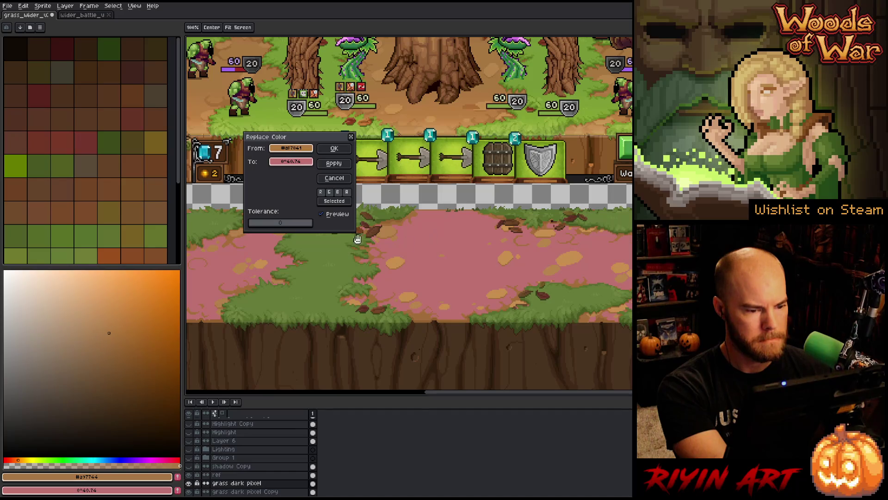
- Set a warm brown from the mockup ground as replacement and apply the first dirt recolour
mouse_move(291, 161)
mouse_down()
mouse_move(292, 179)
mouse_move(180, 416)
mouse_move(165, 471)
mouse_up()
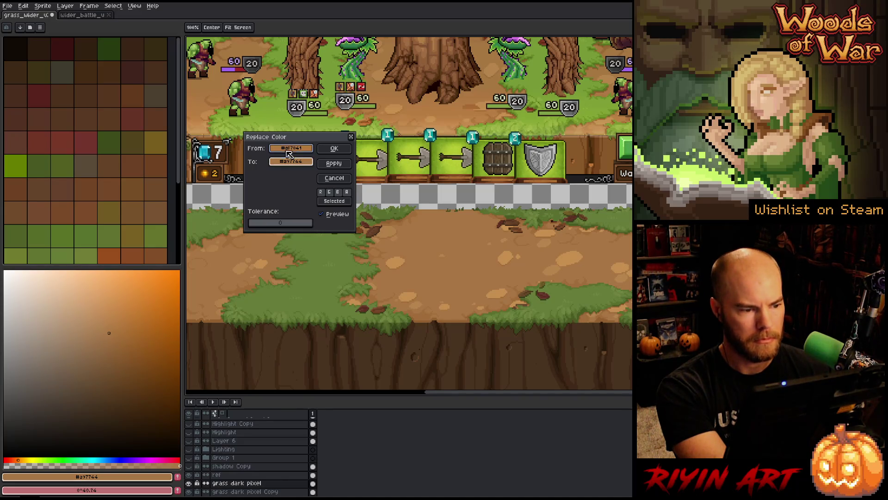
mouse_move(291, 163)
mouse_down()
mouse_move(231, 71)
mouse_move(219, 76)
mouse_up()
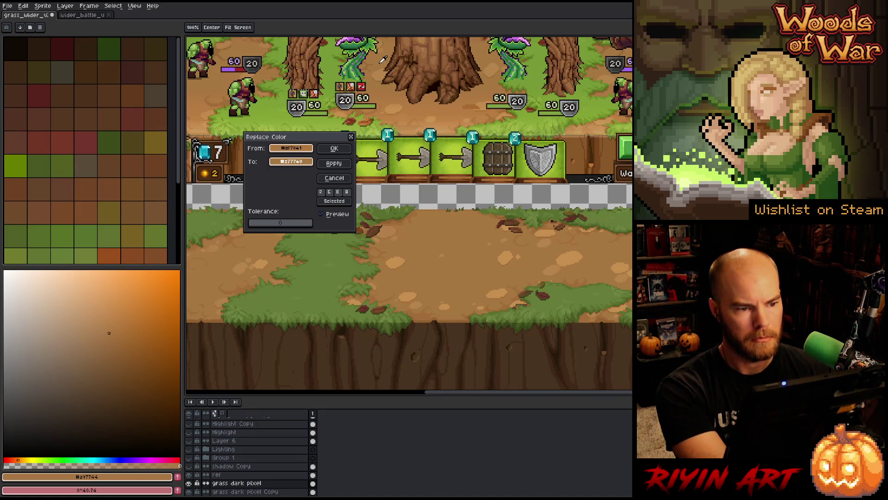
click(334, 148)
- Recolour the next dirt shade to a warmer tan from the mockup
key(shift+r)
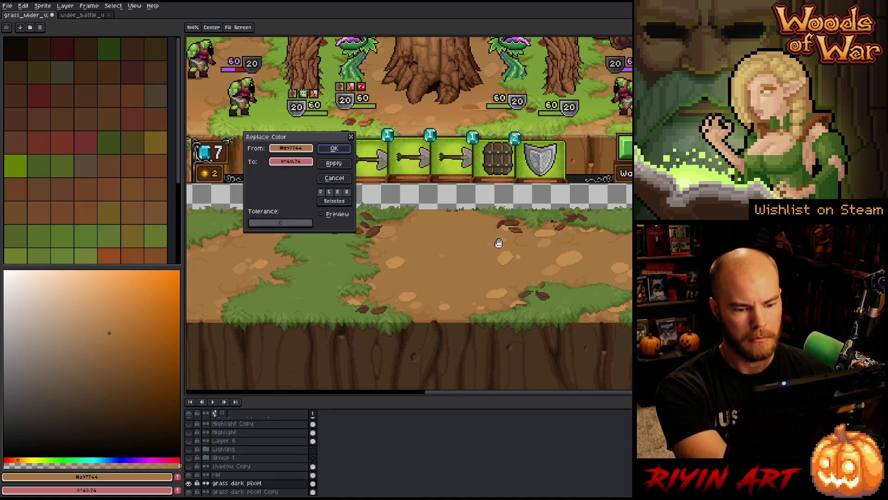
mouse_move(286, 156)
mouse_down()
mouse_move(576, 281)
mouse_move(311, 156)
mouse_move(369, 65)
mouse_up()
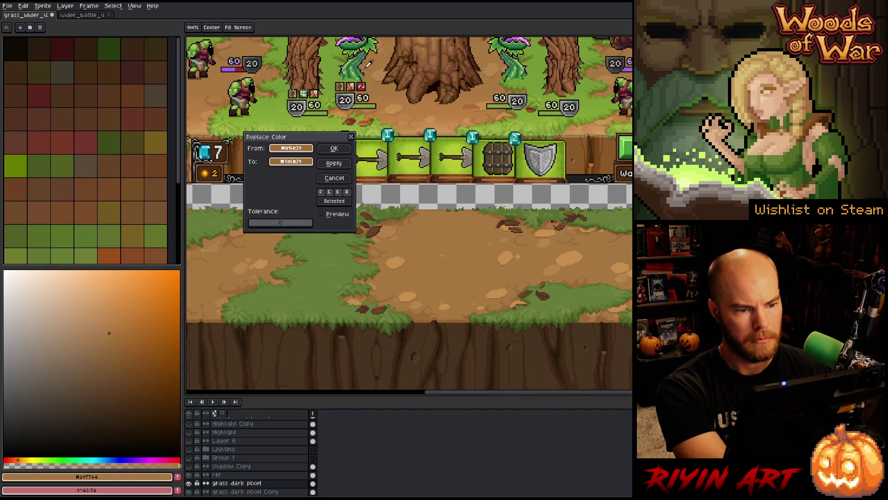
click(335, 149)
click(49, 10)
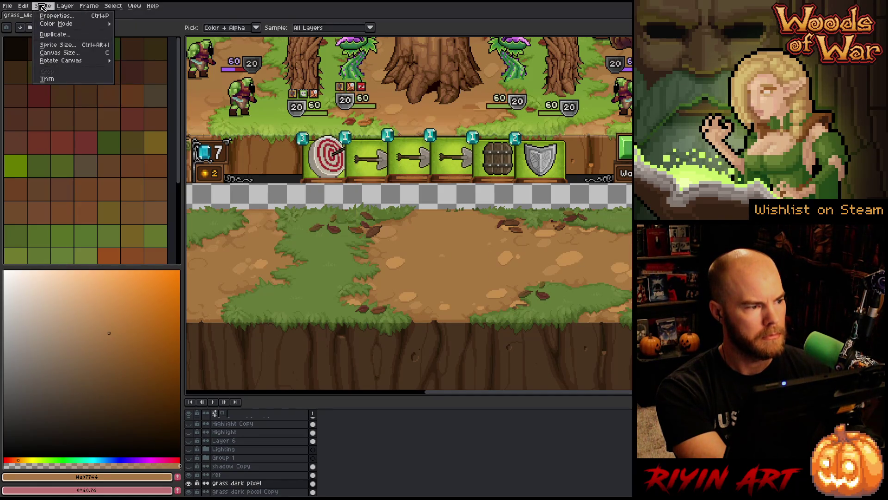
- Swap the light tan dirt patches for a browner tone matching the mockup ground
mouse_move(55, 28)
key(Escape)
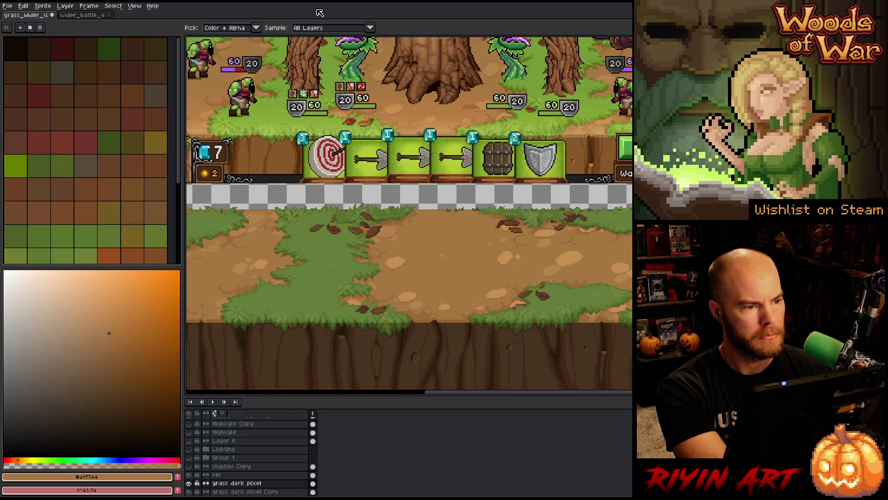
key(shift+r)
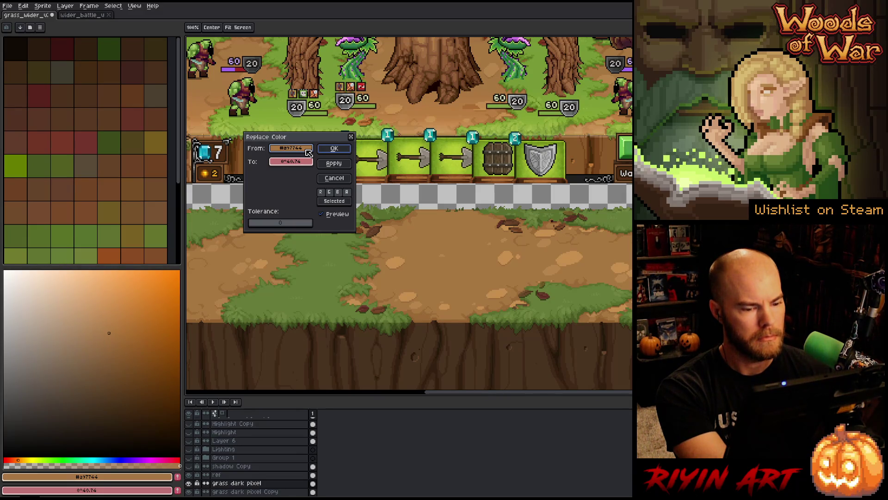
mouse_move(308, 153)
mouse_down()
mouse_move(416, 315)
mouse_move(390, 258)
mouse_move(408, 98)
mouse_move(400, 104)
mouse_move(381, 71)
mouse_up()
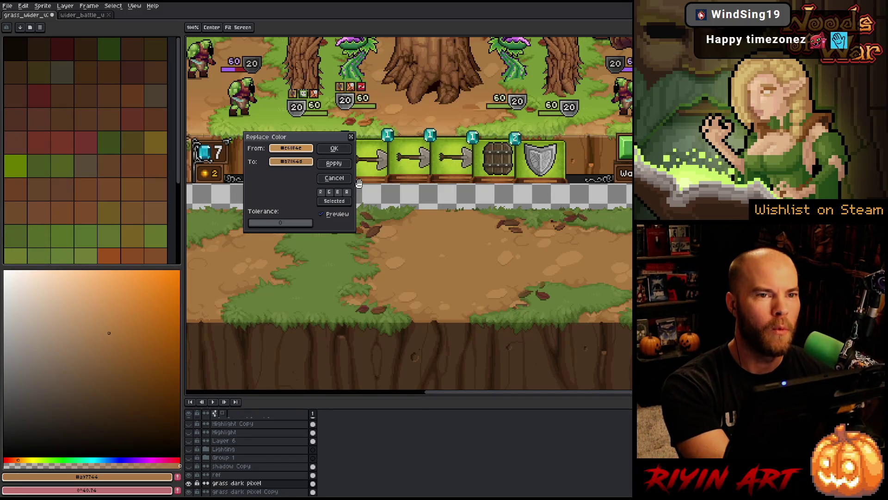
click(330, 147)
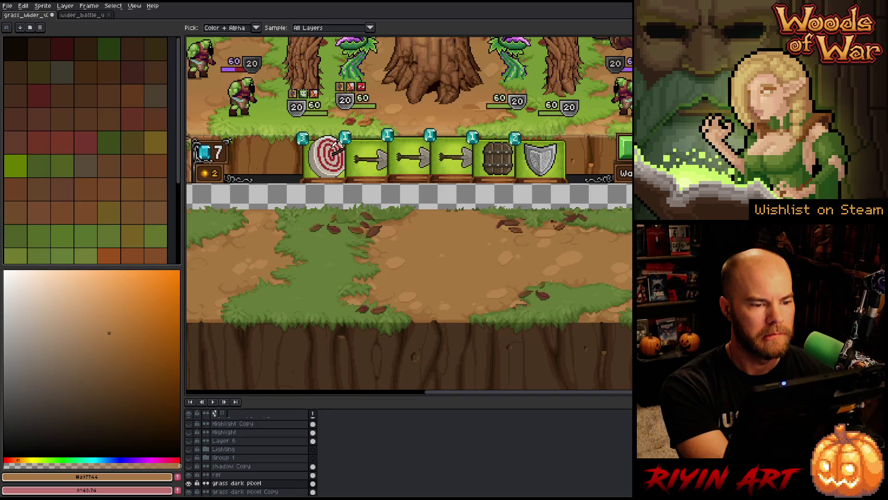
- Recolour the dark dirt shade to a brown sampled from the mockup
scroll(334, 145, down, 1)
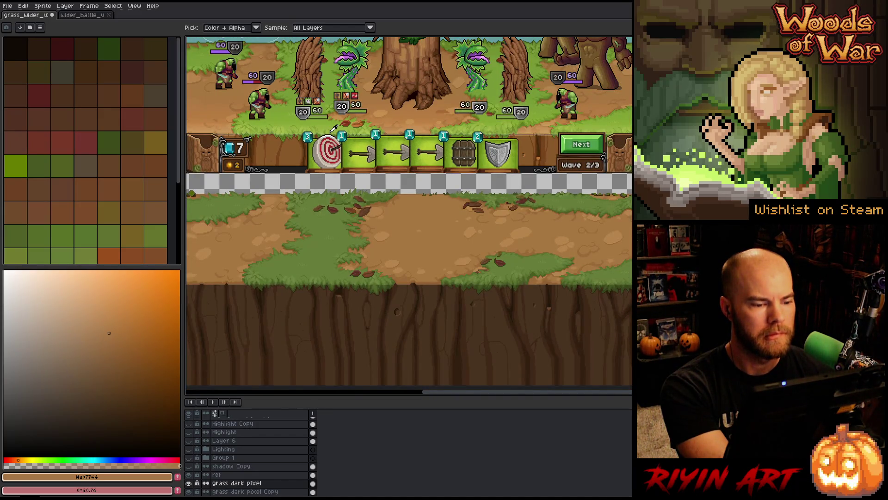
scroll(334, 128, up, 2)
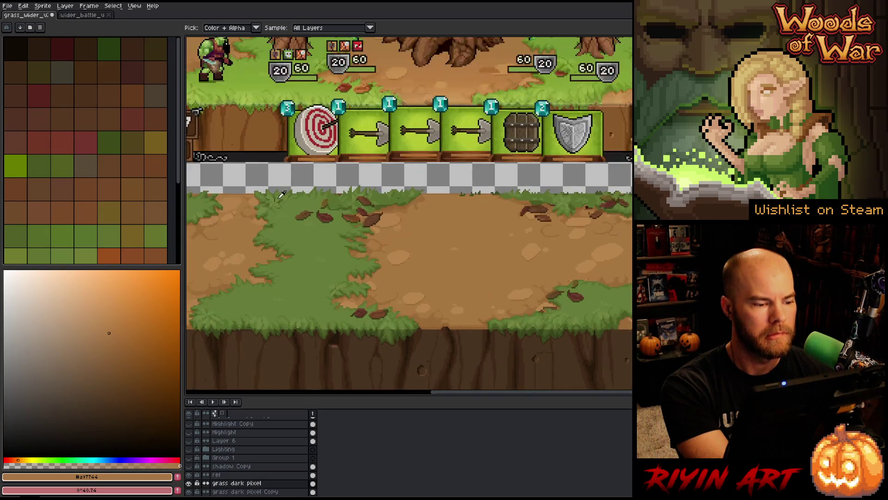
scroll(297, 120, down, 1)
scroll(256, 112, up, 2)
key(shift+r)
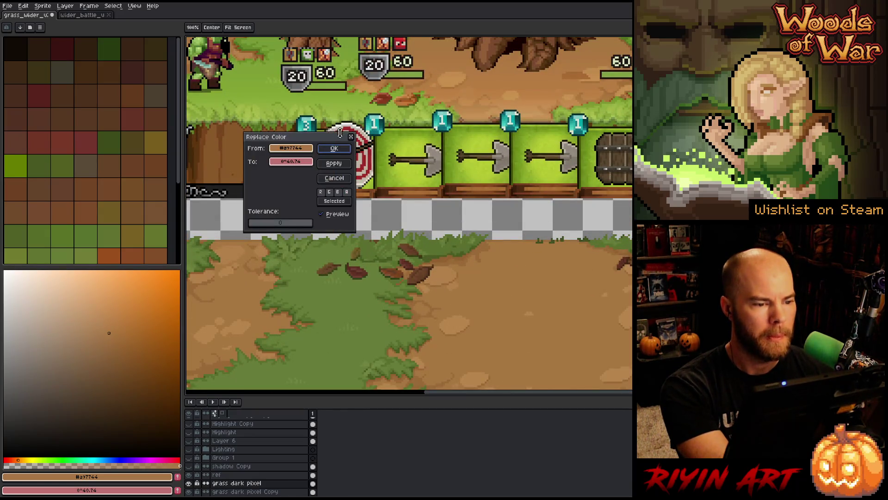
scroll(378, 66, down, 2)
scroll(378, 66, up, 1)
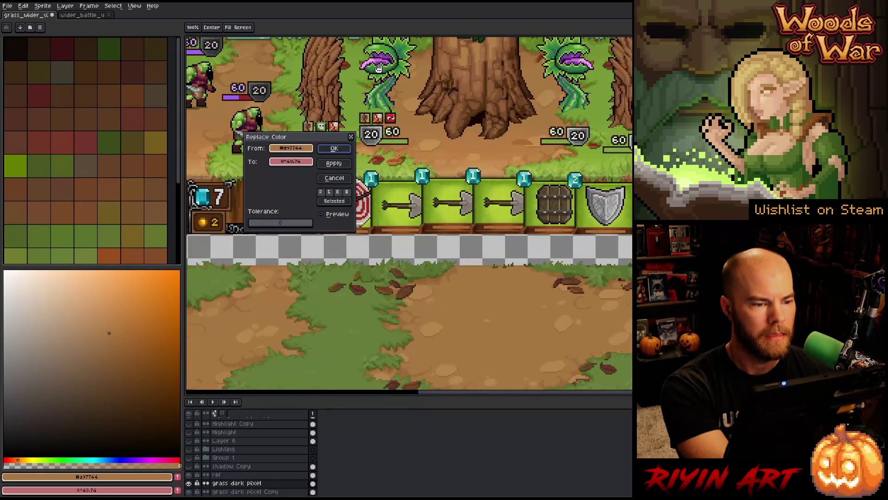
click(427, 250)
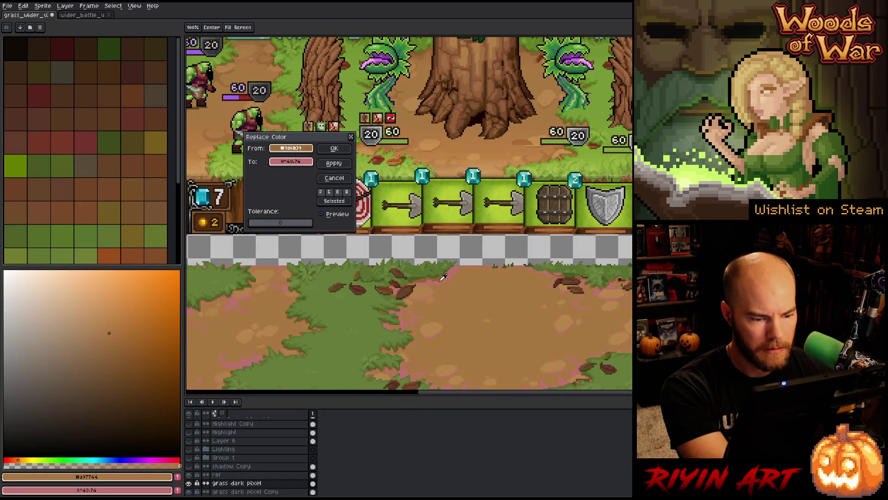
click(435, 276)
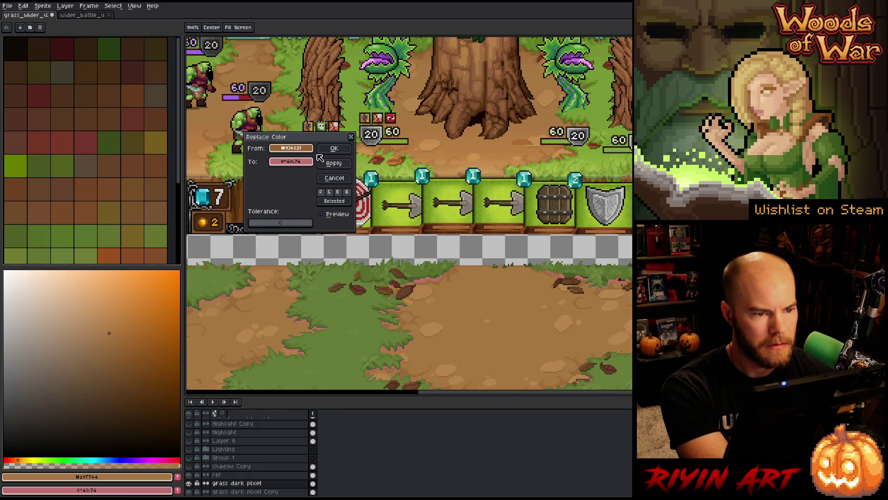
mouse_move(291, 162)
mouse_down()
mouse_move(305, 164)
mouse_move(370, 116)
mouse_move(423, 51)
mouse_up()
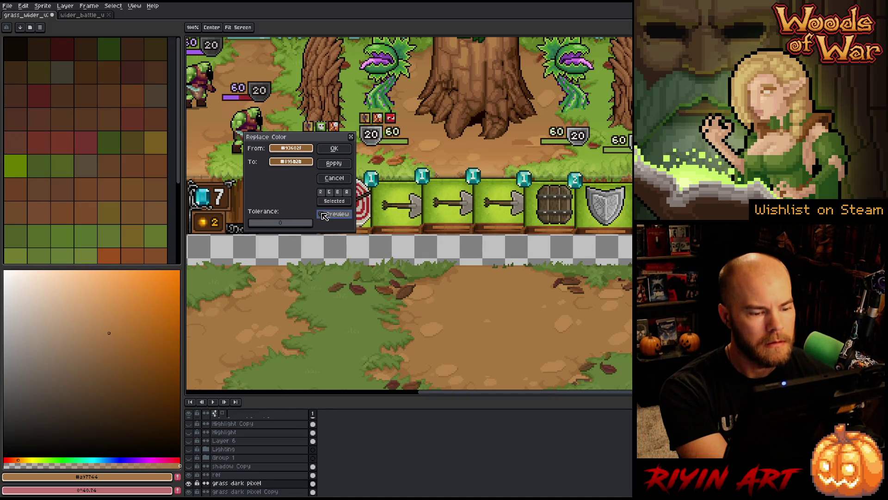
click(334, 148)
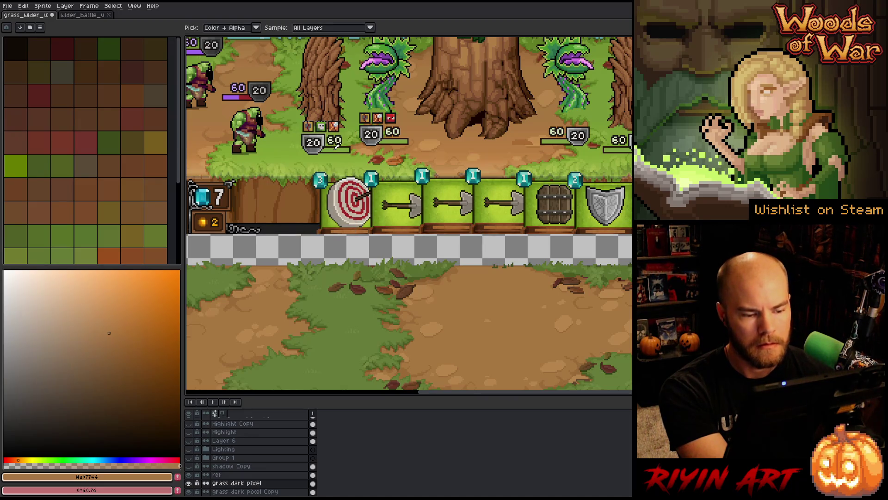
- Replace the darkest dirt shade with a slightly lighter brown sampled from the canvas
key(shift+r)
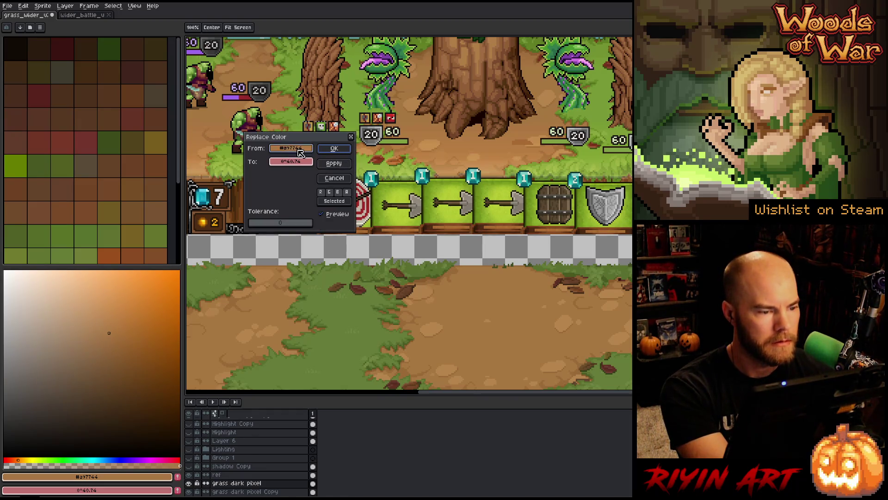
click(300, 148)
click(326, 326)
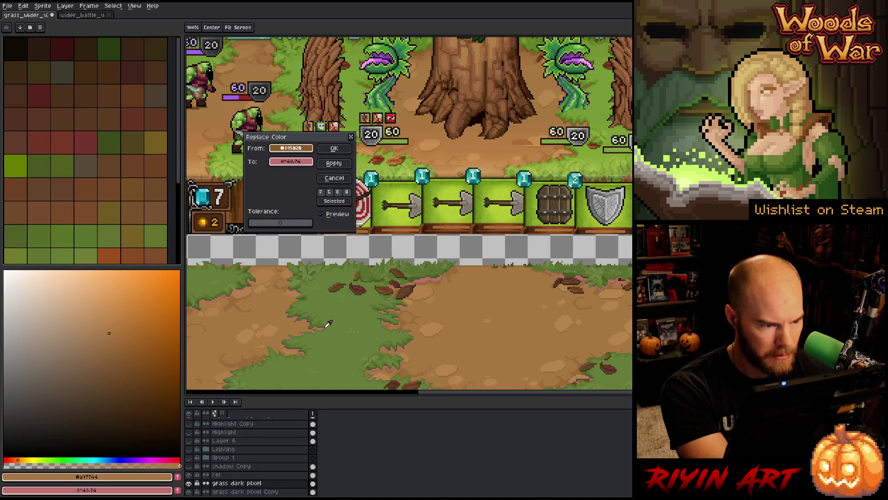
click(291, 161)
click(292, 91)
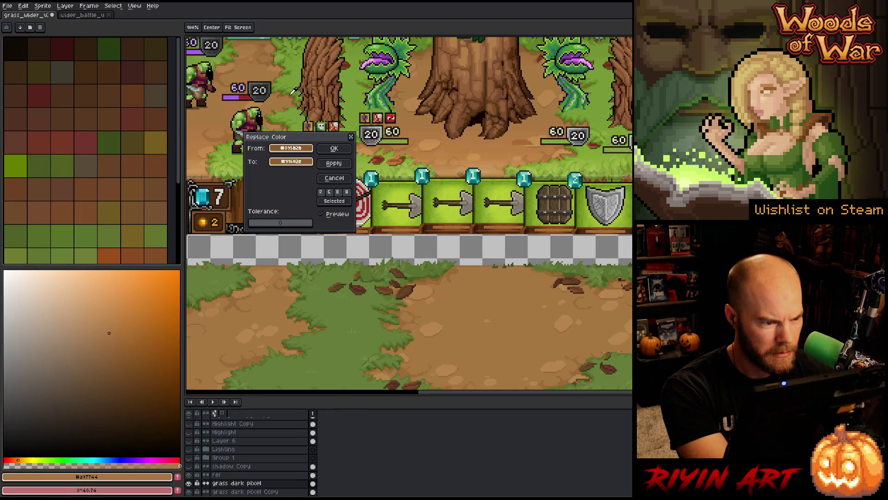
click(293, 92)
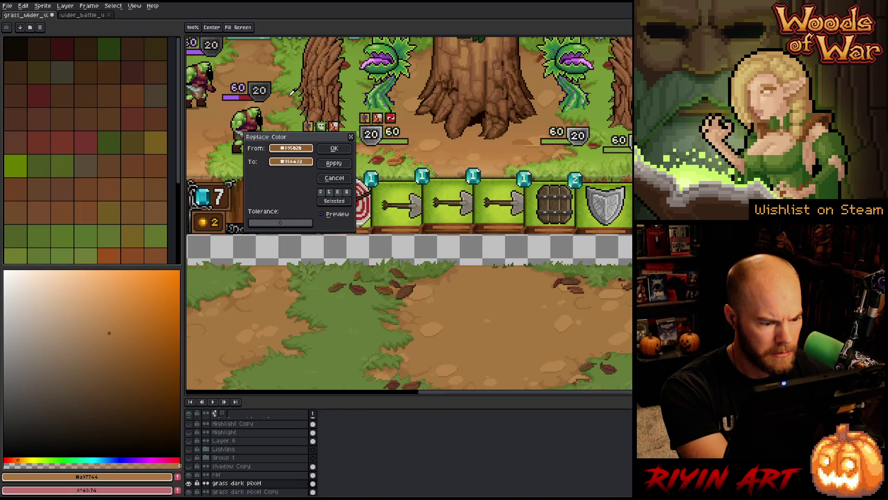
click(333, 150)
- Toggle the 'grass dark pixel' layer on and off repeatedly to compare the recoloured ground
scroll(279, 111, up, 2)
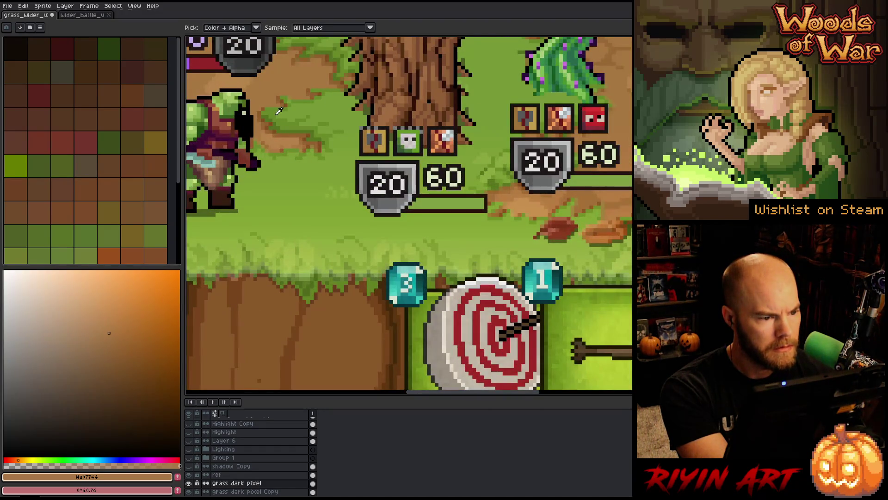
scroll(279, 111, down, 3)
scroll(329, 303, up, 3)
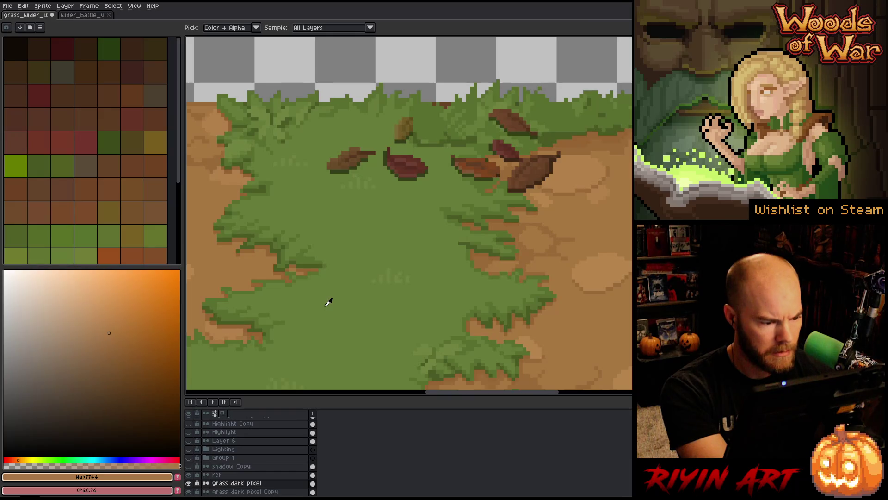
scroll(329, 303, down, 2)
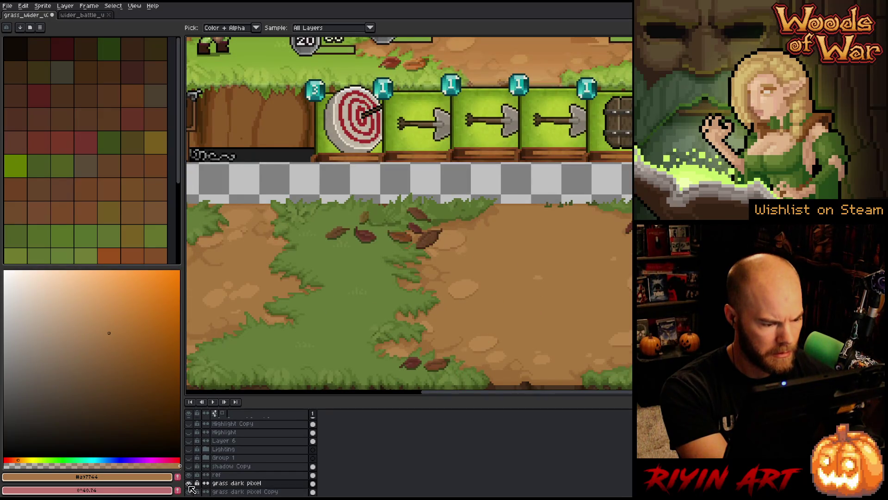
click(189, 484)
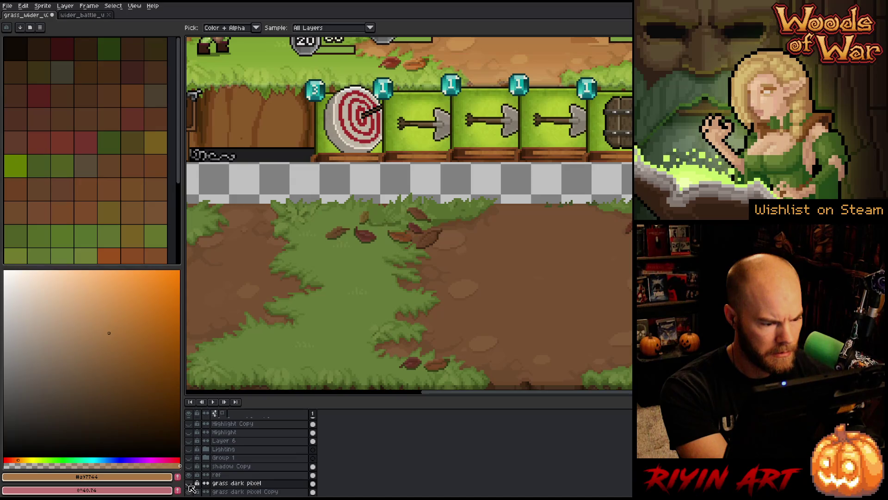
click(188, 484)
click(189, 483)
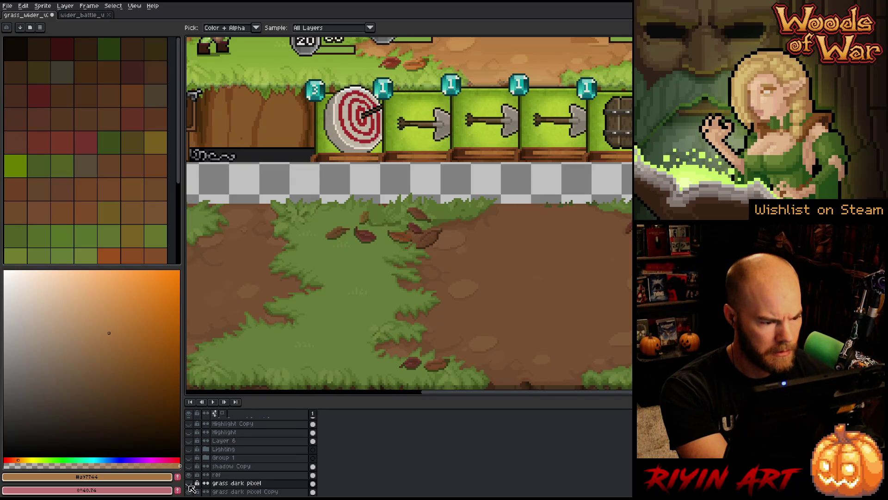
click(188, 483)
click(189, 483)
click(189, 483)
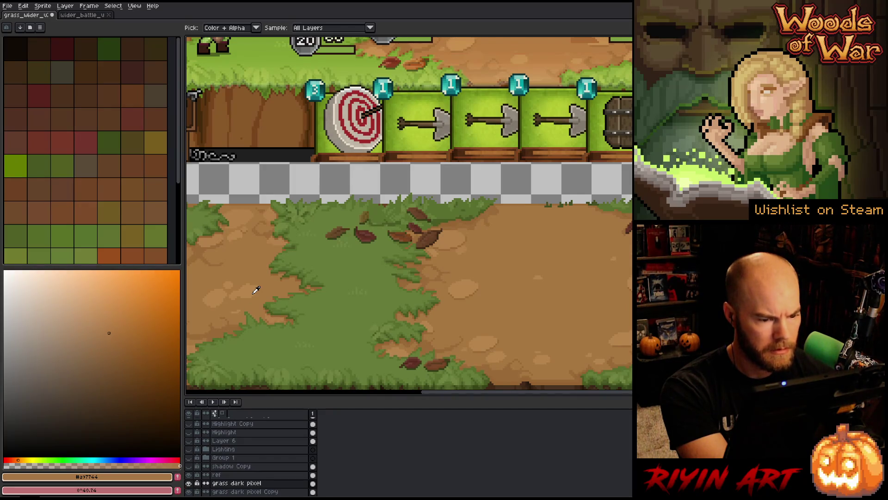
- Start replacing the dark green grass edge, abandon it, and keep the picker sampling colour plus alpha
key(shift+r)
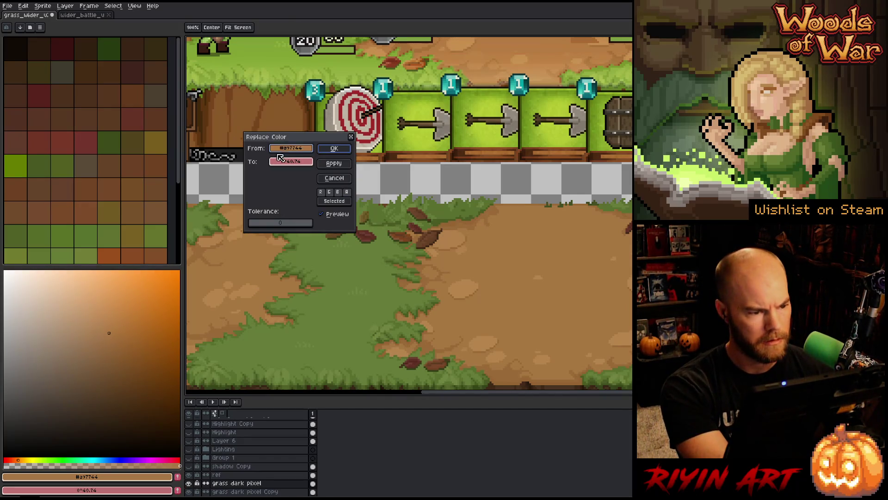
click(319, 283)
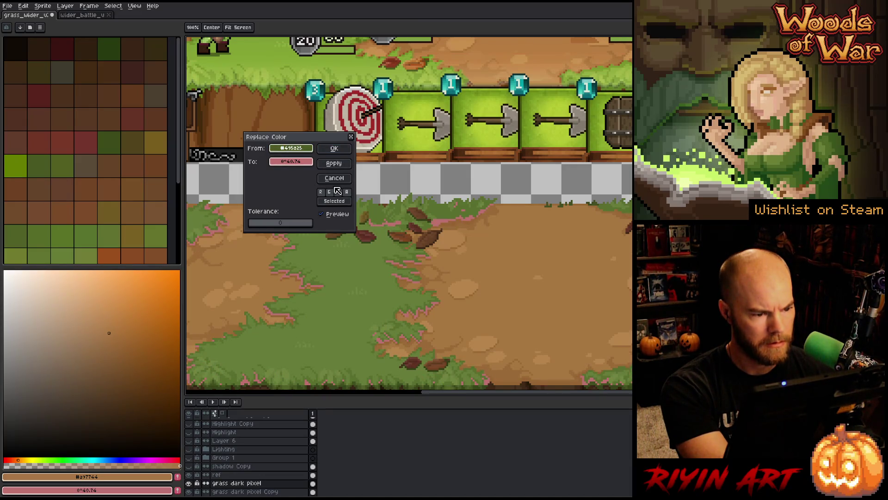
click(337, 177)
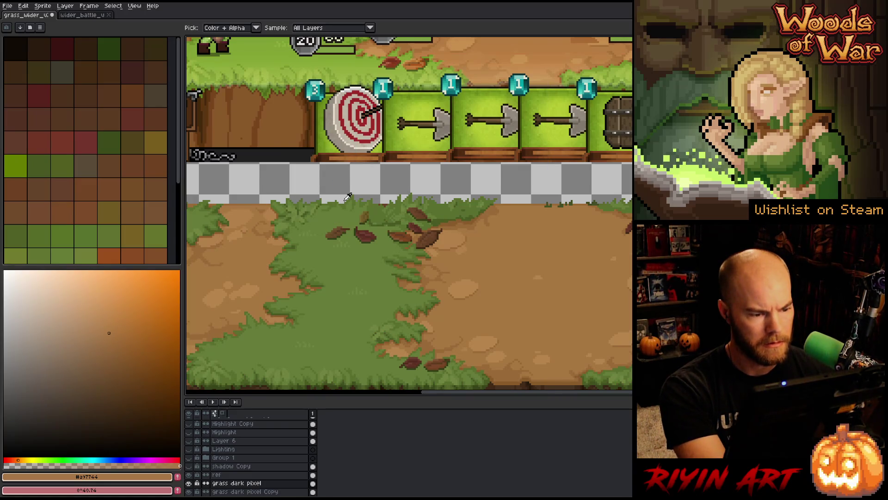
scroll(384, 247, down, 2)
scroll(386, 243, up, 2)
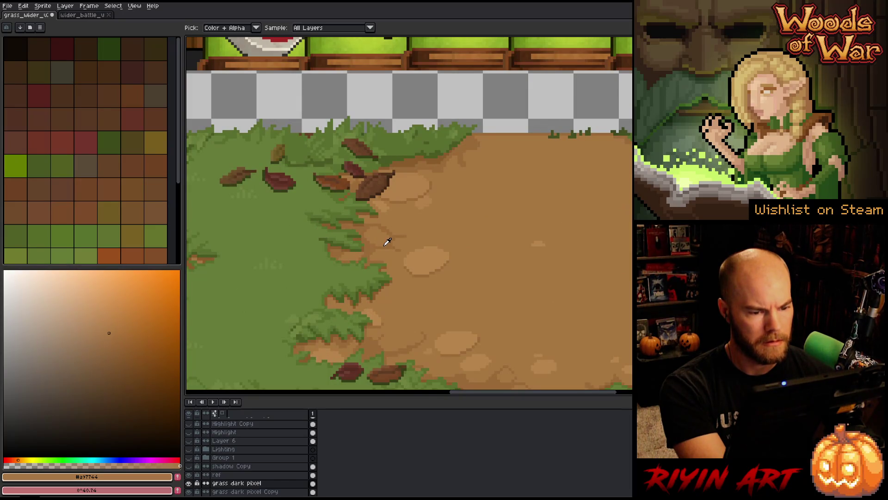
scroll(401, 249, down, 3)
scroll(402, 252, up, 1)
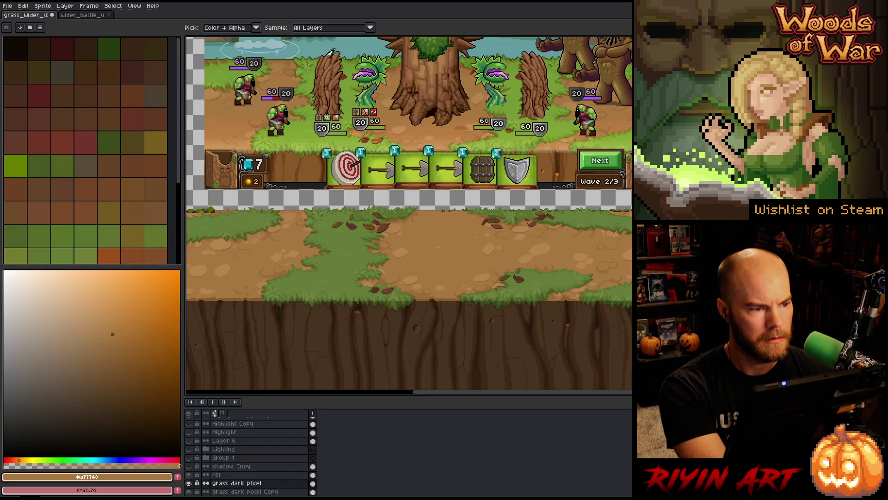
click(256, 28)
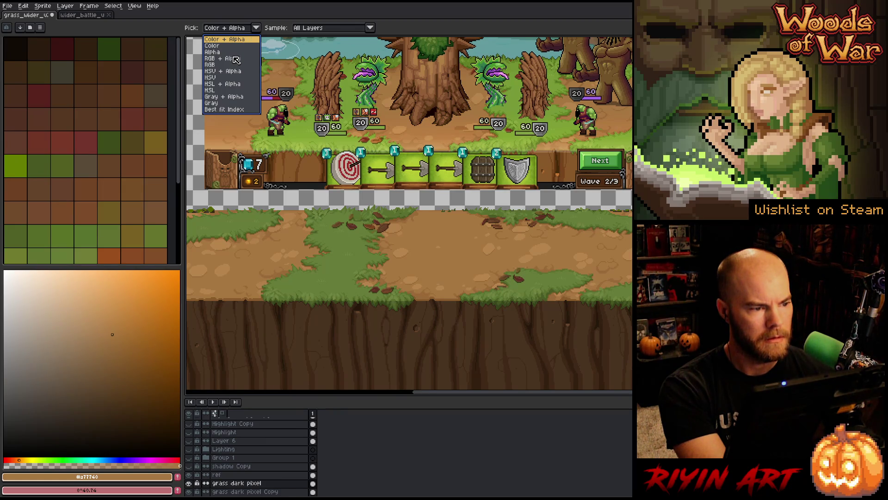
click(256, 28)
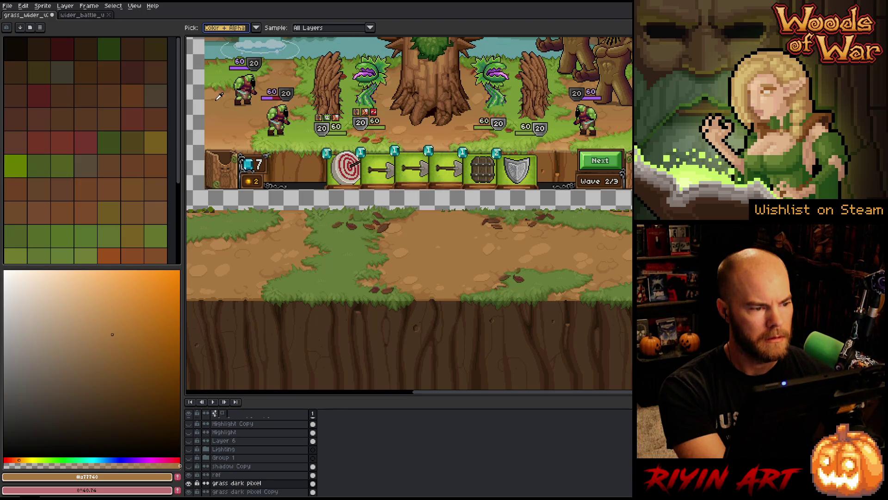
key(Escape)
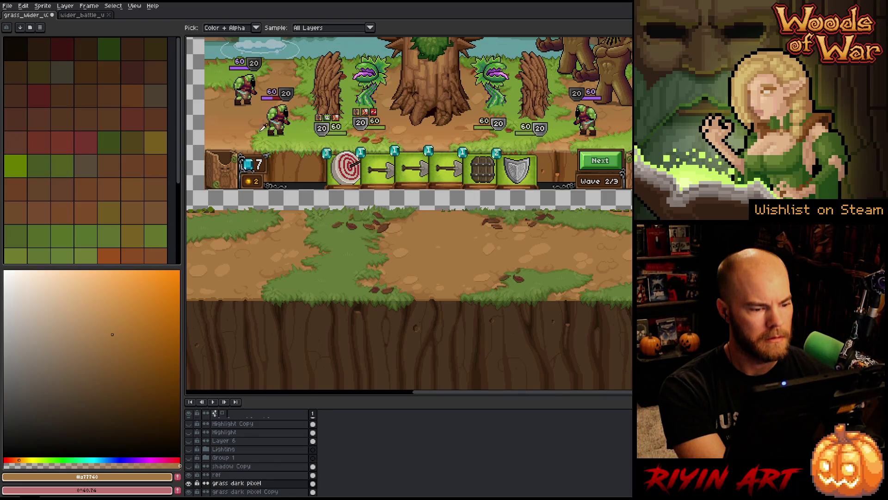
- Replace the main grass green with a brighter green sampled from the mockup
key(shift+r)
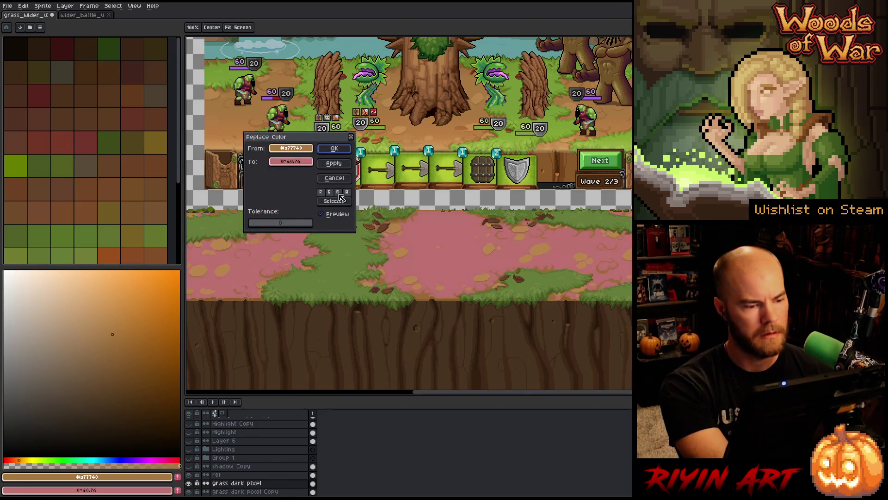
click(351, 262)
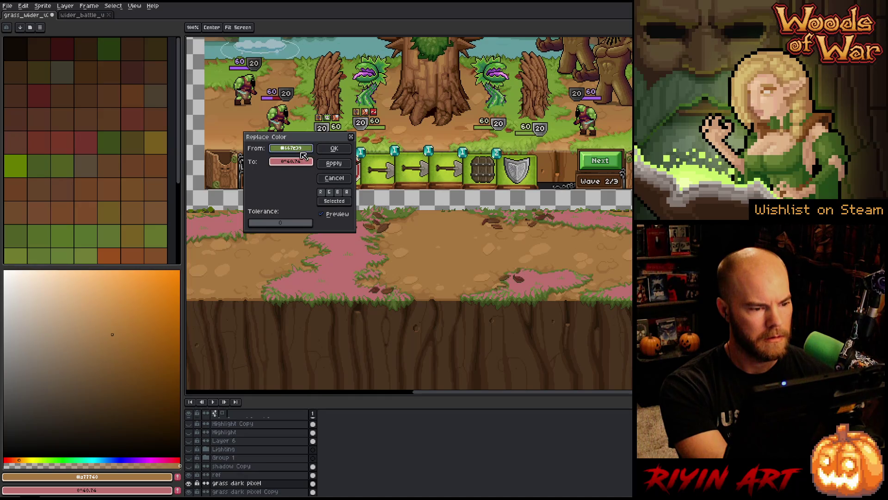
drag(301, 169, 355, 92)
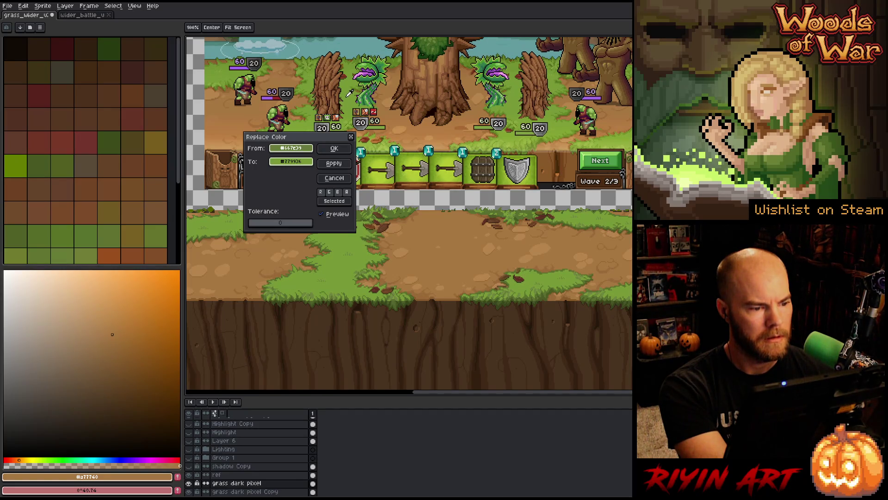
click(334, 148)
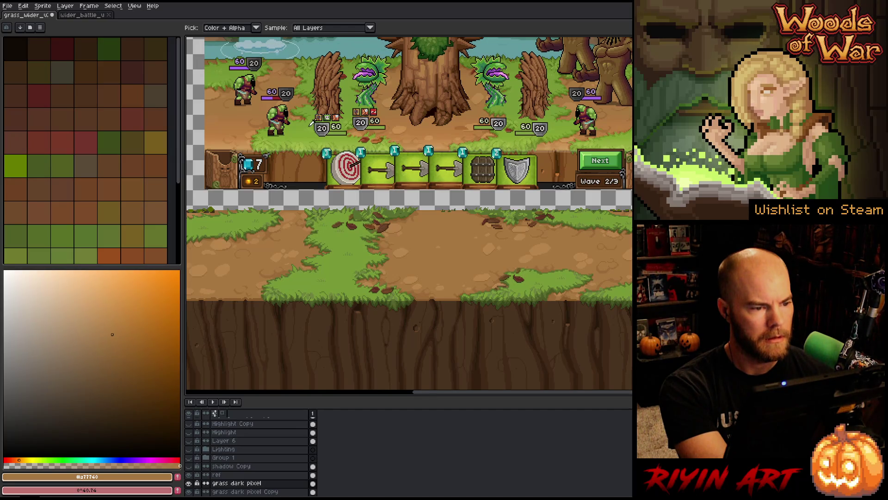
- Swap the mid-tone grass green for a fine-tuned brighter green sampled from the grass
scroll(310, 121, up, 3)
scroll(324, 162, down, 4)
scroll(344, 199, up, 4)
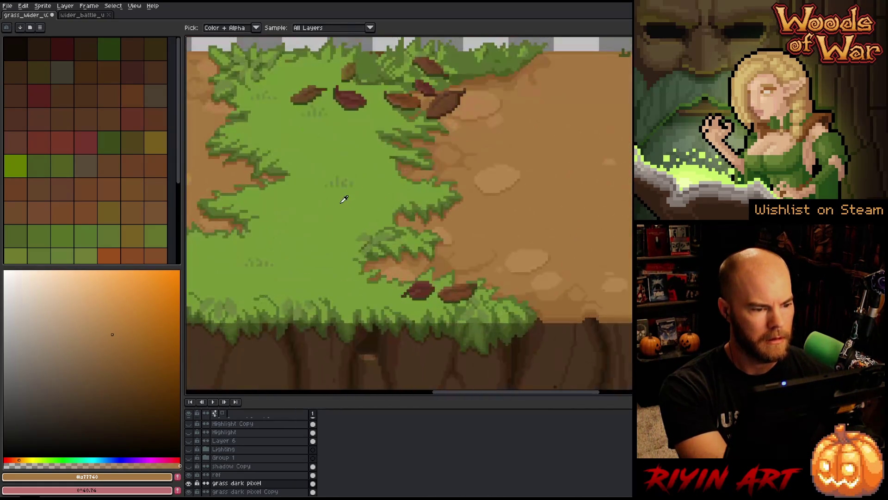
scroll(344, 199, up, 2)
key(shift+r)
click(375, 187)
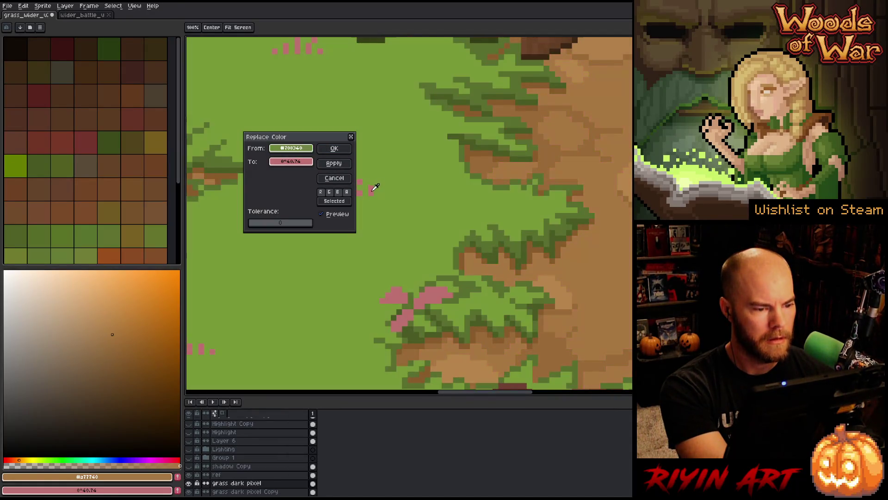
scroll(385, 192, down, 3)
scroll(346, 58, up, 3)
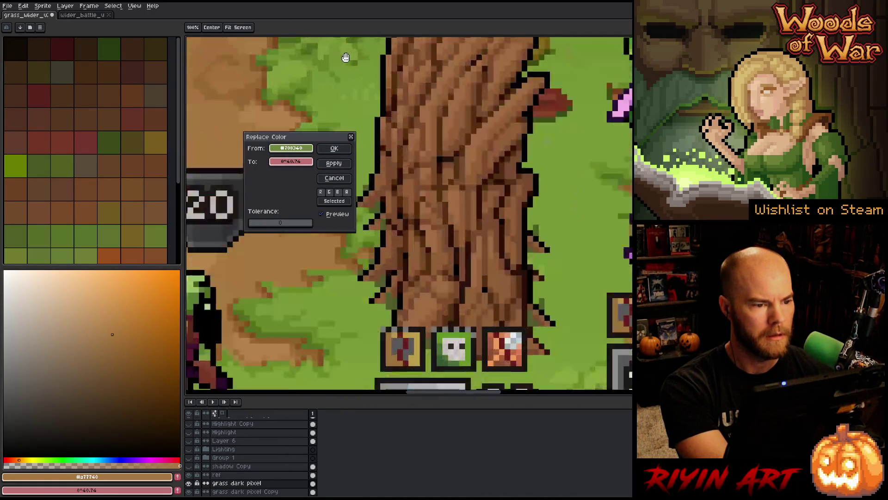
scroll(346, 57, up, 3)
click(370, 157)
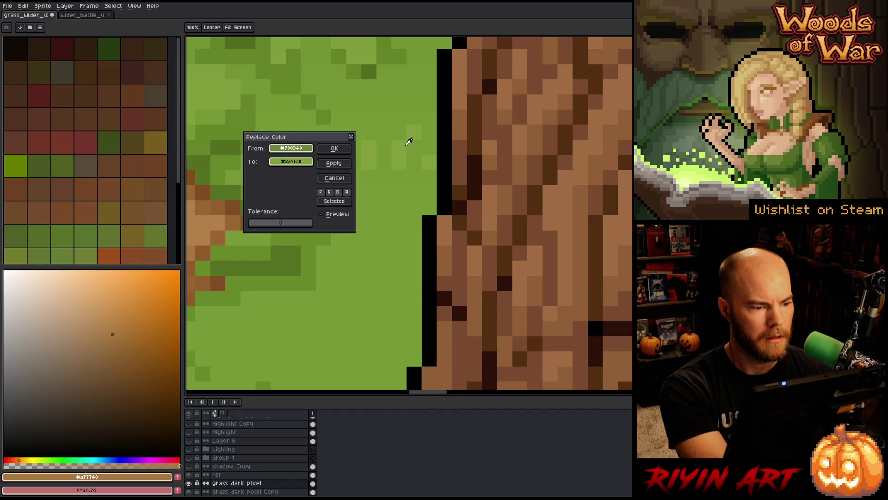
right_click(415, 137)
right_click(403, 144)
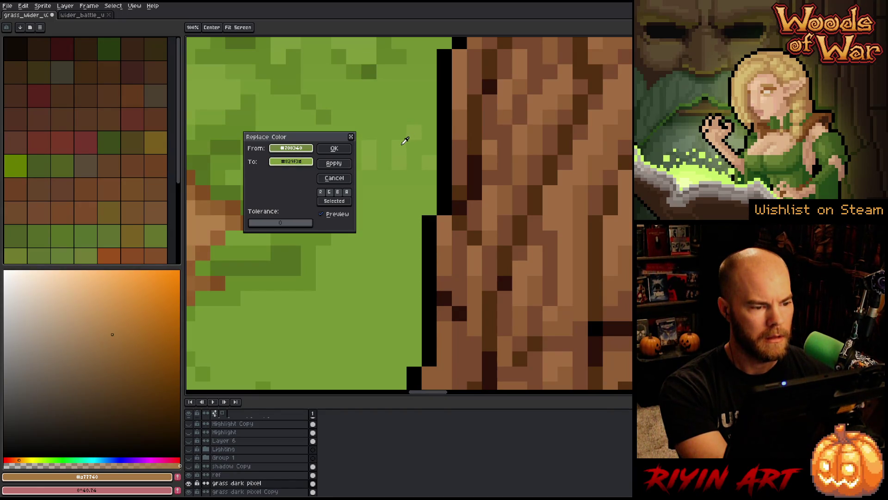
scroll(396, 230, down, 8)
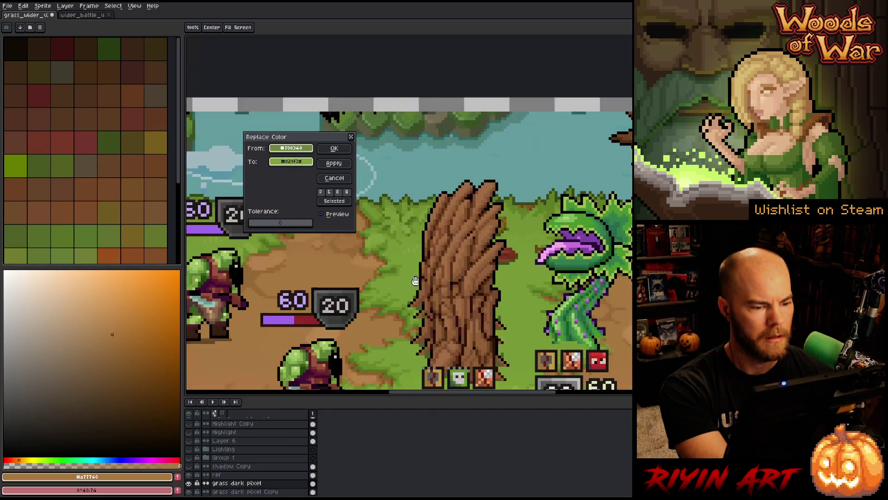
scroll(442, 353, up, 3)
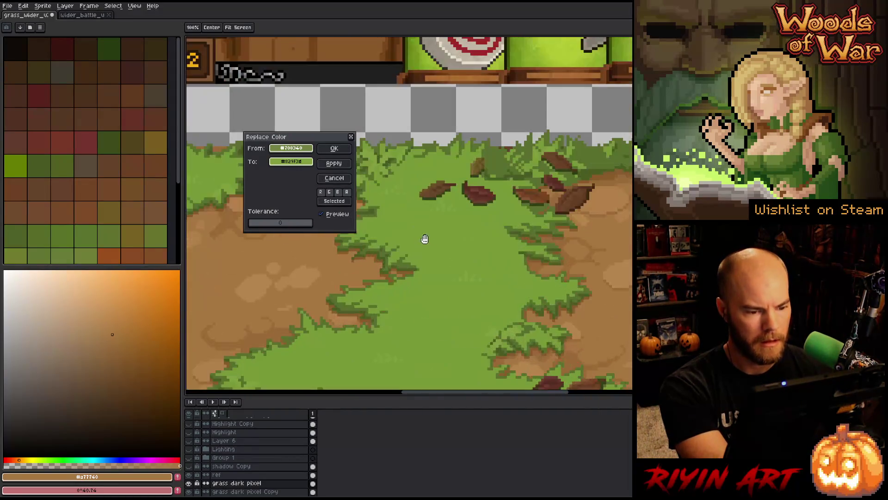
click(334, 148)
- Replace the darker grass edge green with a brighter sampled green
scroll(398, 152, down, 2)
scroll(397, 152, up, 3)
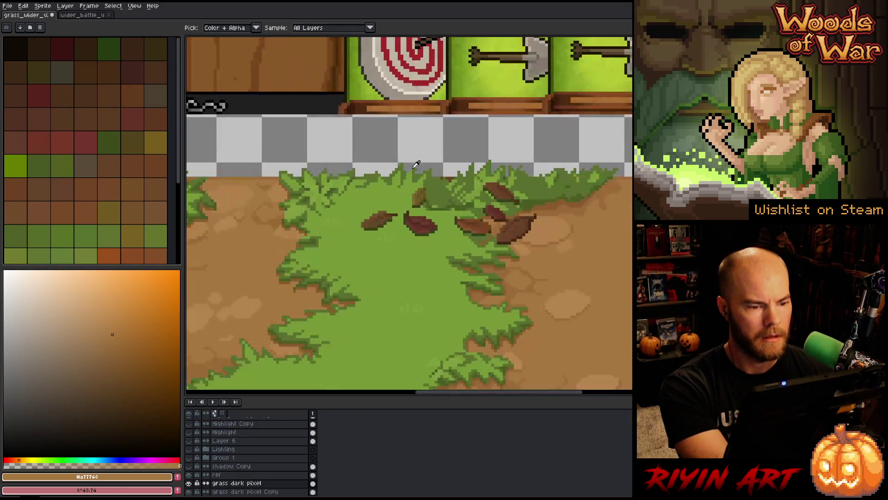
key(shift+r)
drag(288, 150, 435, 184)
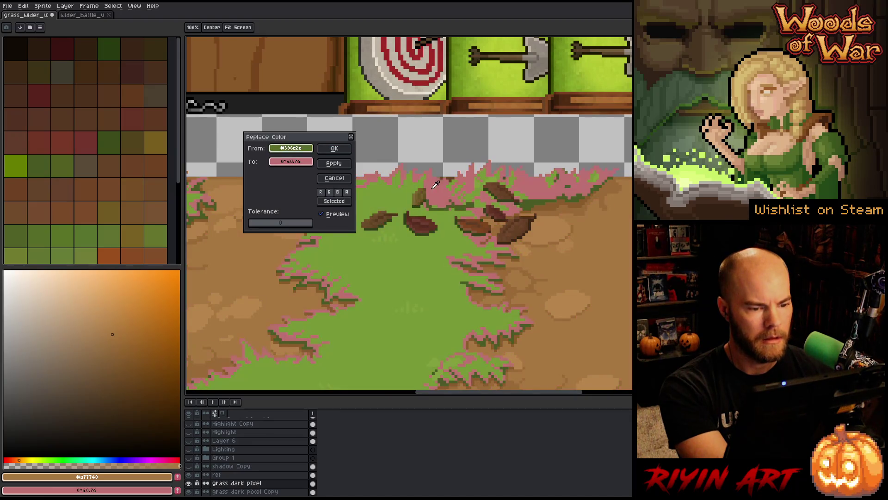
scroll(440, 184, down, 3)
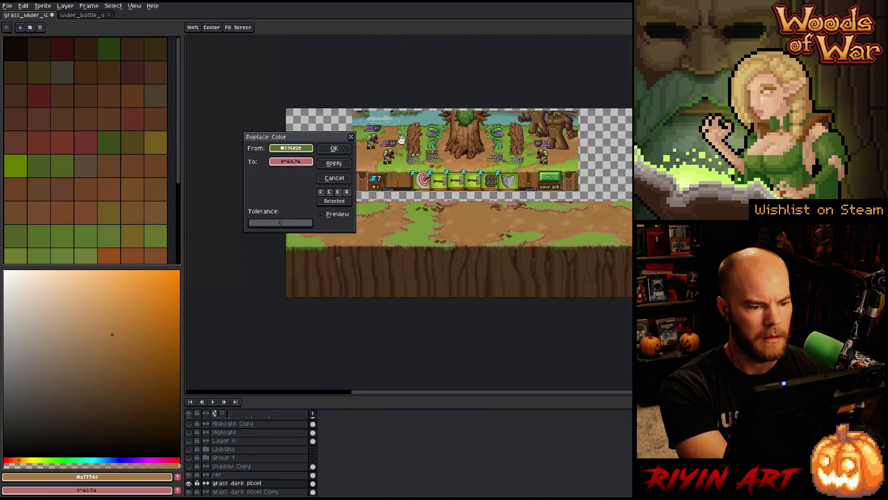
scroll(398, 226, up, 4)
scroll(374, 250, up, 2)
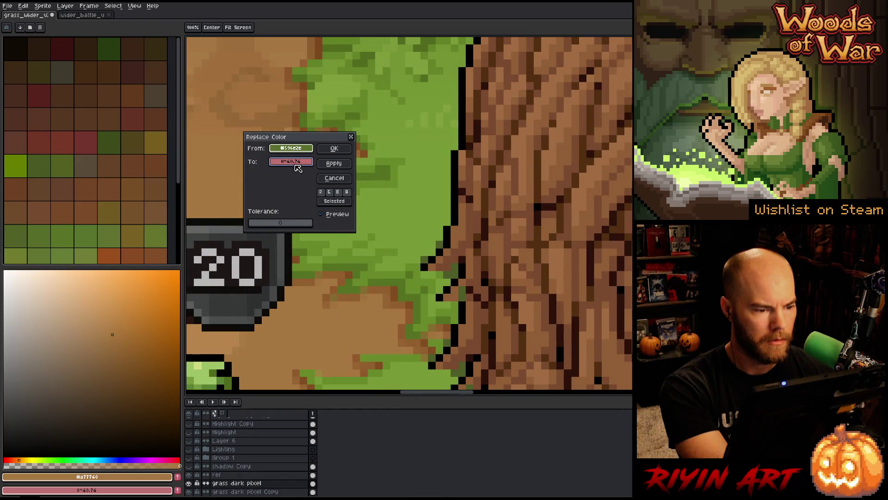
mouse_move(297, 166)
mouse_down()
mouse_move(352, 221)
mouse_move(349, 251)
mouse_up()
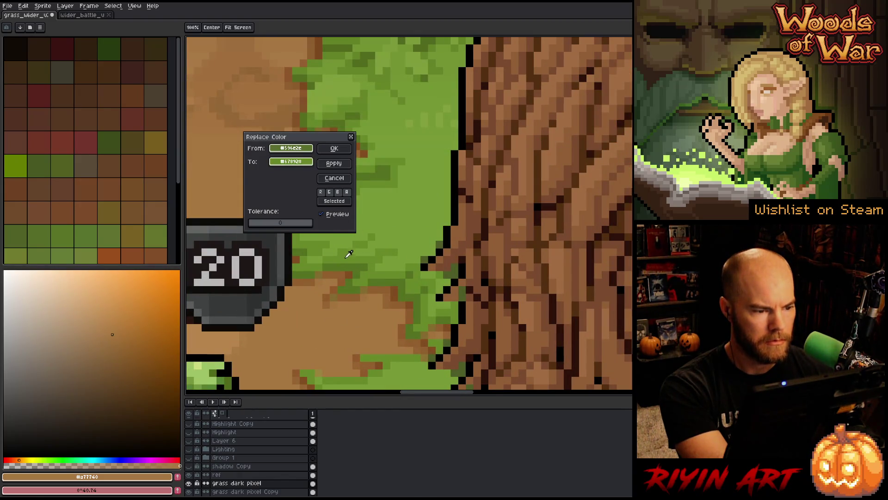
click(334, 148)
- Replace the darkest grass green with a new sampled green
scroll(459, 330, down, 4)
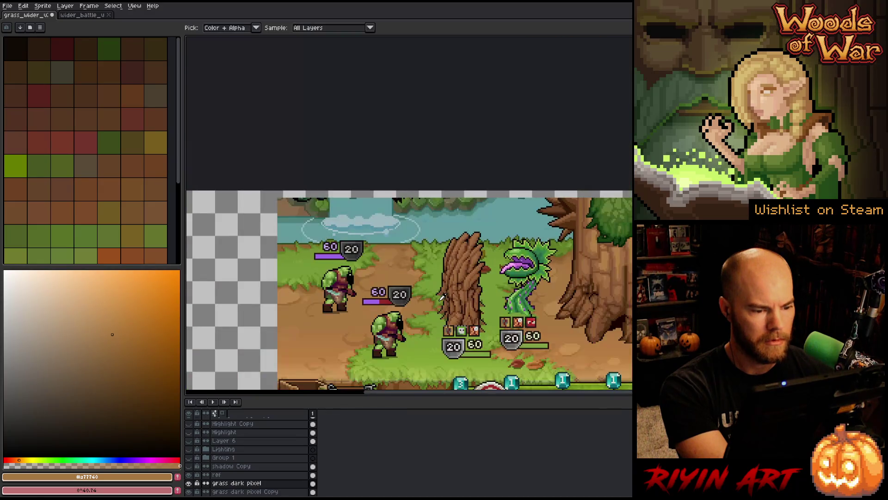
scroll(460, 329, up, 4)
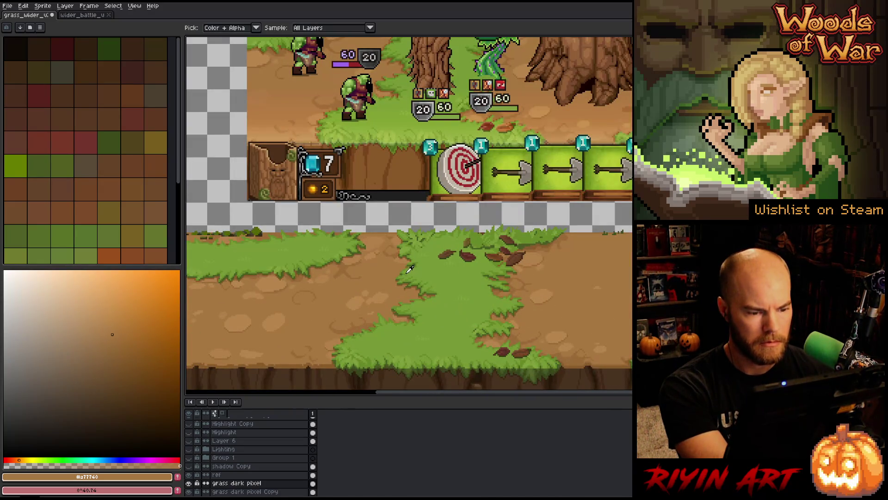
scroll(409, 269, up, 3)
key(shift+r)
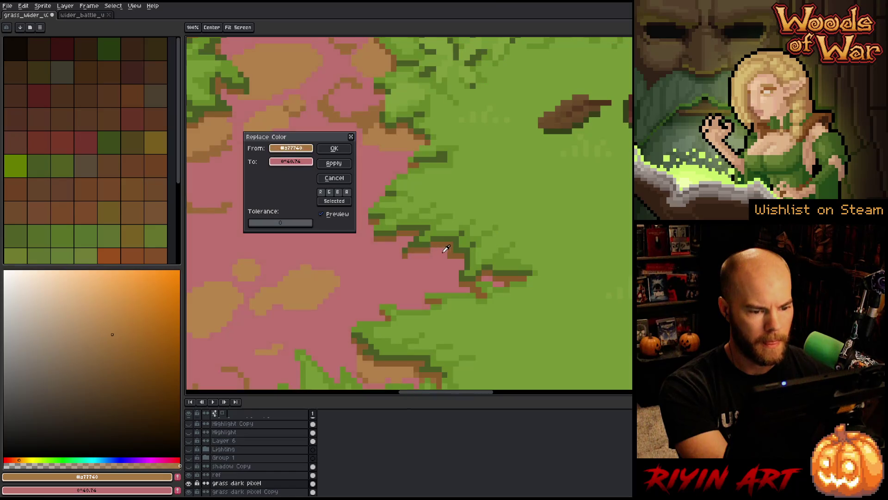
click(446, 249)
scroll(455, 247, down, 3)
scroll(452, 119, up, 2)
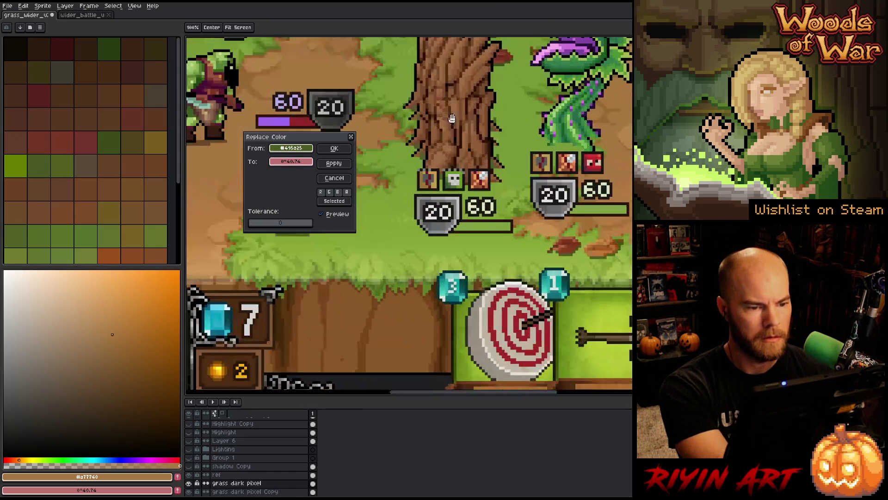
scroll(391, 94, up, 3)
click(303, 162)
click(402, 163)
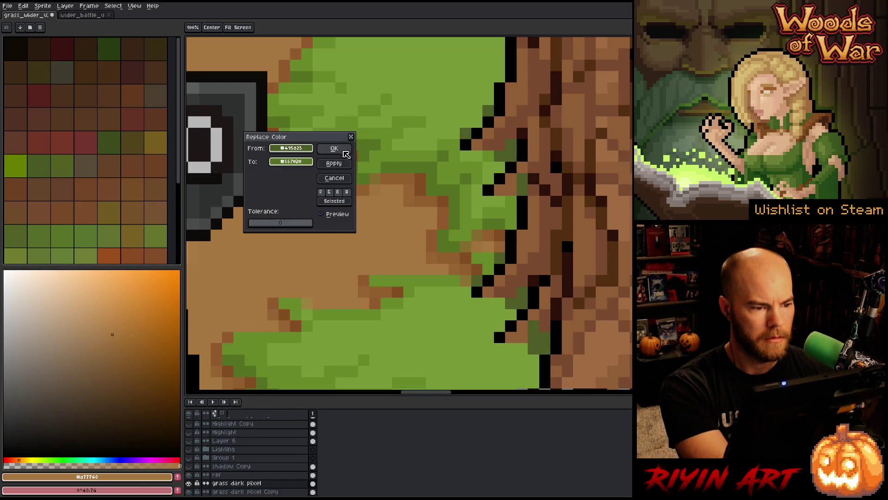
click(344, 148)
scroll(422, 196, down, 5)
scroll(462, 286, down, 3)
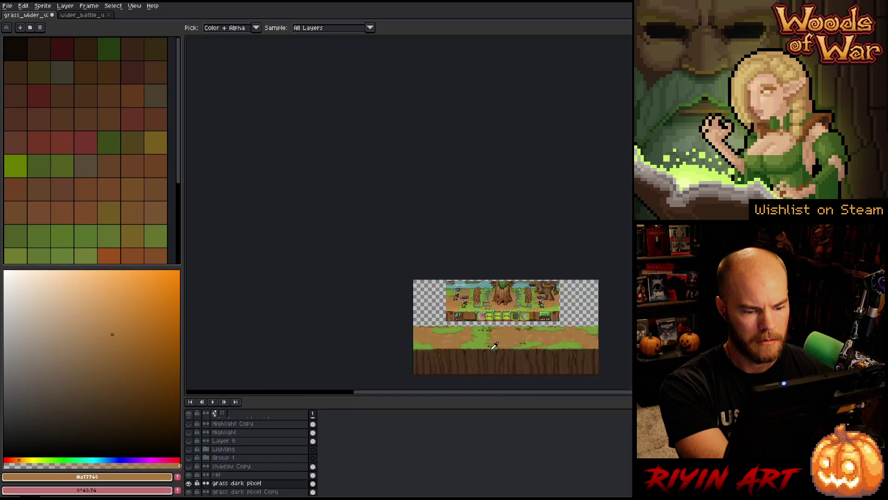
scroll(467, 290, up, 2)
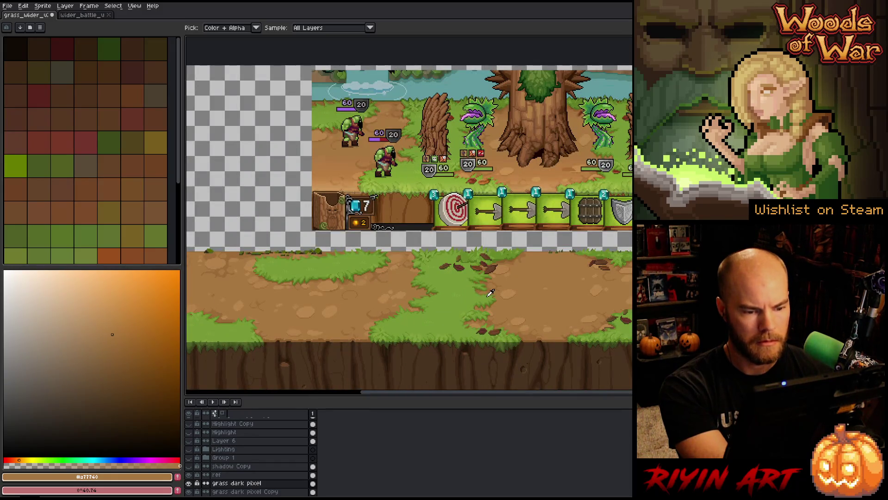
scroll(492, 286, up, 3)
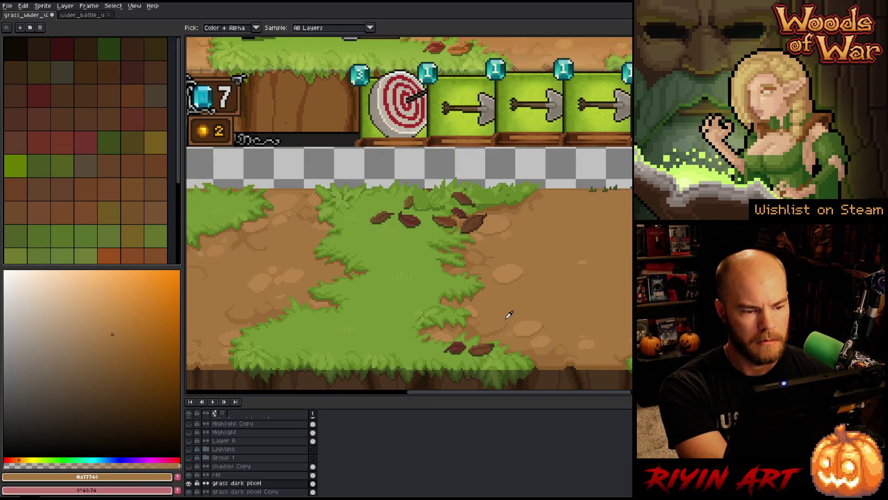
scroll(509, 318, down, 2)
scroll(486, 276, up, 2)
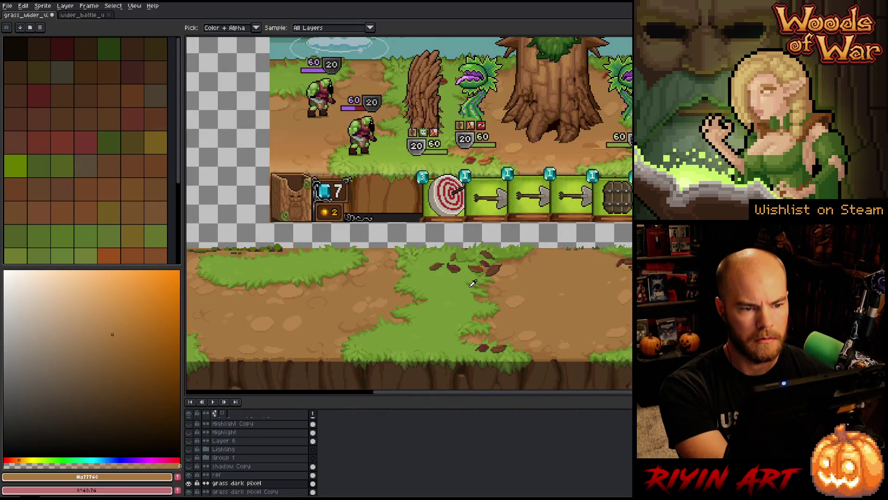
scroll(473, 283, down, 1)
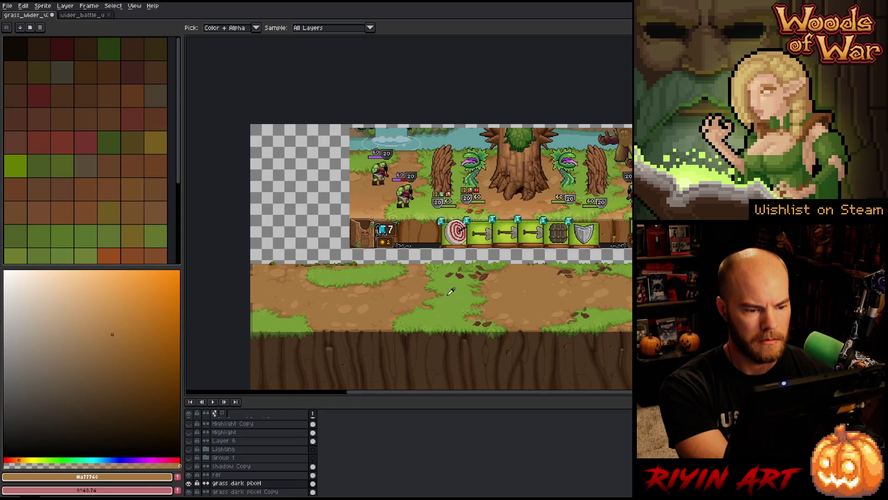
scroll(451, 290, up, 2)
scroll(454, 238, down, 1)
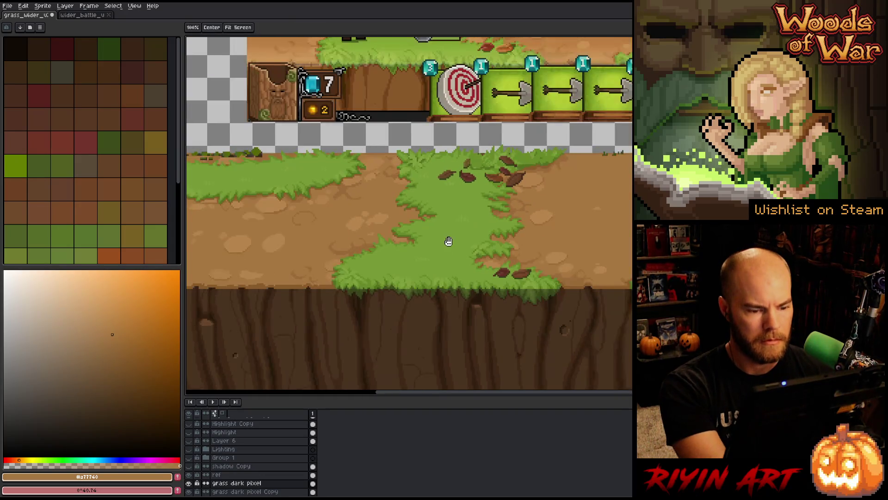
drag(446, 242, 443, 320)
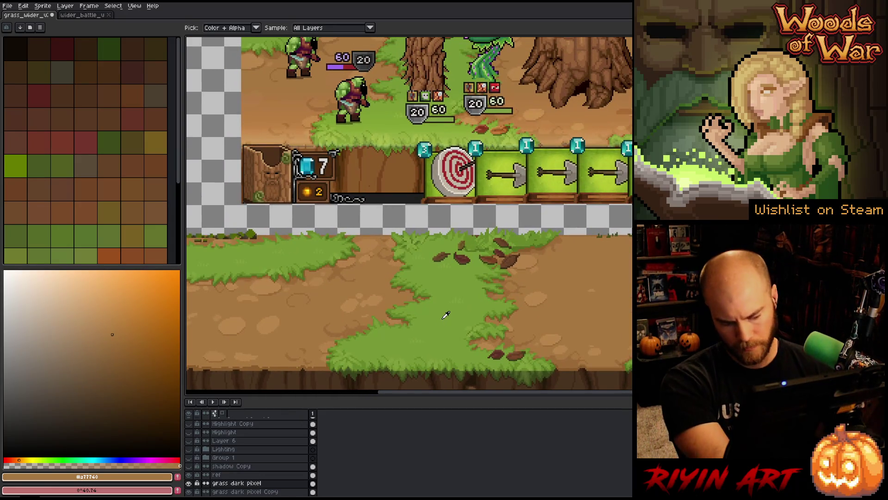
- Recolour the dark cliff base strip to brown #8b5920
key(shift+r)
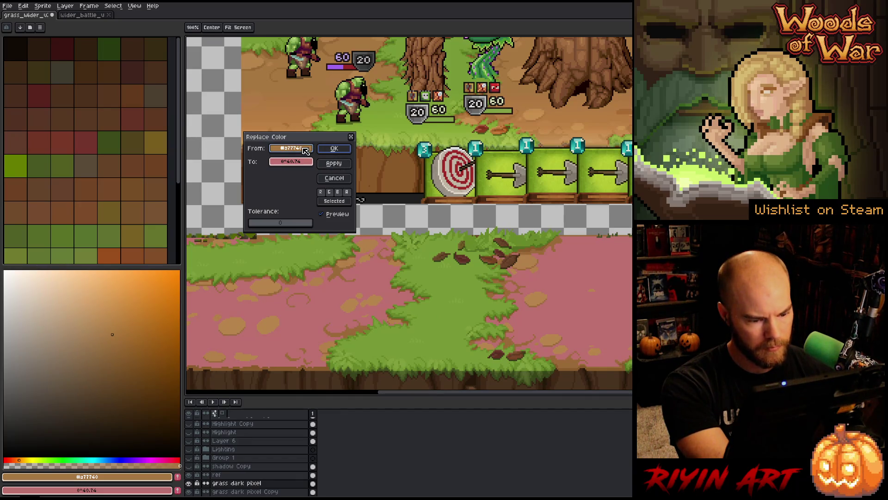
click(422, 377)
right_click(421, 377)
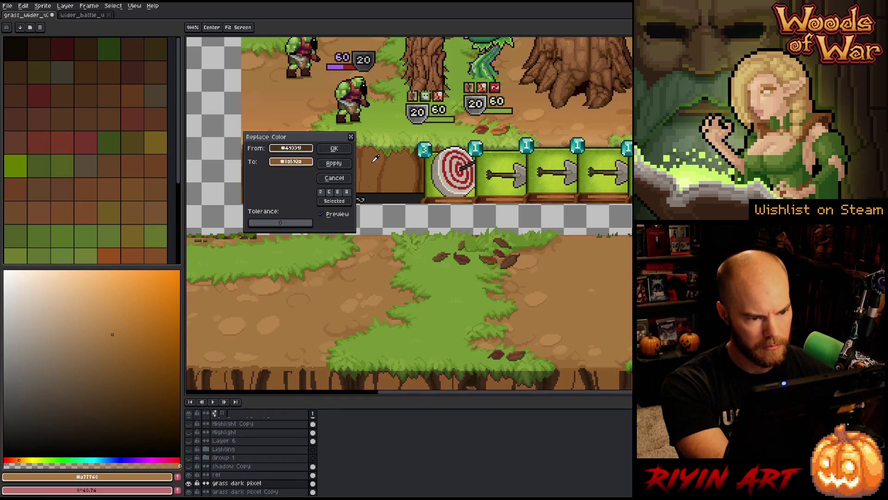
click(348, 149)
- Recolour the dark root strokes to brown #78451c
key(shift+r)
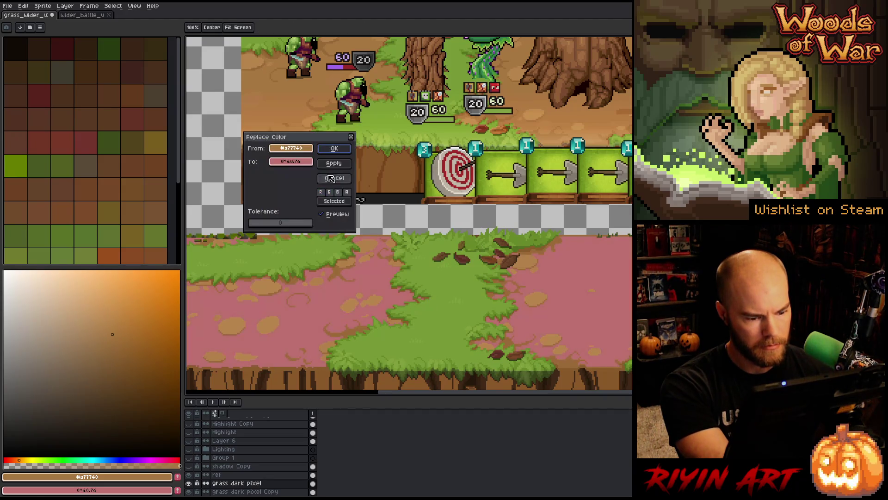
click(413, 374)
click(405, 381)
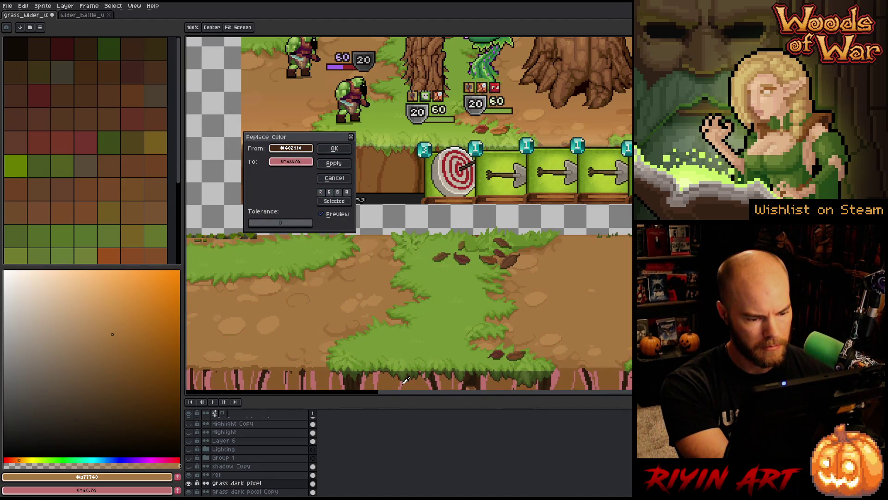
right_click(372, 173)
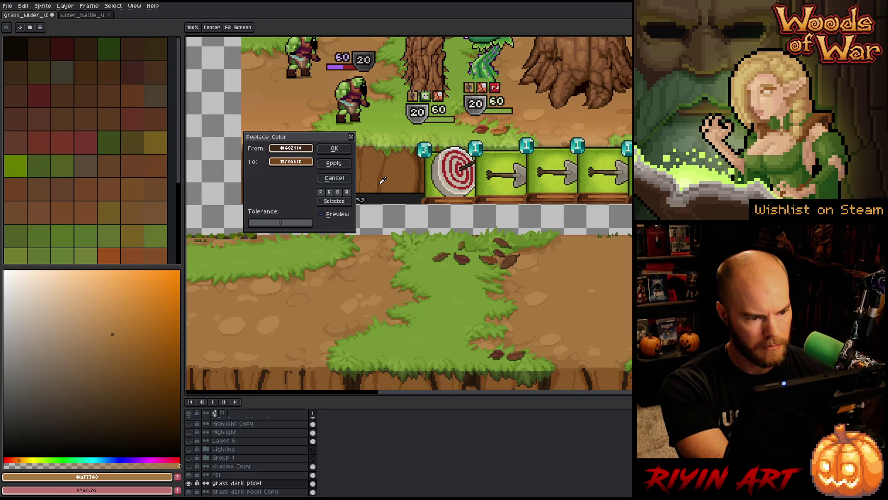
click(334, 148)
- Trial darker browns for the roots, then try dark brown #322010 on dirt #a77740 and drop it
key(shift+r)
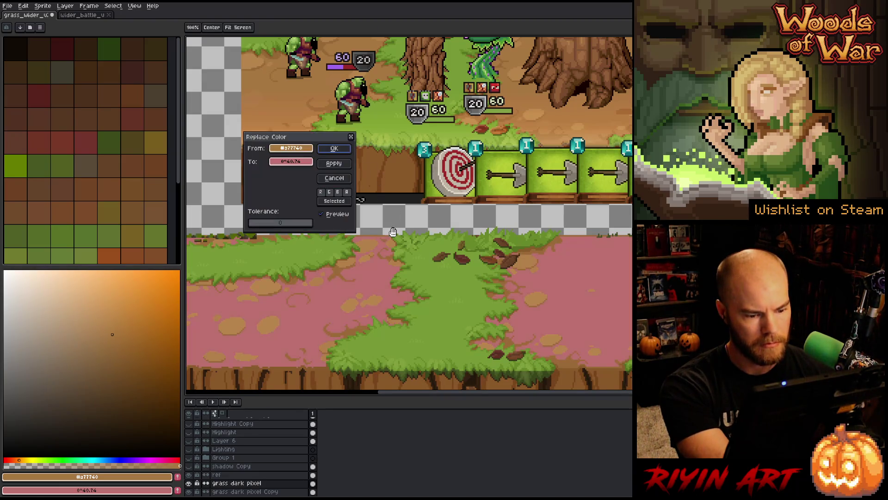
click(432, 378)
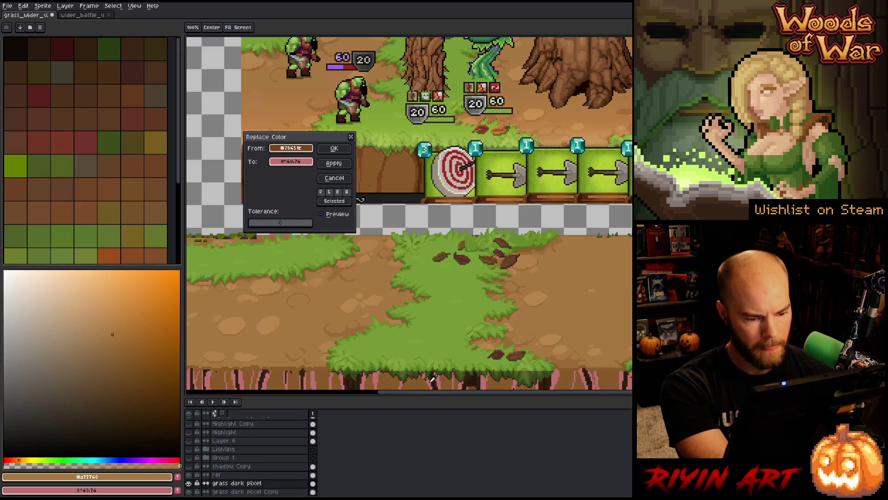
right_click(433, 379)
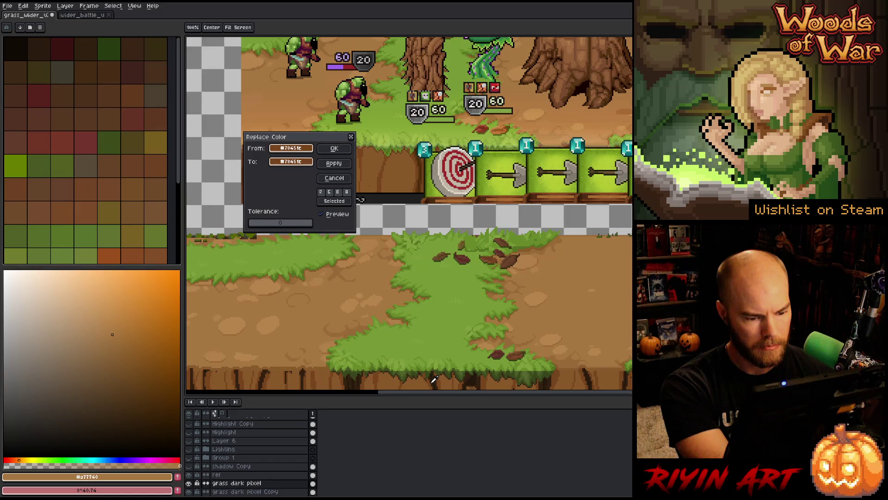
right_click(433, 378)
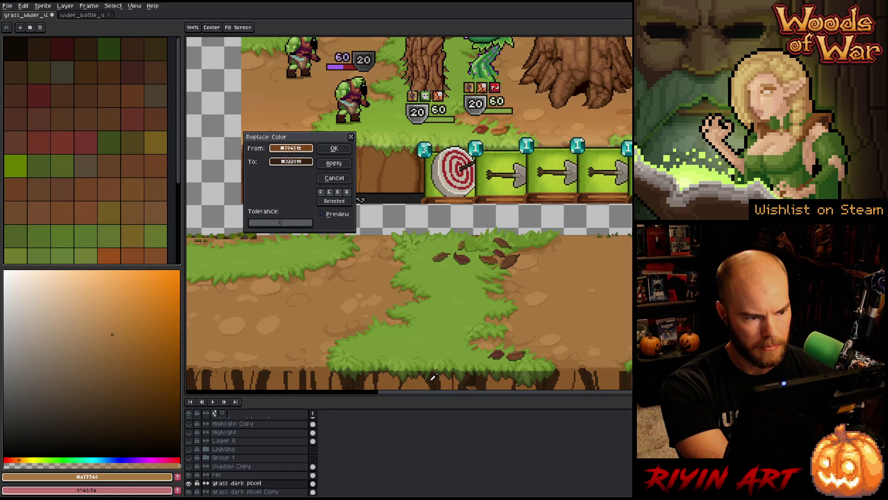
right_click(430, 378)
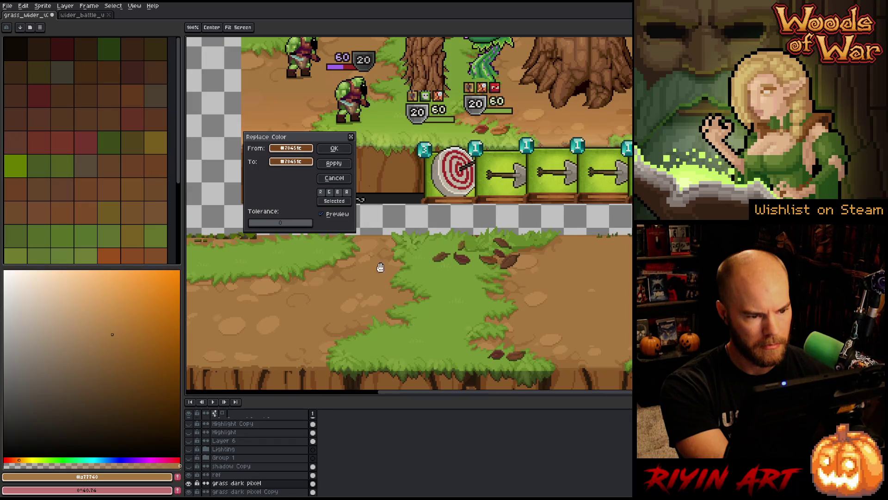
click(433, 352)
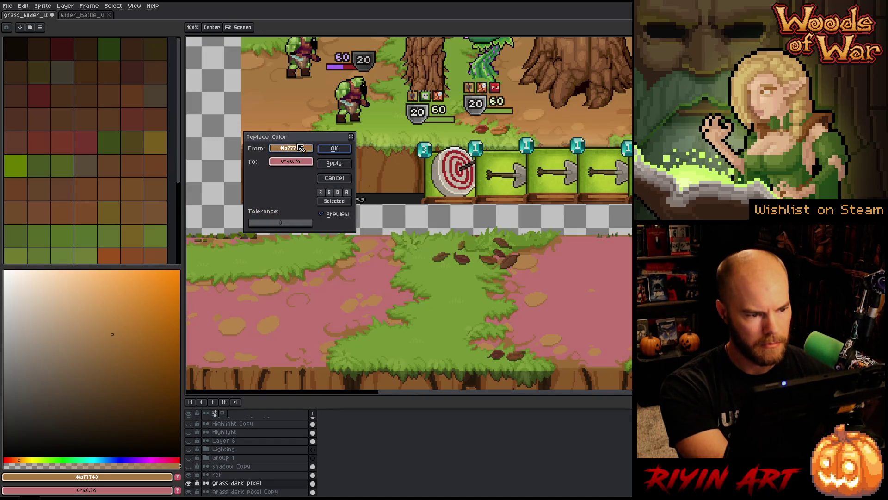
right_click(436, 367)
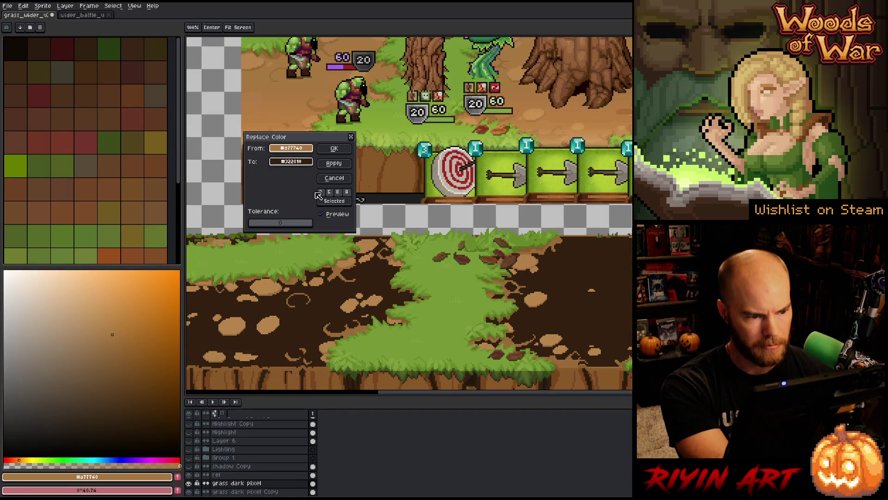
click(290, 162)
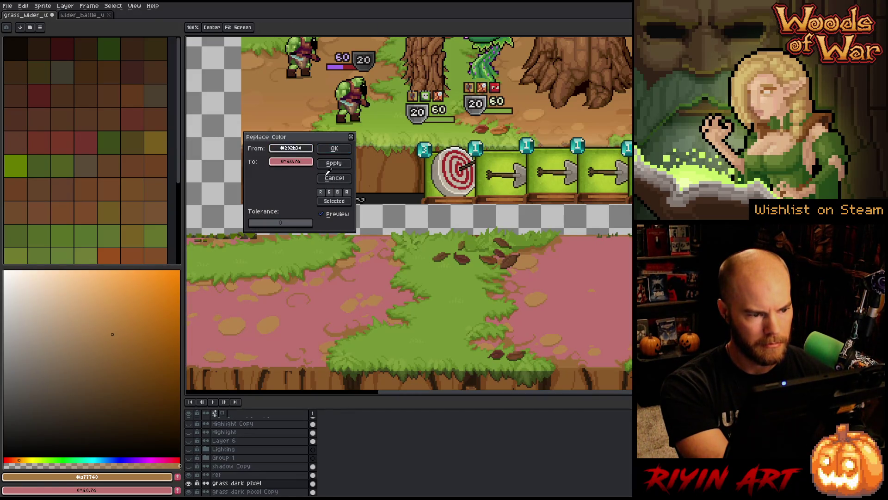
- Replace the dark root colour #322010 with brown #8a592a
click(436, 381)
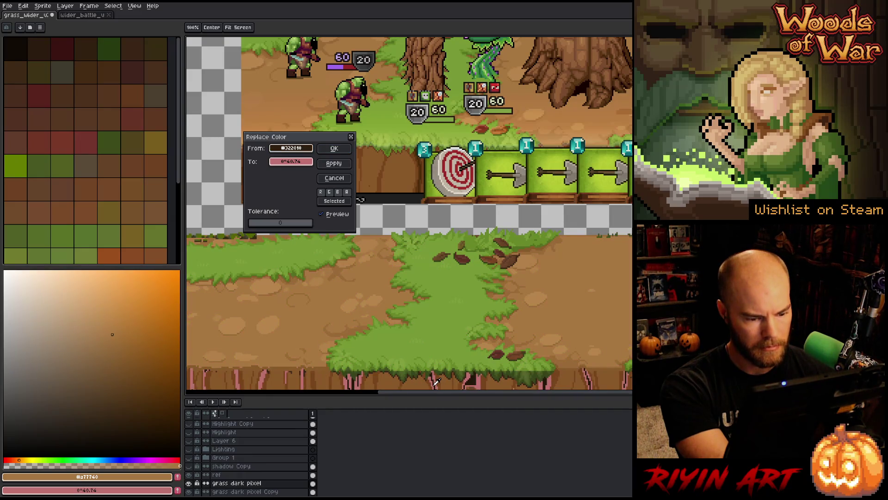
drag(291, 161, 420, 163)
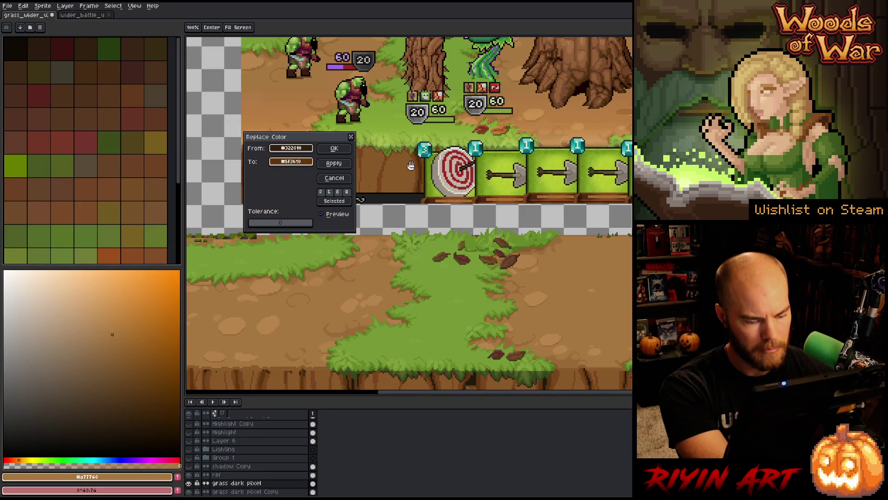
click(334, 149)
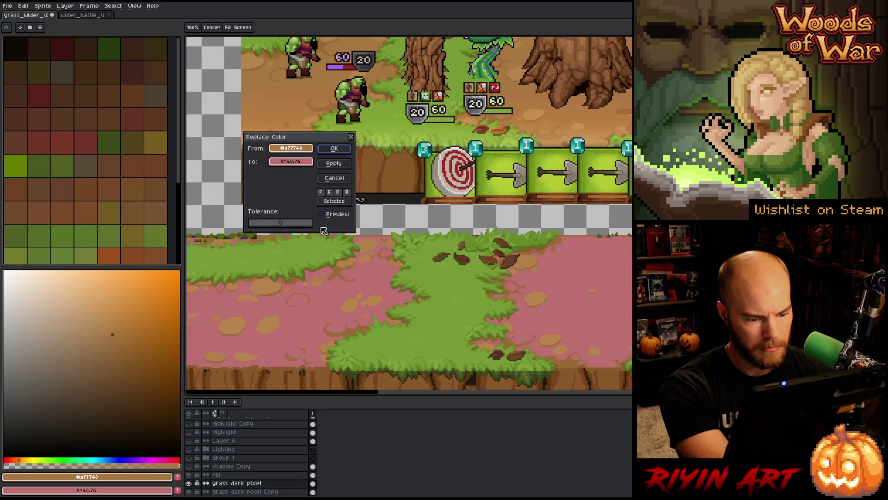
- Try dark green and dark brown #24180c on the dirt, then discard the trial
key(shift+r)
right_click(426, 368)
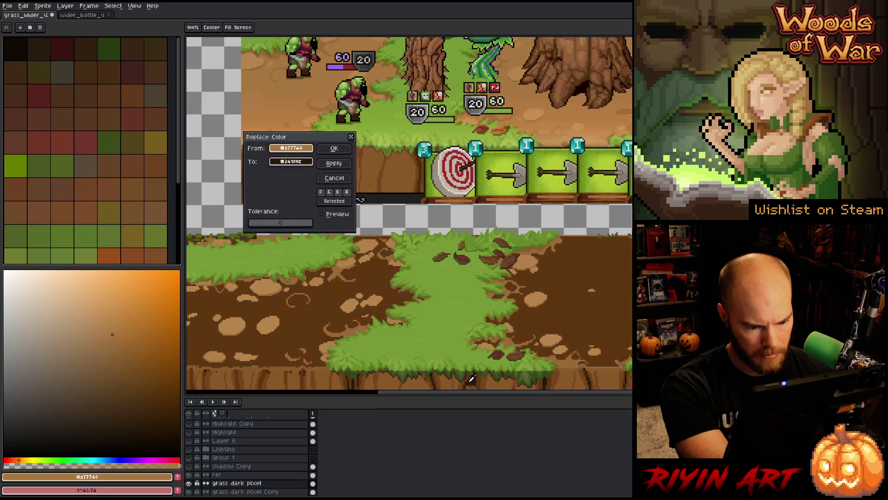
right_click(435, 375)
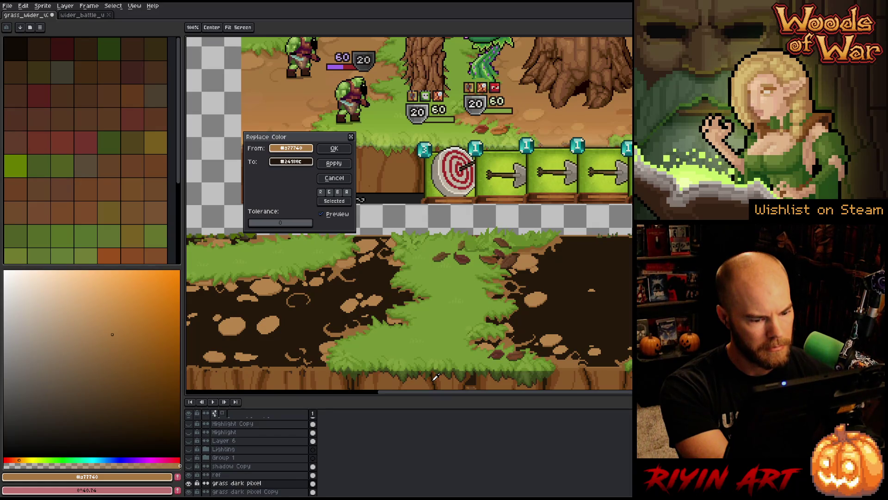
click(328, 179)
- Replace the darker root colour #24180c with dark brown #44290c
key(shift+r)
click(433, 379)
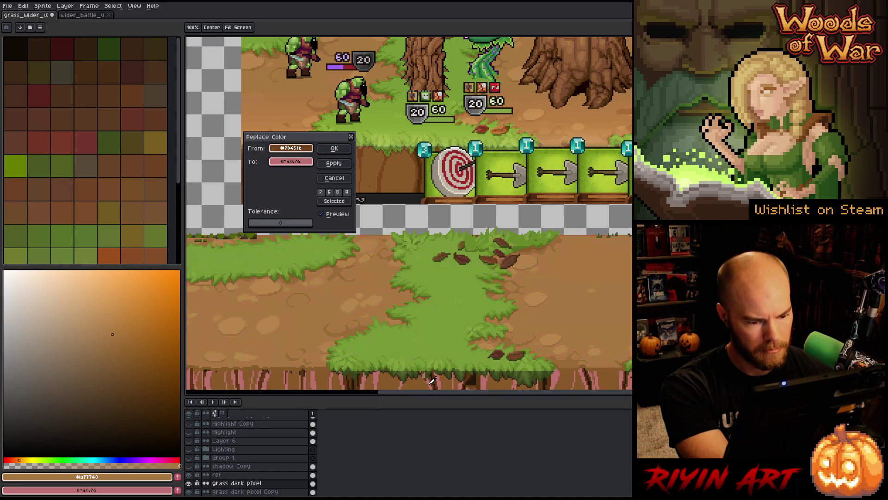
click(435, 379)
drag(303, 162, 469, 379)
right_click(425, 159)
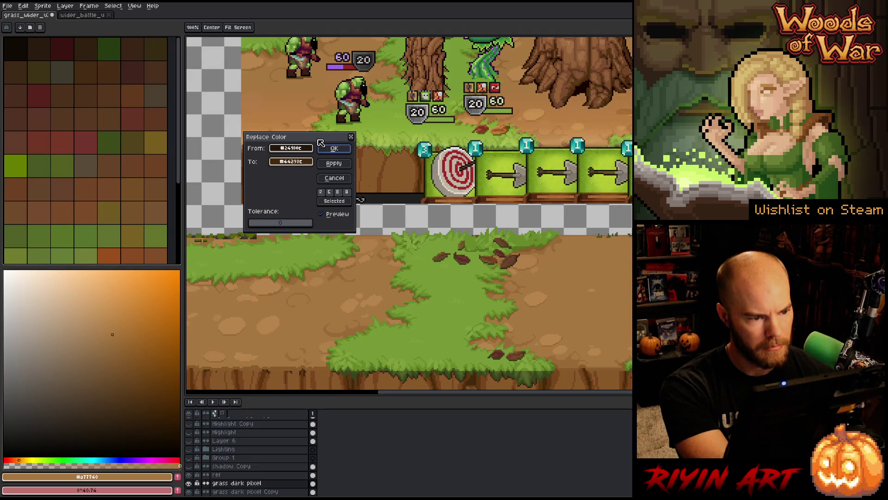
drag(319, 142, 419, 197)
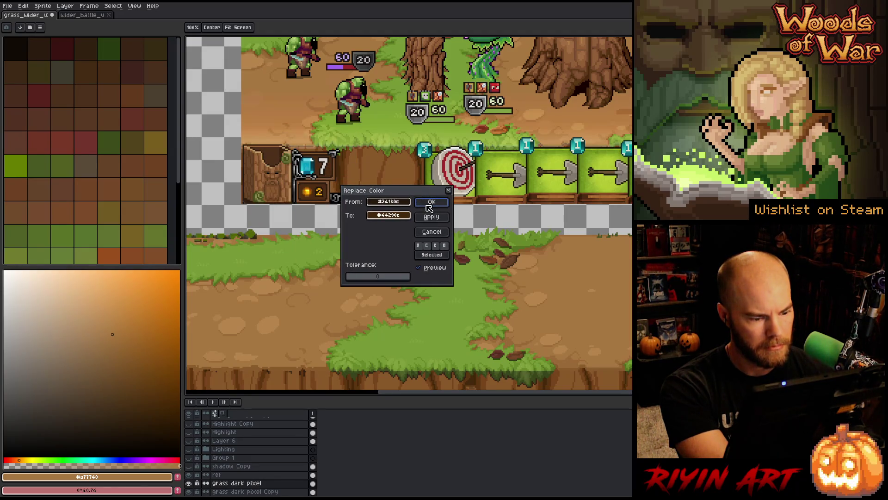
click(430, 204)
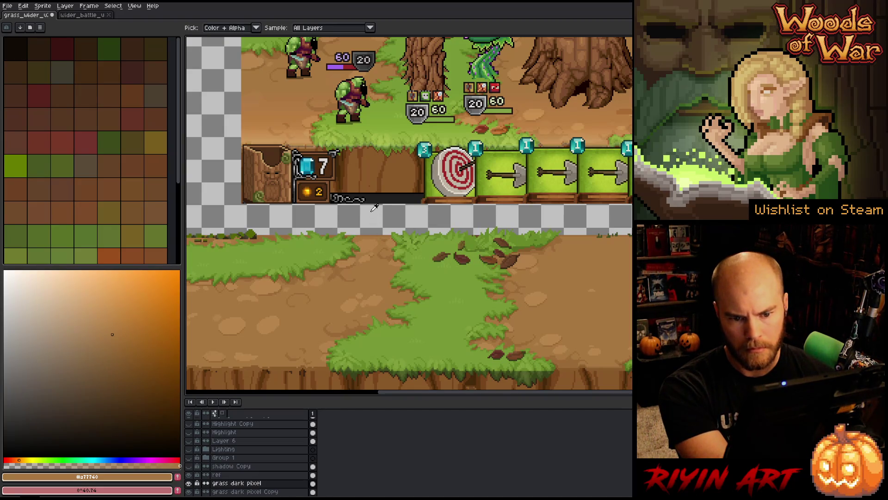
- Replace another canvas colour with brown #6a3e1e at tolerance 14, comparing the preview first
key(shift+r)
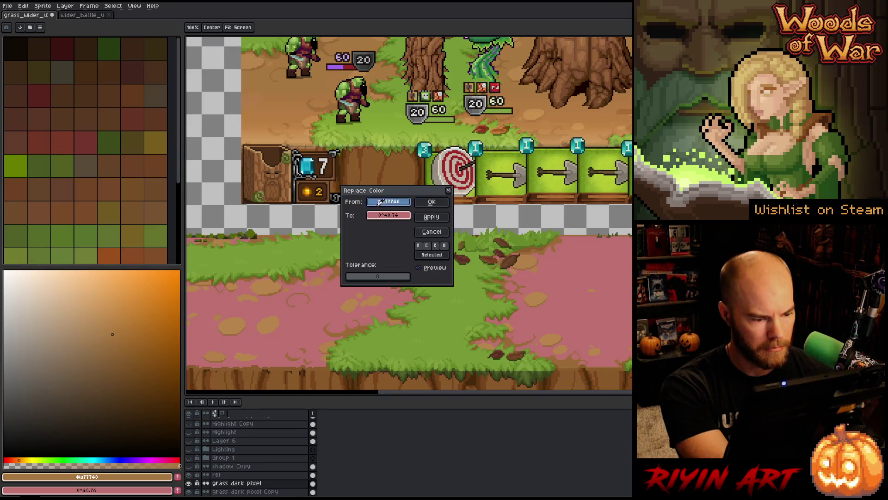
mouse_move(377, 202)
mouse_down()
mouse_move(336, 342)
mouse_move(308, 371)
mouse_up()
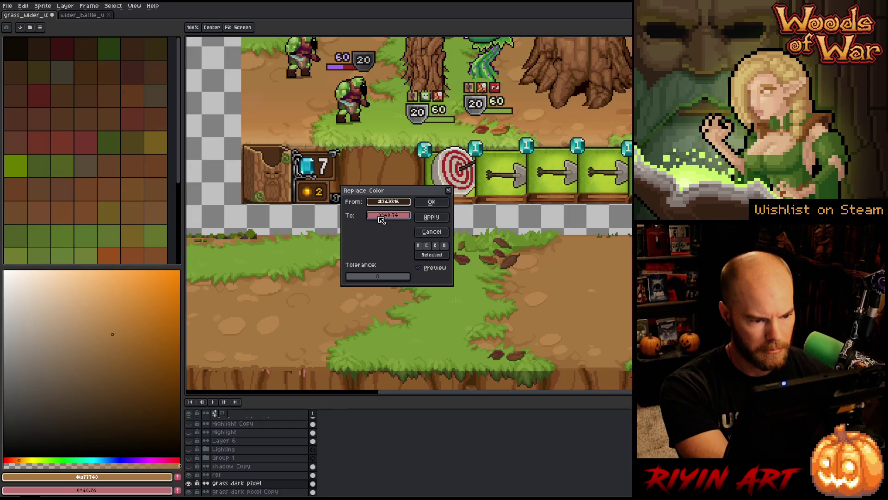
drag(351, 278, 355, 279)
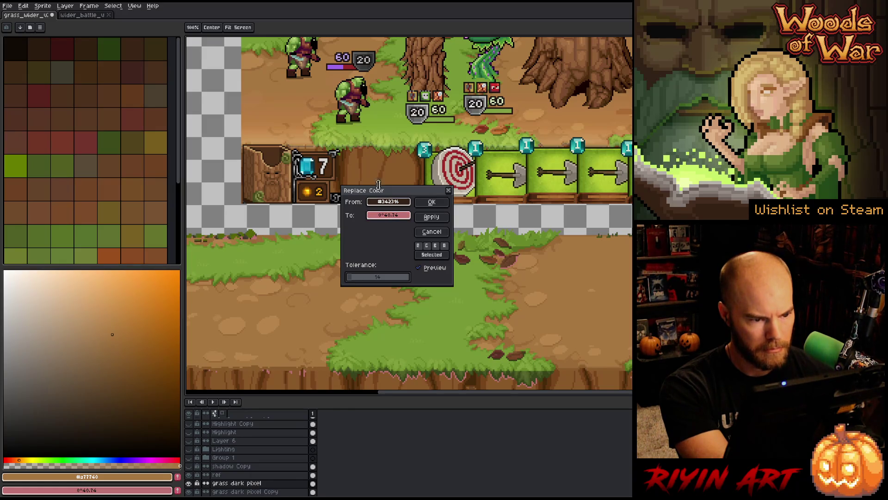
scroll(378, 146, up, 4)
drag(379, 146, 389, 157)
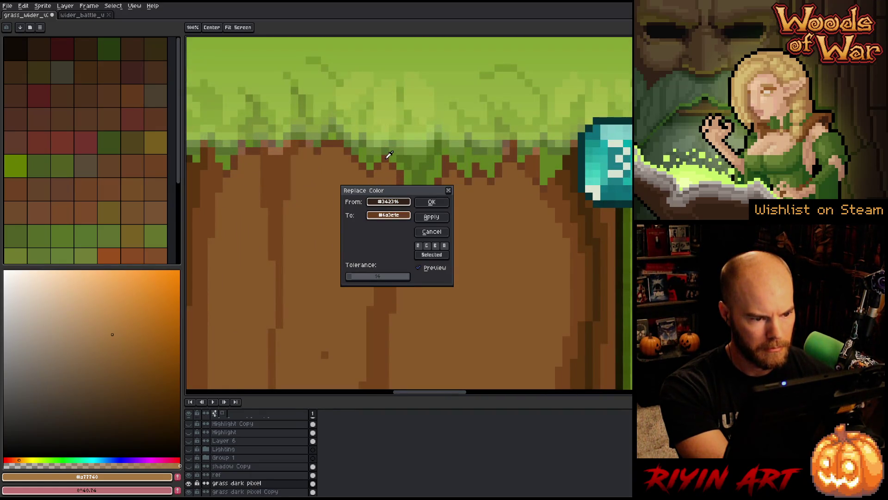
scroll(389, 157, down, 5)
scroll(315, 346, up, 2)
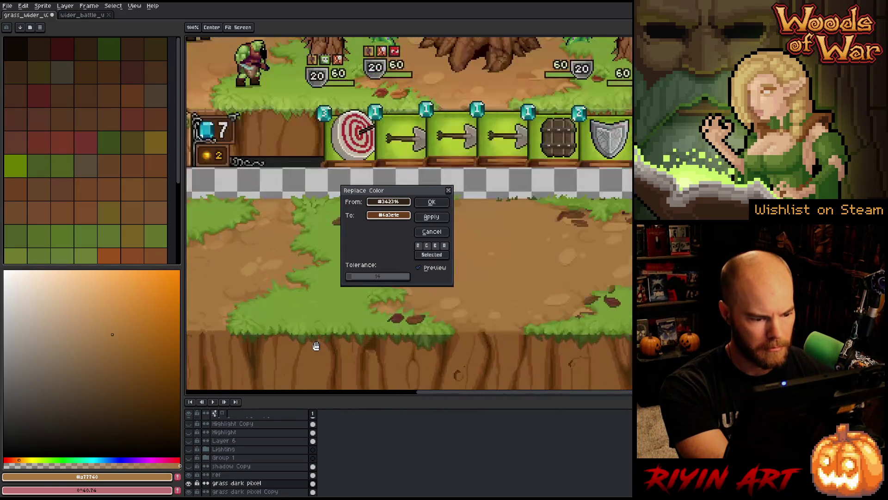
scroll(317, 351, up, 2)
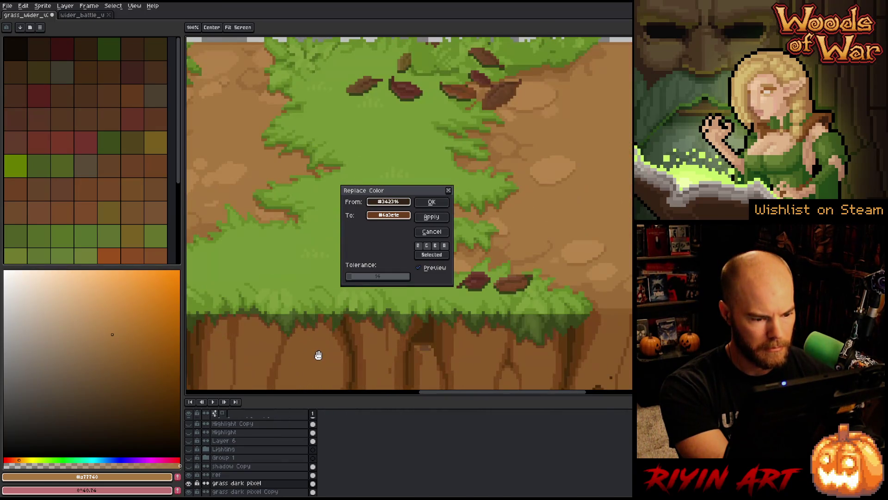
click(421, 269)
click(432, 201)
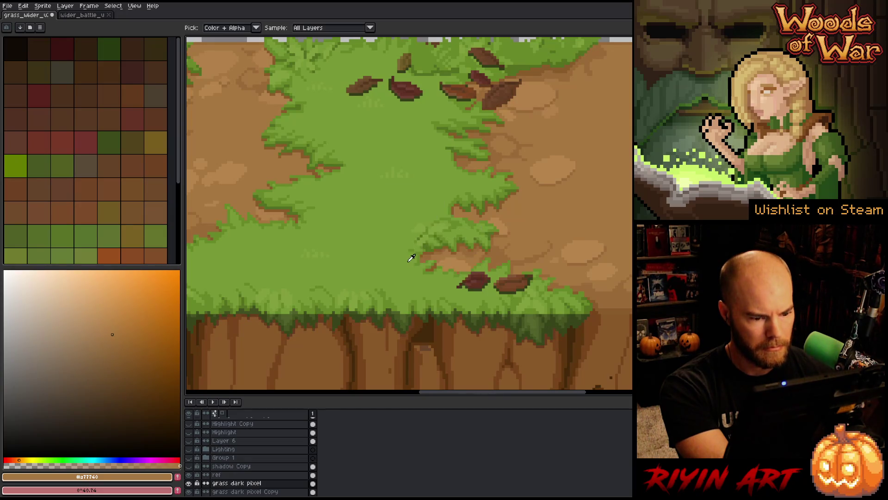
scroll(407, 300, down, 3)
scroll(379, 235, up, 1)
- Trial replacing the dirt brown #694529, then cancel it
key(shift+r)
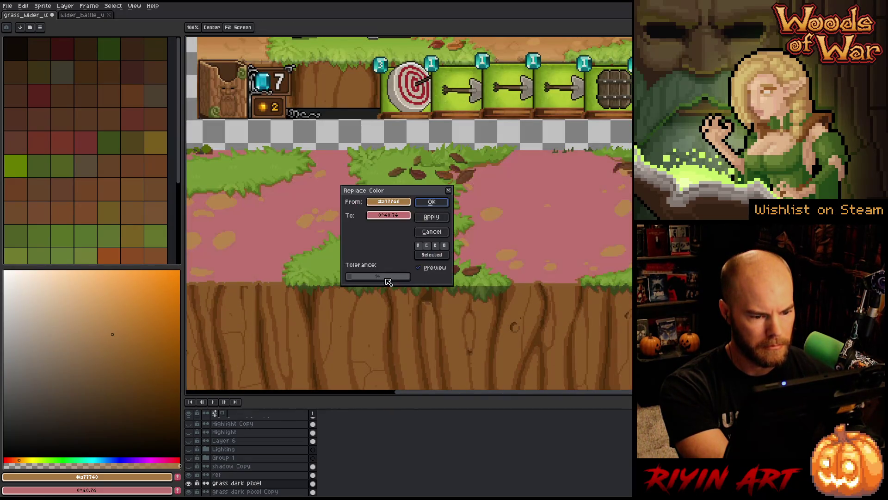
click(431, 299)
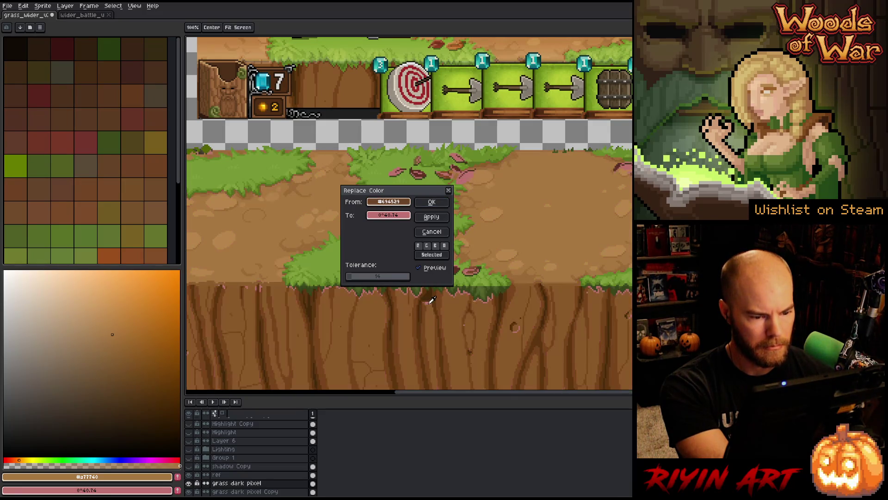
click(430, 232)
scroll(431, 303, up, 3)
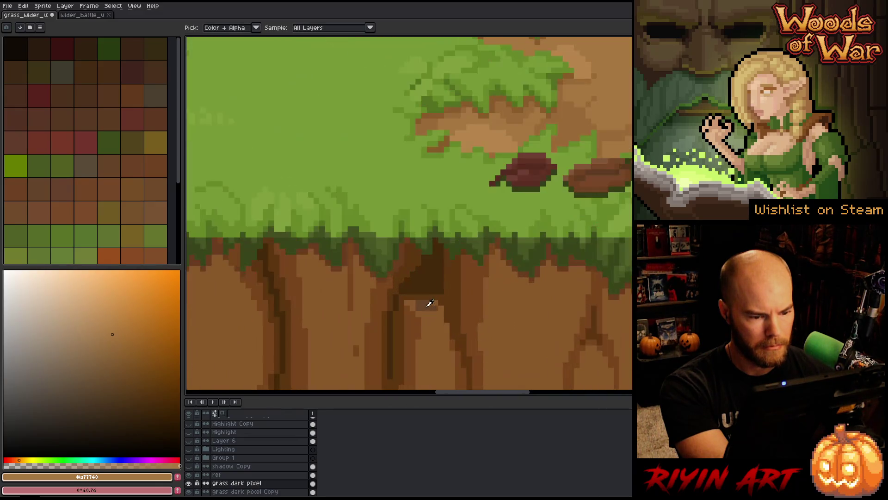
- Fill the stray black pixel on the cliff top with dark brown #44290c sampled from the cliff
scroll(441, 326, down, 3)
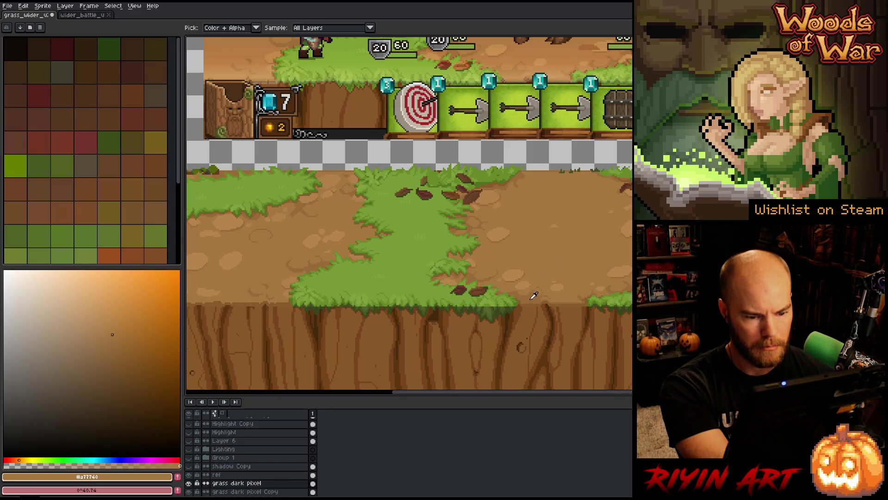
key(w)
scroll(520, 293, up, 3)
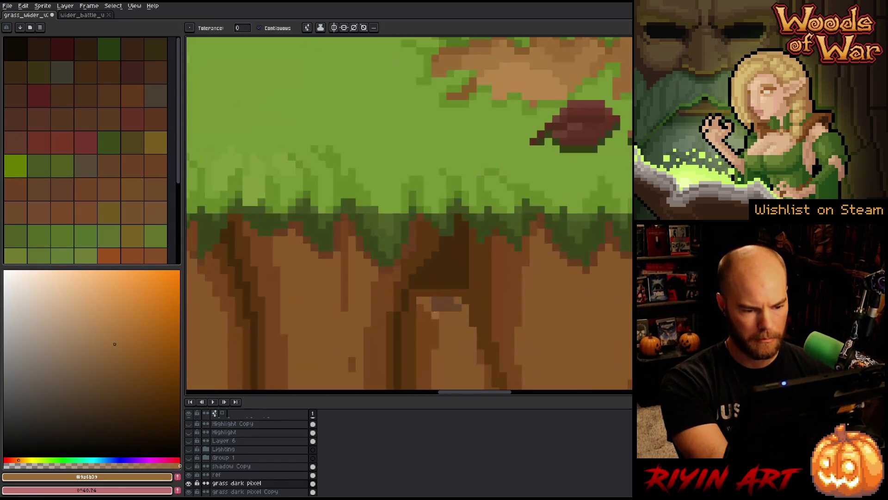
scroll(433, 347, down, 3)
scroll(428, 343, up, 5)
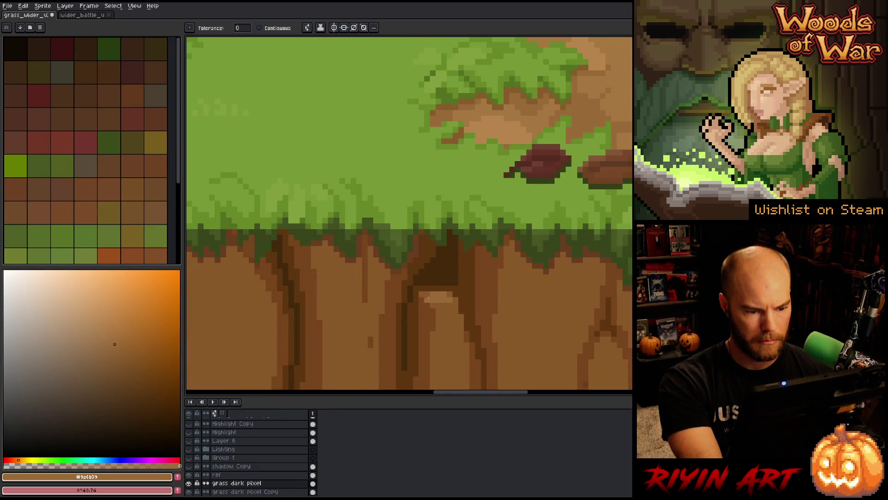
key(b)
scroll(427, 304, down, 3)
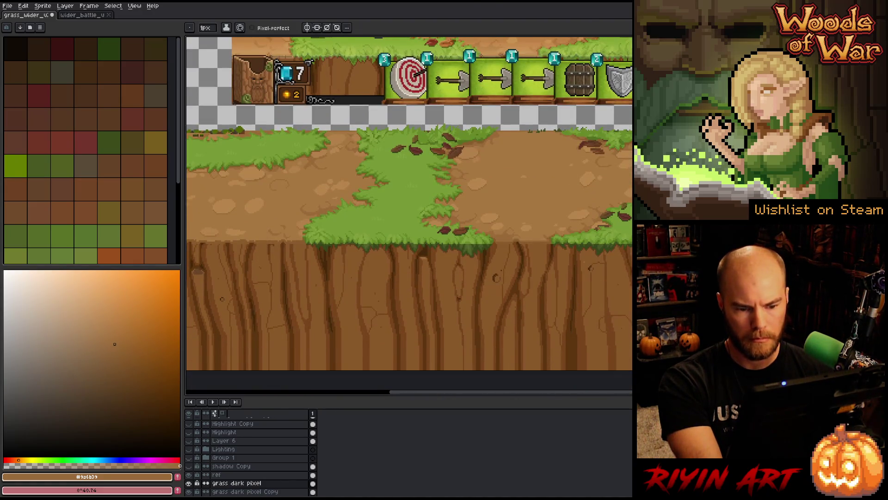
scroll(499, 278, up, 3)
scroll(578, 291, down, 3)
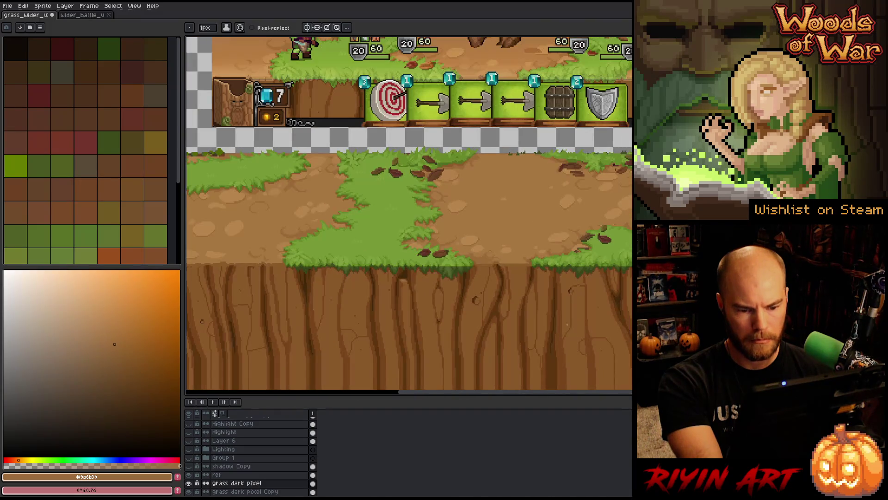
scroll(426, 311, down, 1)
scroll(450, 294, up, 3)
scroll(382, 320, down, 3)
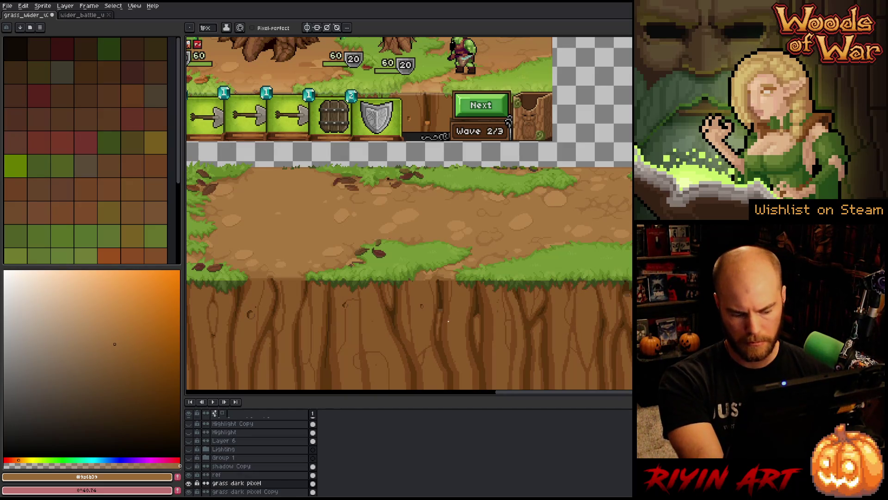
key(g)
scroll(593, 308, up, 4)
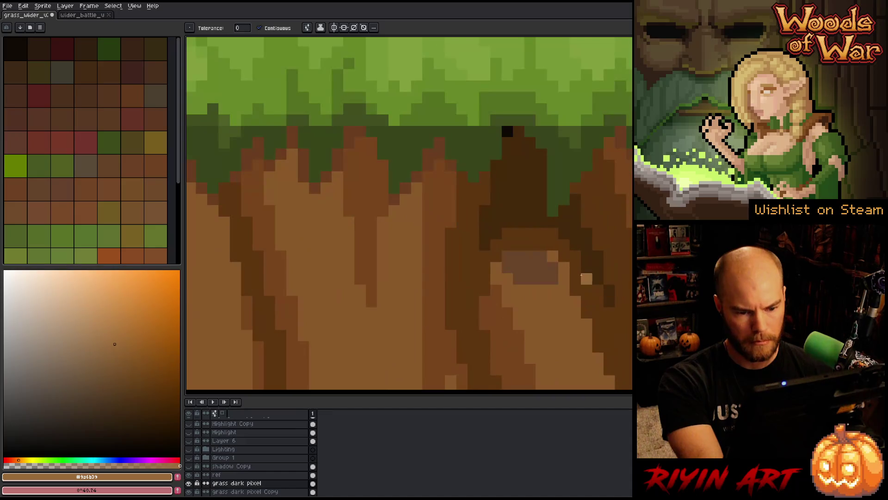
scroll(537, 273, down, 3)
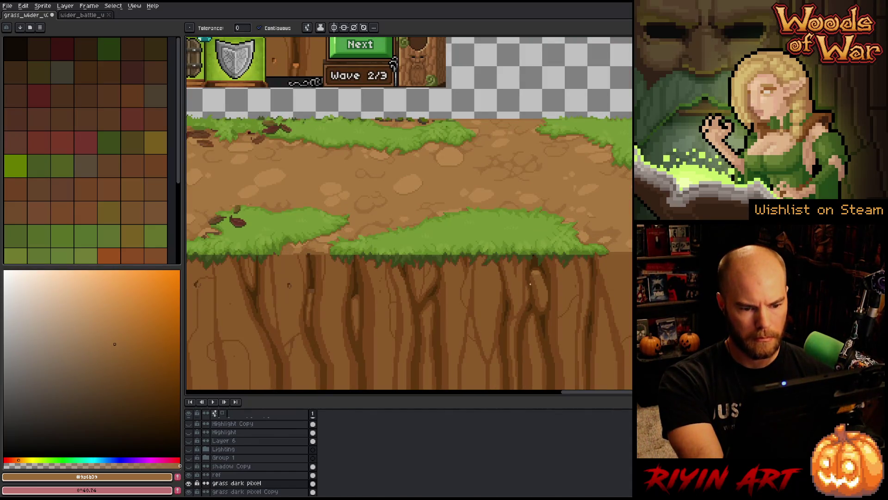
scroll(513, 296, up, 3)
key(i)
alt+click(513, 296)
click(493, 287)
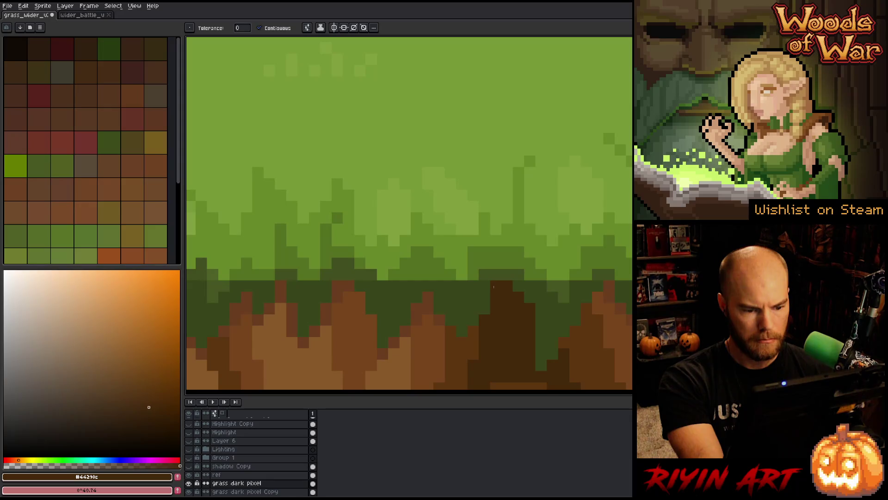
scroll(493, 286, down, 4)
- Pan around the canvas and start Replace Color with #44290c as the source colour
key(space)
scroll(506, 289, up, 2)
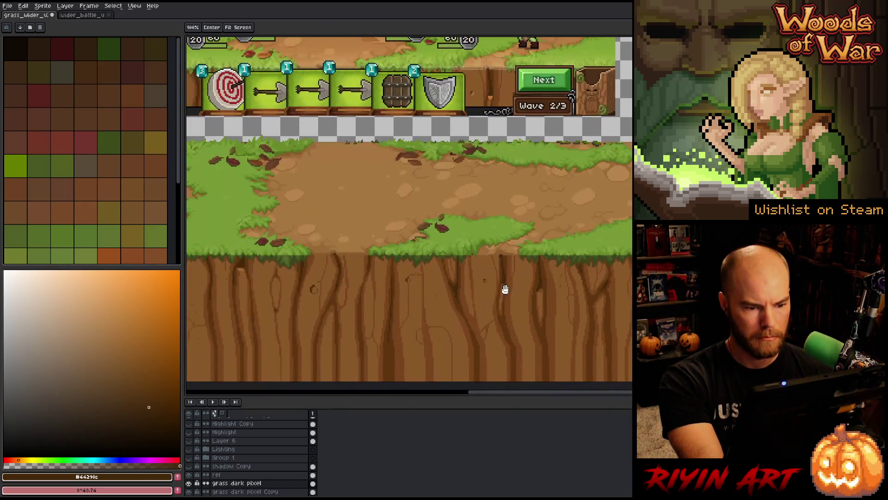
scroll(331, 294, up, 2)
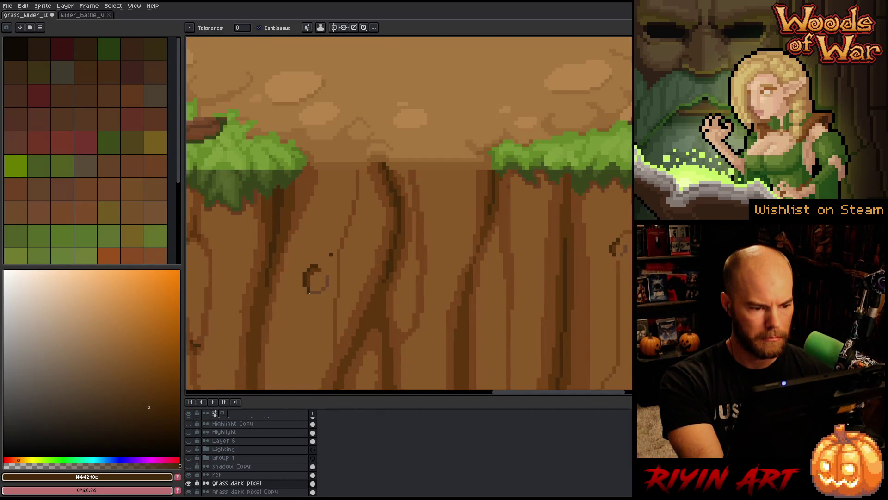
scroll(309, 291, down, 2)
key(space)
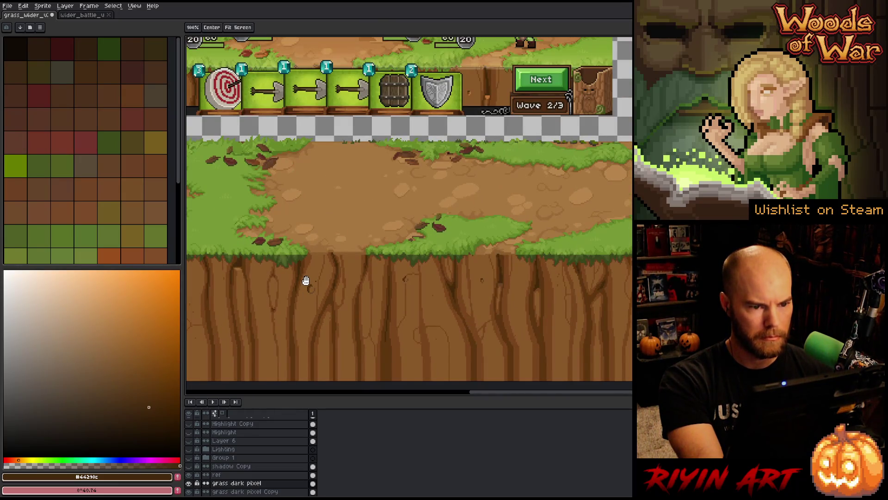
scroll(305, 281, up, 2)
scroll(416, 209, down, 2)
scroll(429, 195, up, 1)
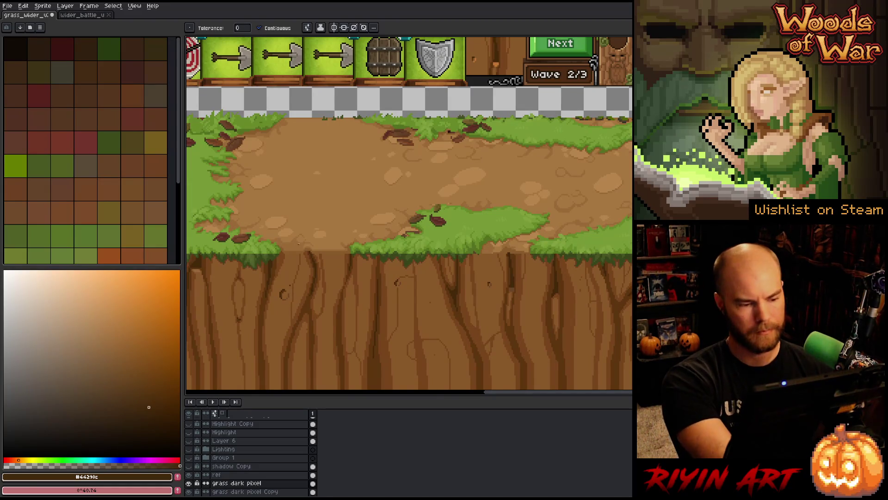
scroll(507, 294, up, 2)
scroll(506, 294, up, 1)
key(shift+r)
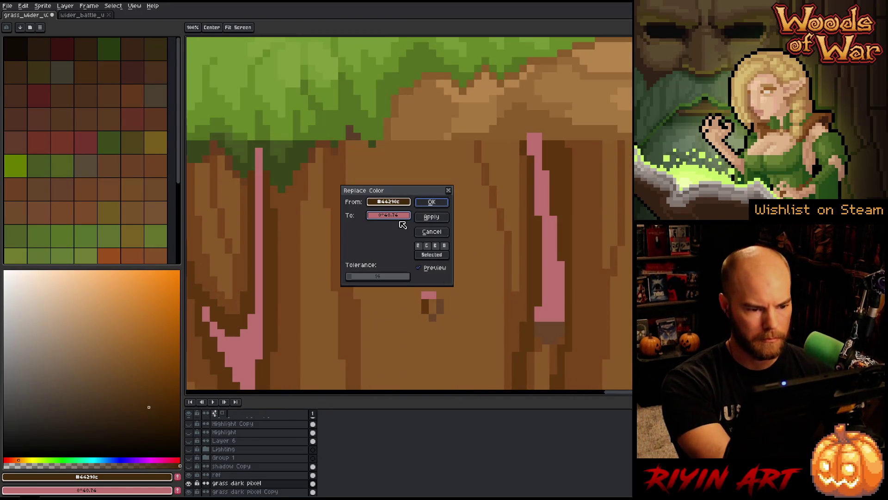
- Trial the dark brown as the Replace Color target, then cancel without recolouring
scroll(504, 190, down, 3)
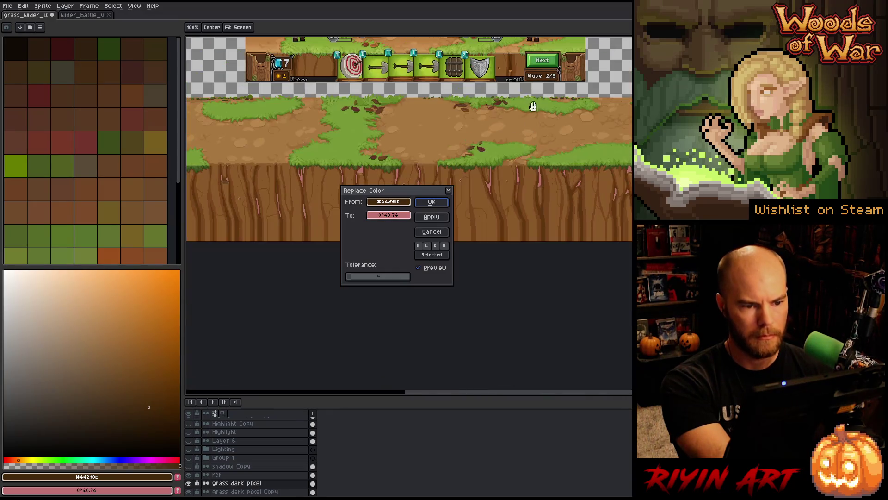
scroll(518, 54, up, 4)
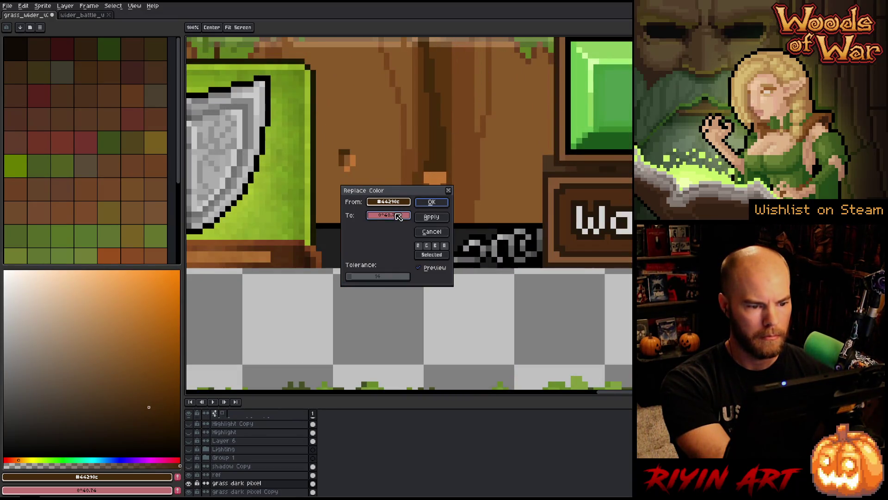
drag(389, 218, 351, 152)
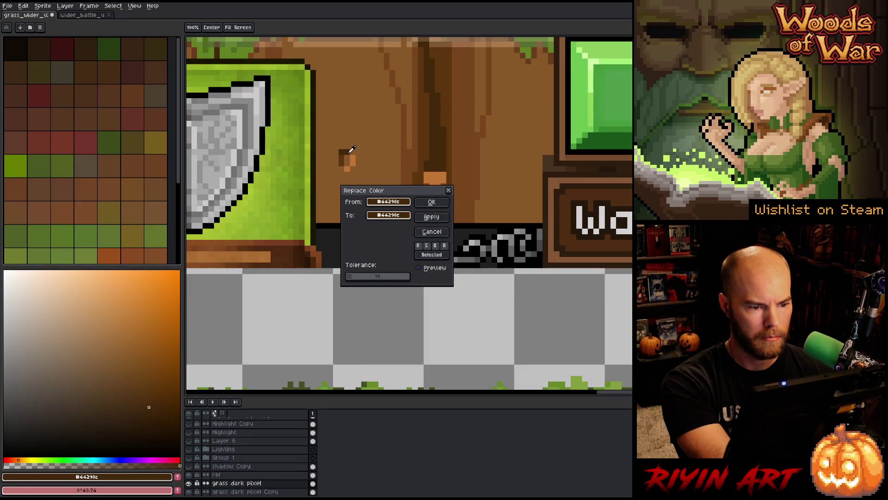
click(431, 232)
- Trial swapping the leaf brown #694529 for orange #c37633, then discard it
scroll(419, 317, down, 6)
scroll(419, 317, up, 5)
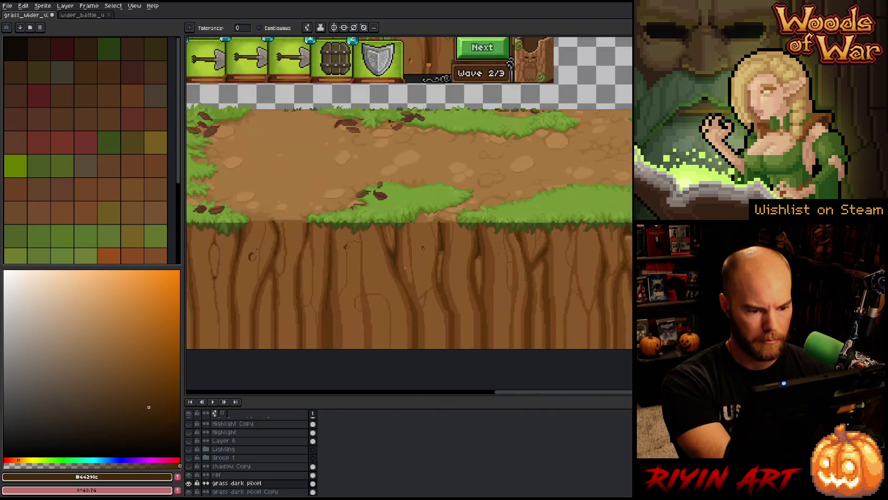
scroll(452, 247, down, 1)
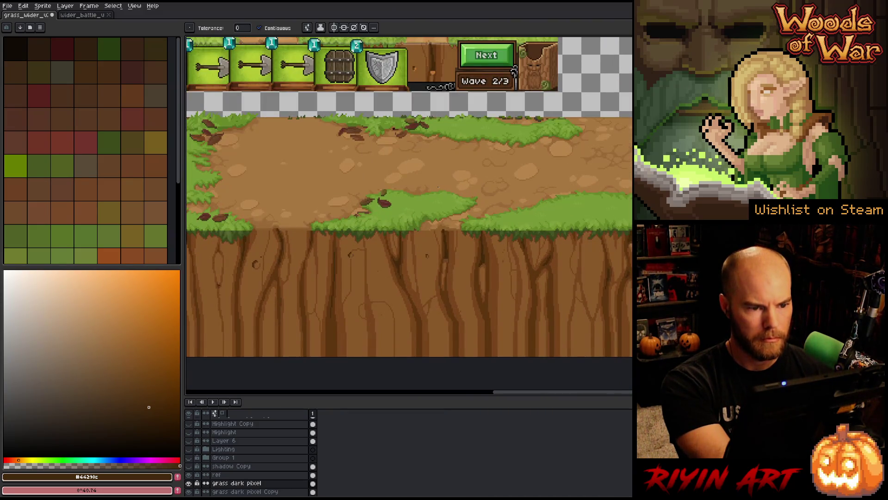
key(shift+r)
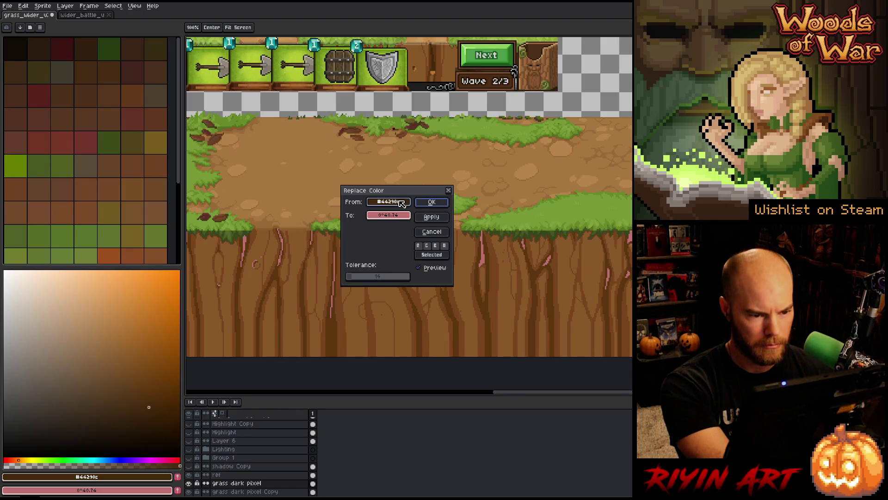
click(401, 203)
click(484, 154)
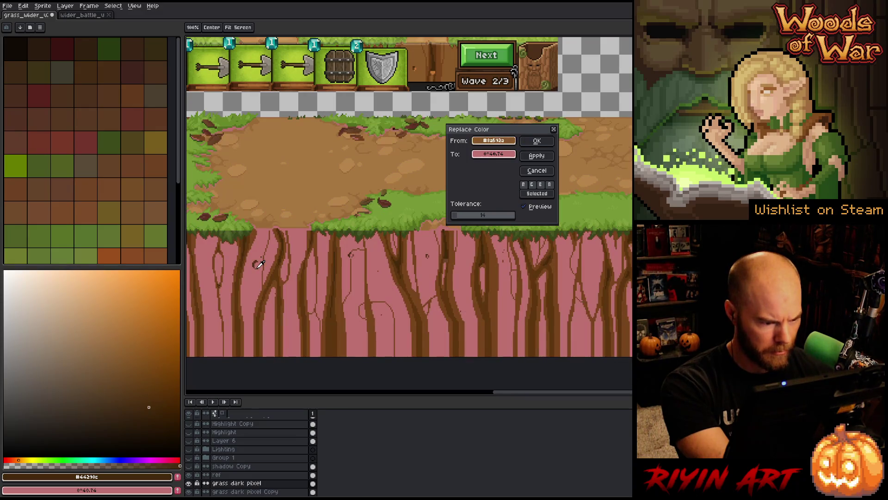
click(258, 266)
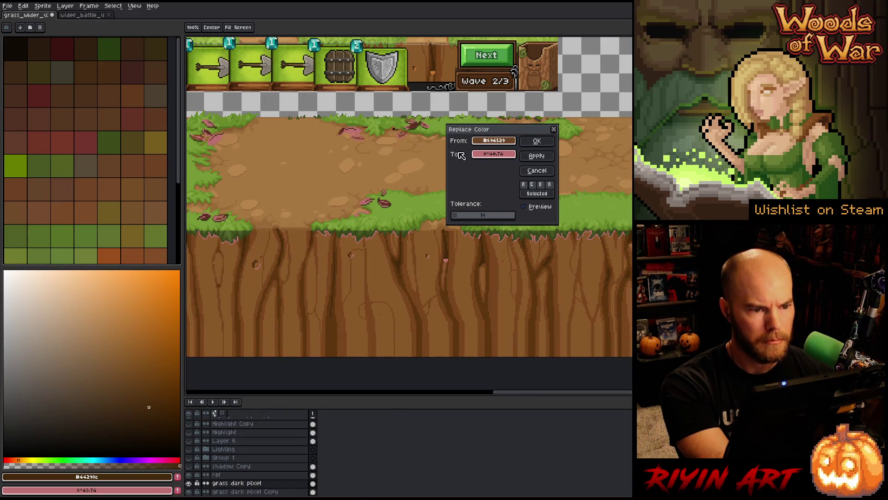
right_click(454, 93)
right_click(435, 68)
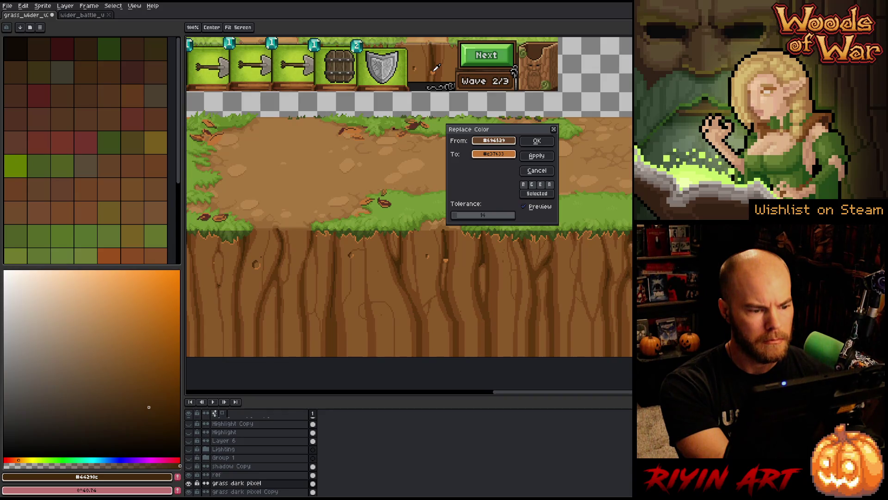
click(536, 171)
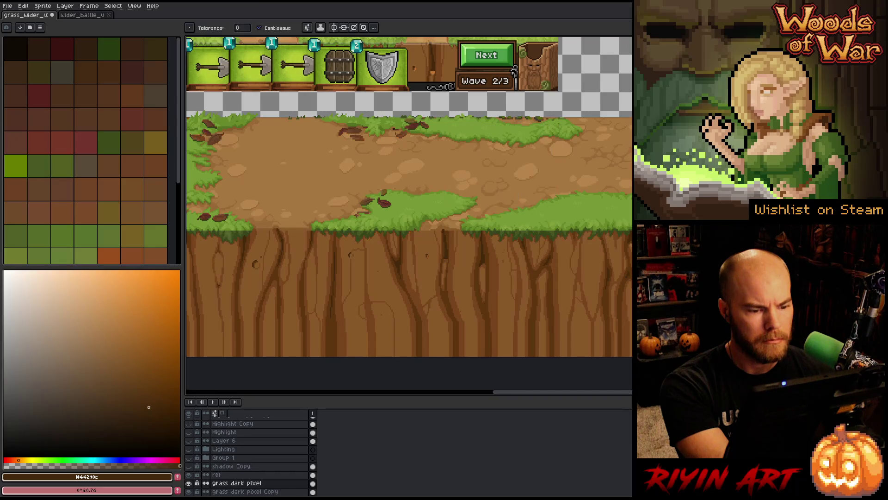
- Marquee-select several rectangular patches across the dirt cliff
key(m)
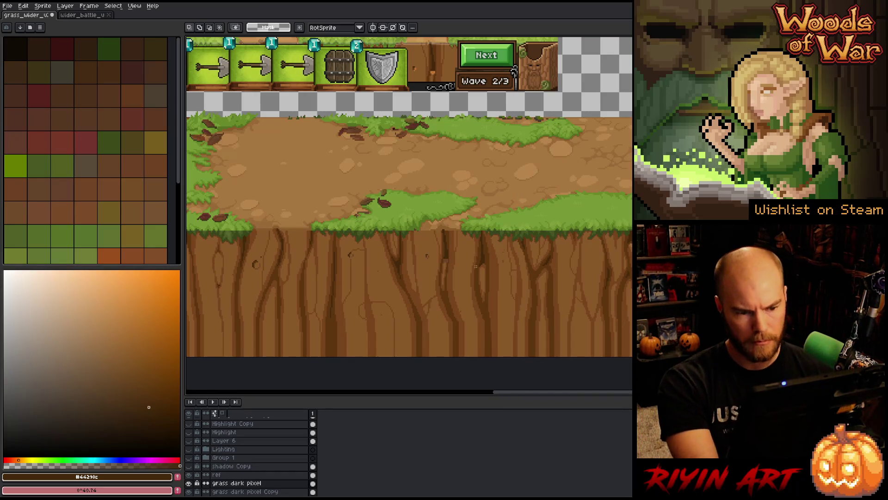
drag(497, 249, 334, 281)
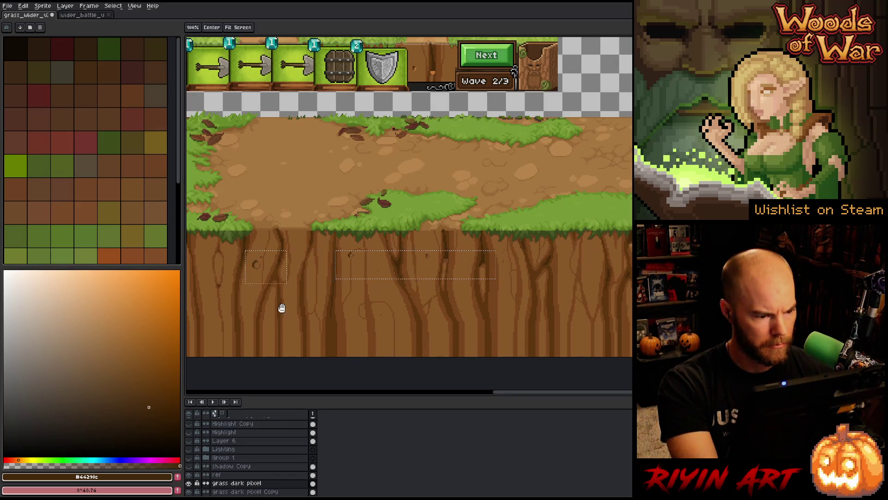
drag(281, 307, 540, 273)
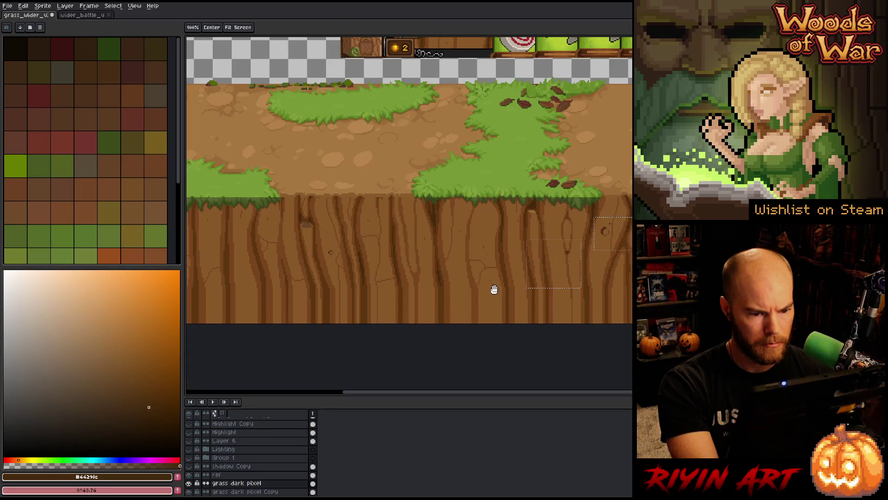
drag(494, 290, 612, 274)
mouse_move(604, 244)
mouse_down()
mouse_move(590, 266)
mouse_move(518, 300)
mouse_up()
drag(499, 208, 407, 267)
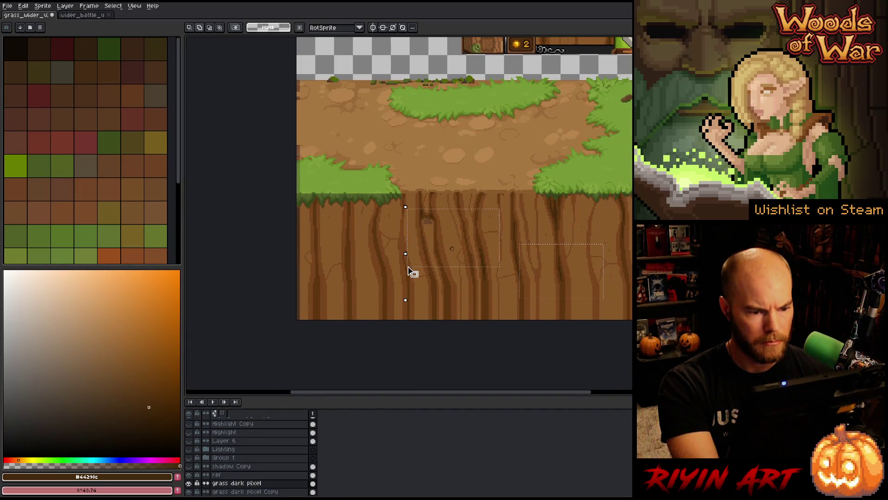
drag(528, 255, 411, 259)
- Trial replacing a sampled cliff colour with an orange, then abandon it
key(shift+r)
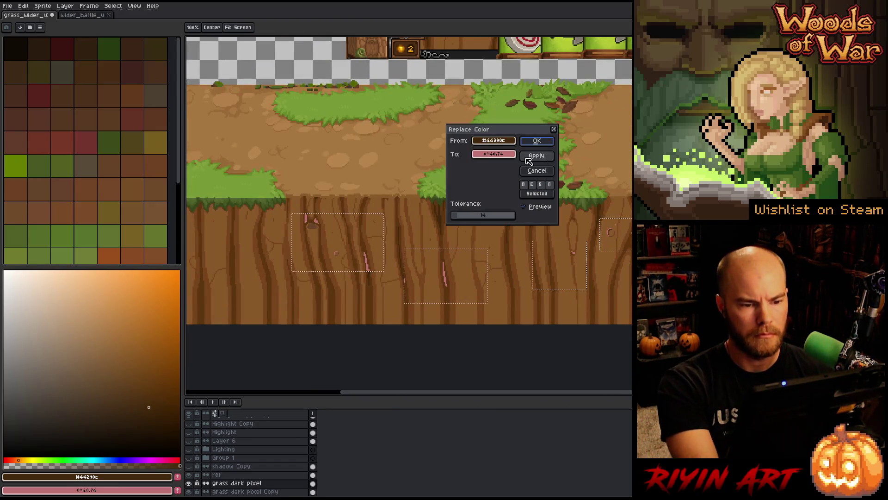
mouse_move(509, 142)
mouse_down()
mouse_move(524, 212)
mouse_move(617, 229)
mouse_up()
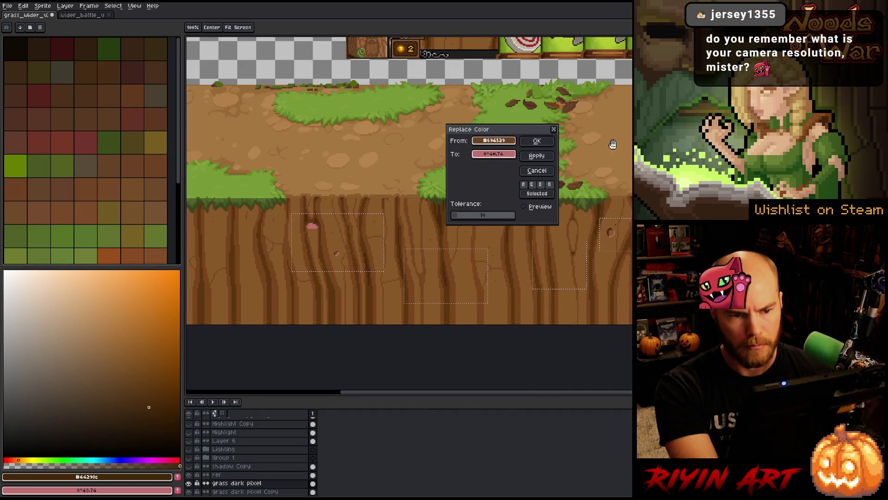
scroll(608, 70, down, 3)
scroll(609, 71, up, 4)
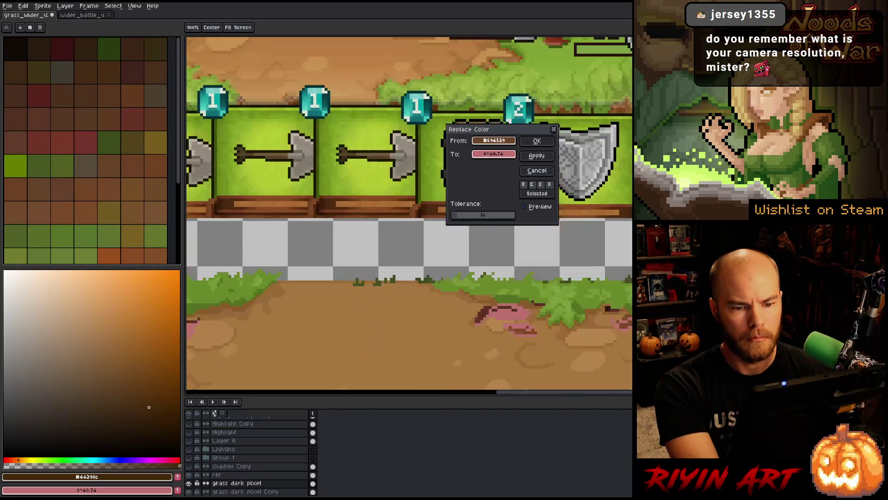
drag(505, 158, 277, 206)
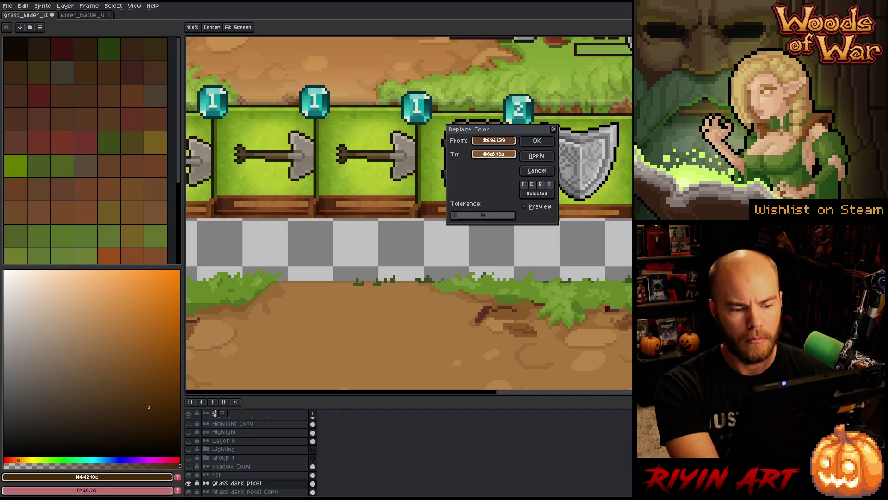
click(536, 170)
- Replace dark brown #694529 with lighter brown #9a6b39 at tolerance 0 in the selected patches
scroll(440, 353, down, 3)
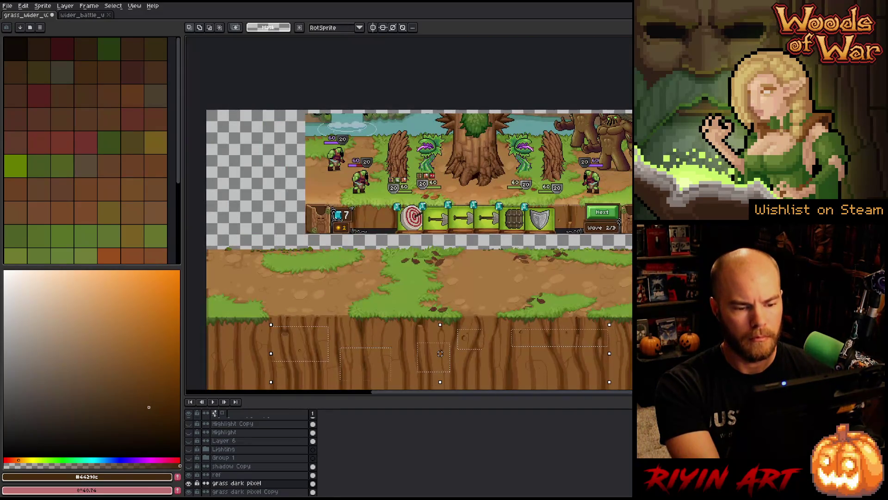
scroll(435, 366, up, 2)
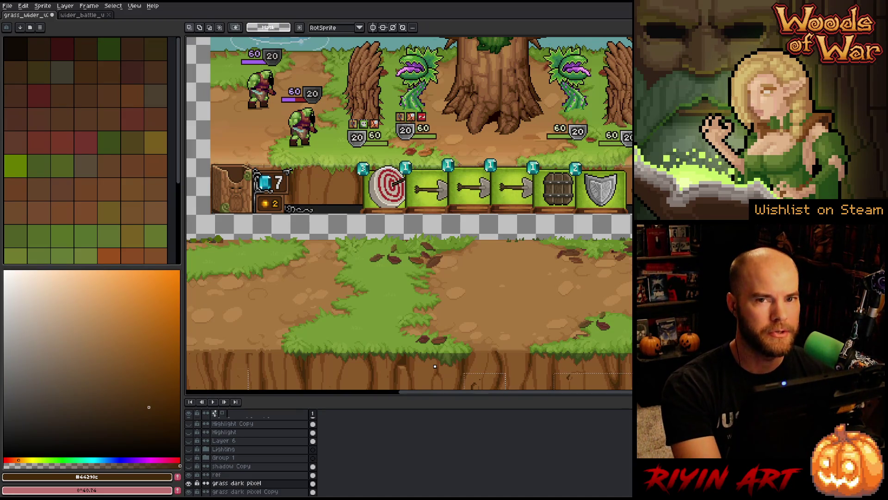
scroll(434, 367, down, 1)
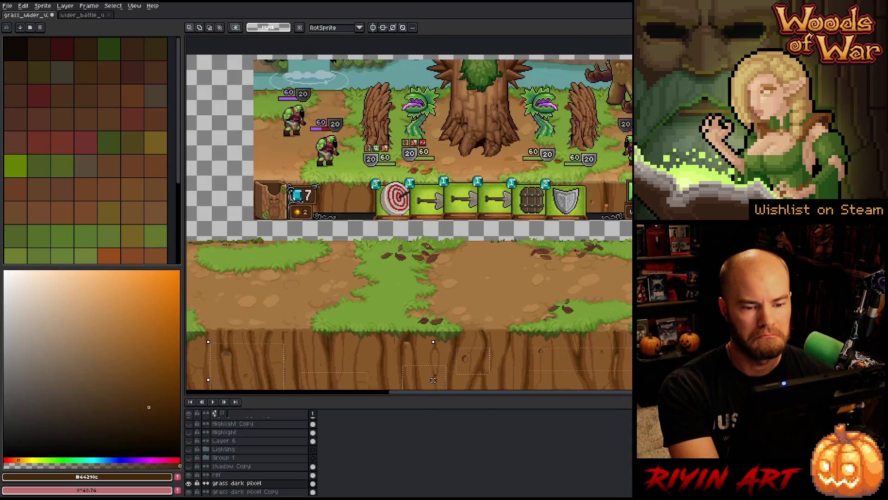
scroll(433, 380, up, 3)
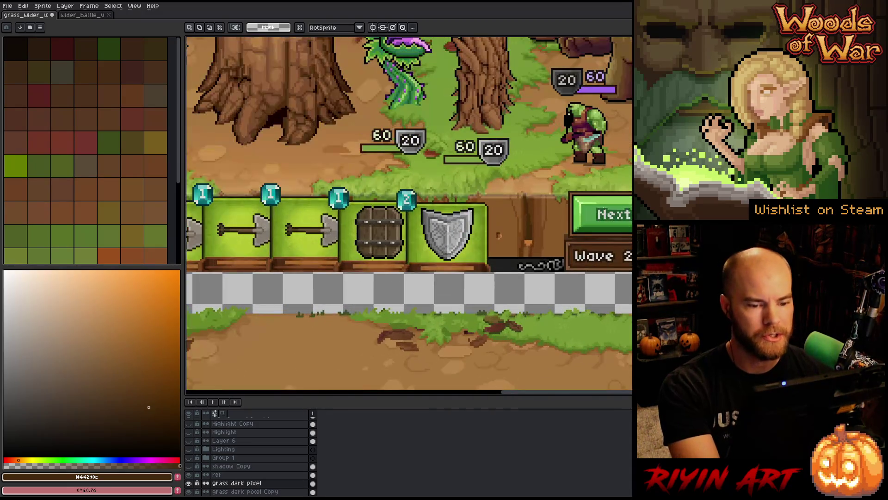
scroll(596, 212, up, 1)
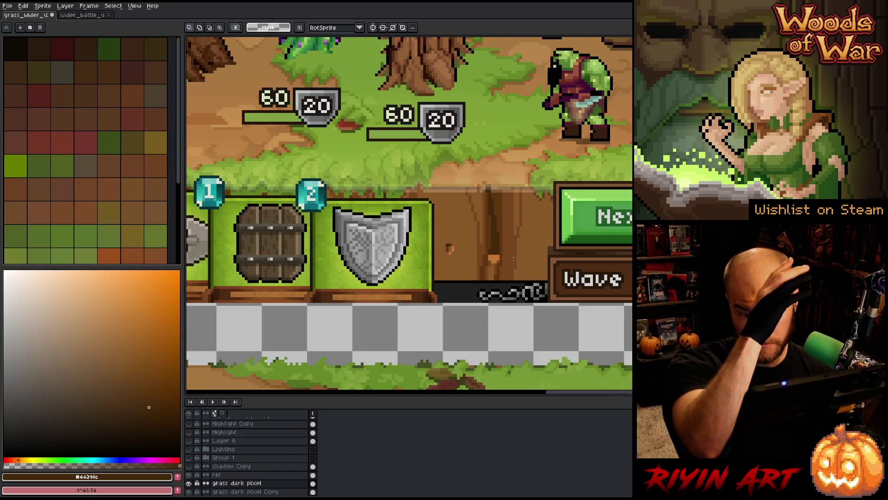
scroll(514, 259, down, 2)
scroll(516, 257, down, 1)
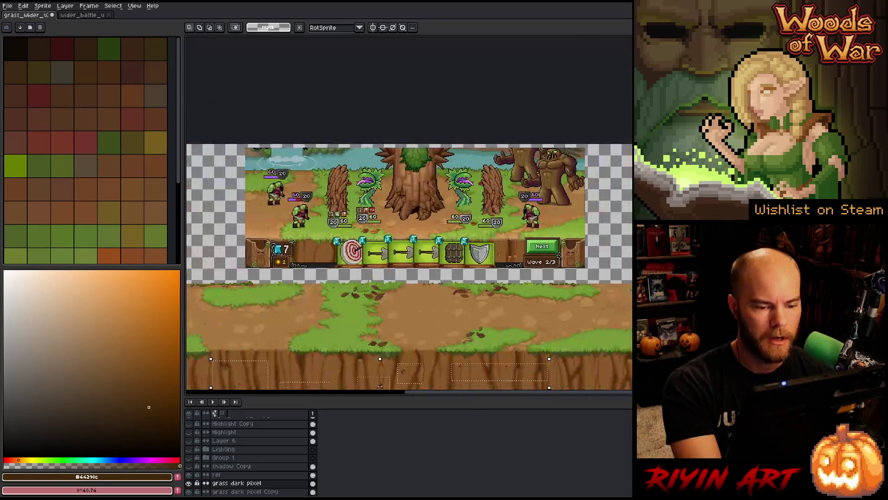
scroll(416, 259, down, 3)
scroll(351, 307, up, 1)
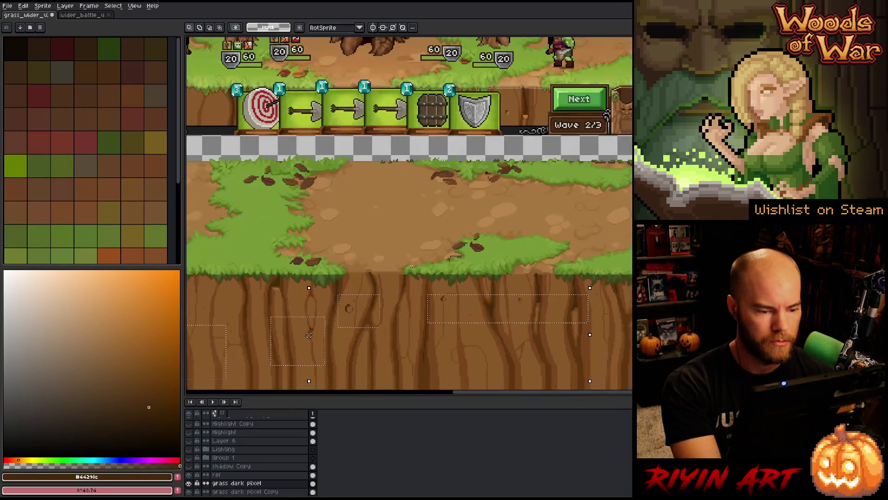
key(shift+r)
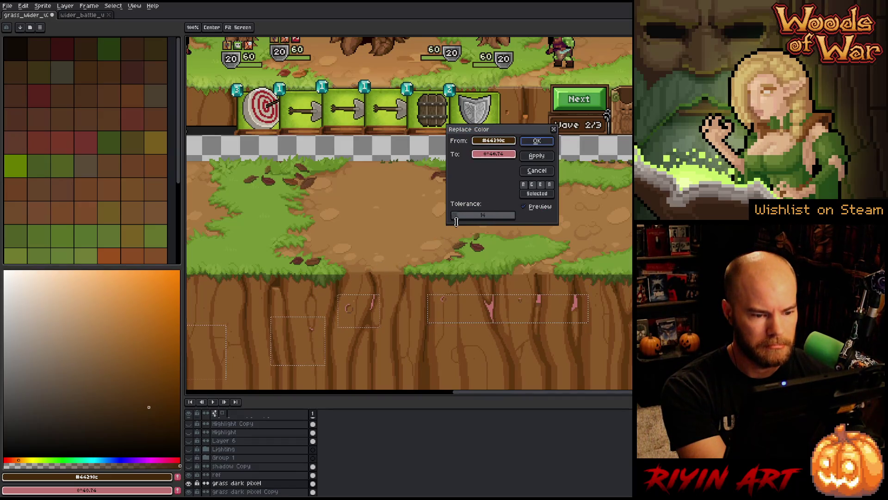
drag(462, 216, 451, 215)
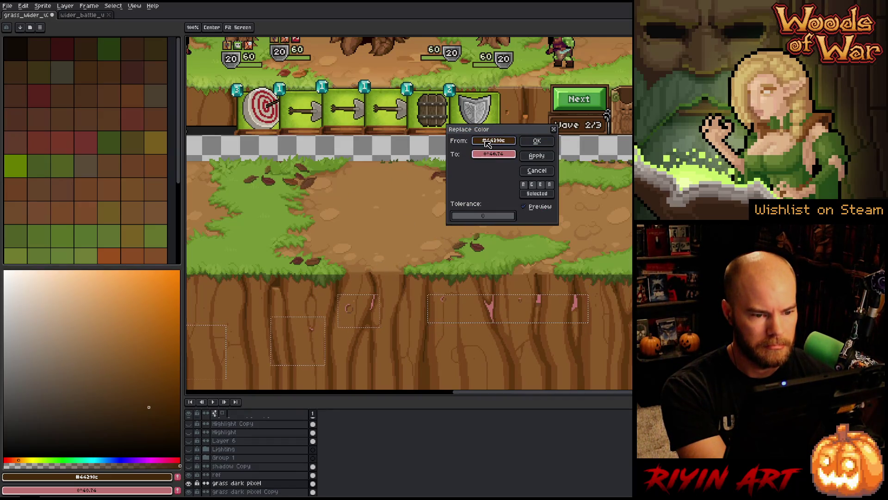
click(366, 306)
click(353, 310)
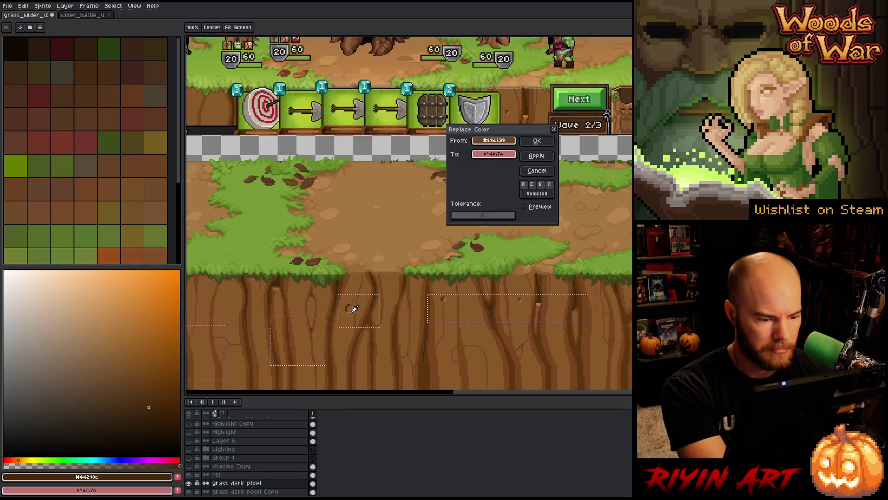
click(493, 154)
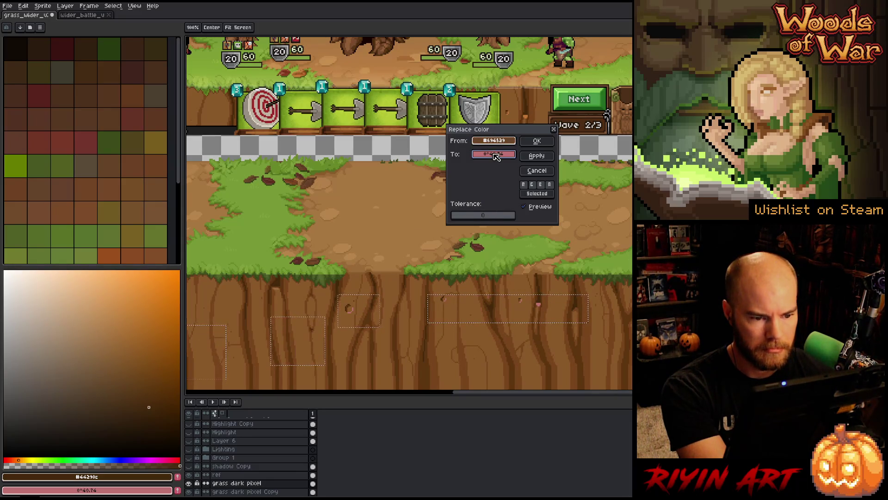
click(387, 227)
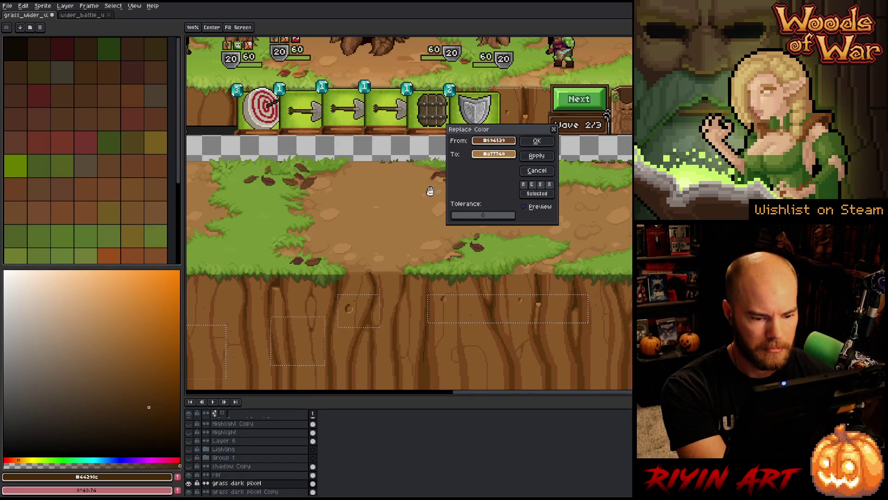
right_click(387, 259)
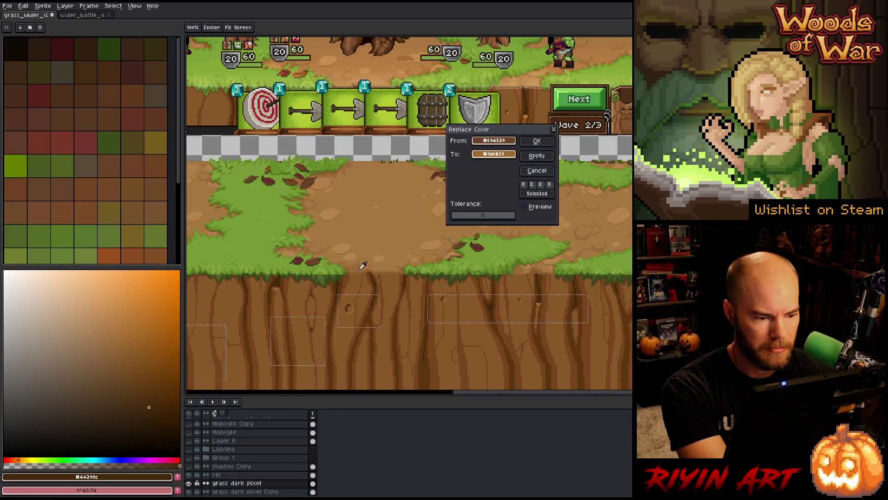
click(537, 140)
scroll(309, 335, down, 2)
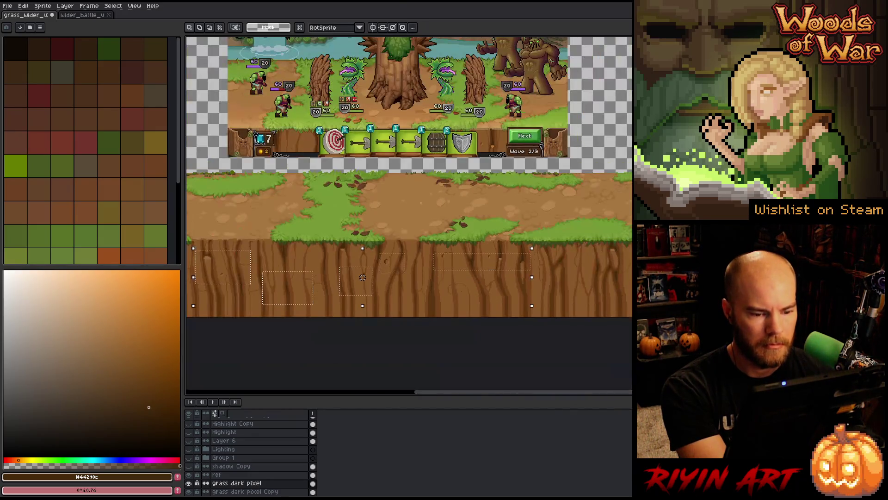
- Trial darker and lighter browns in place of the dirt-edge brown #895b2b, then cancel
mouse_move(362, 277)
mouse_down()
mouse_move(467, 284)
mouse_move(486, 296)
mouse_up()
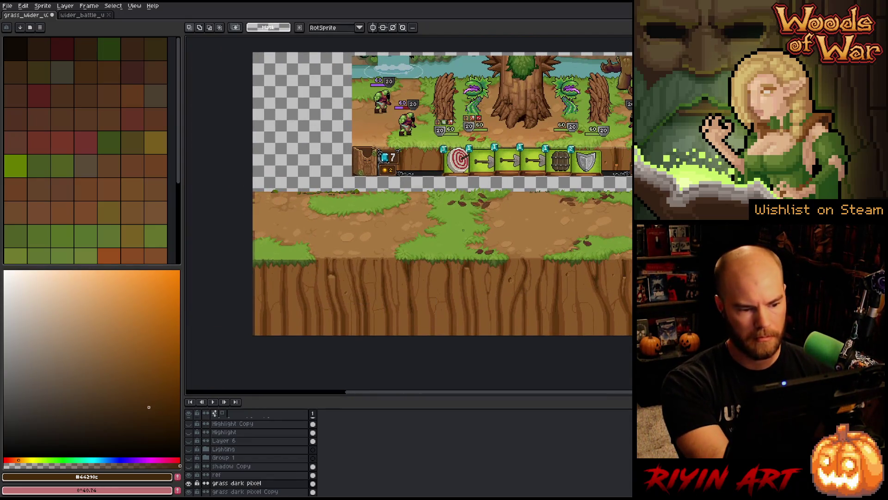
scroll(435, 220, up, 1)
scroll(436, 221, up, 1)
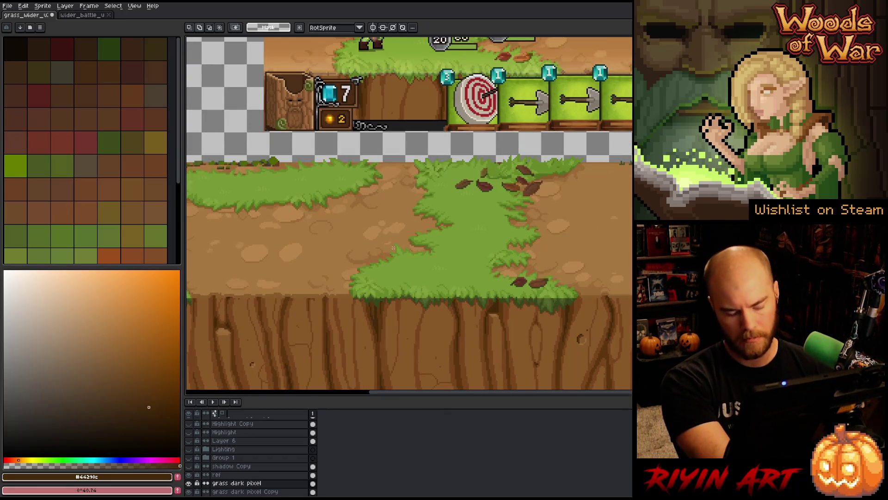
key(shift+r)
click(437, 178)
click(324, 264)
click(317, 295)
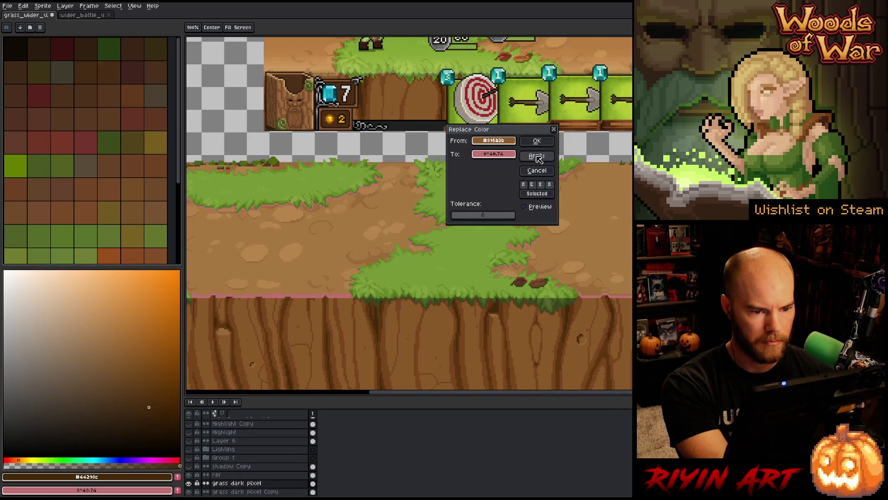
right_click(329, 295)
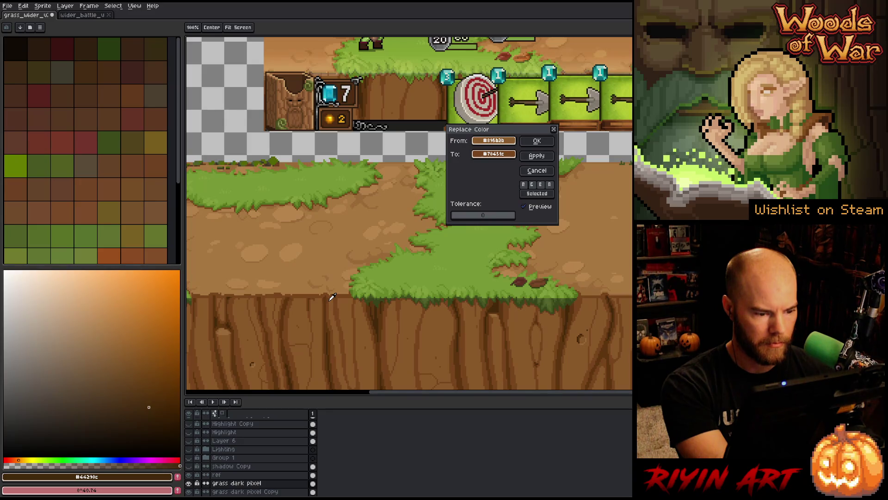
right_click(331, 297)
right_click(331, 300)
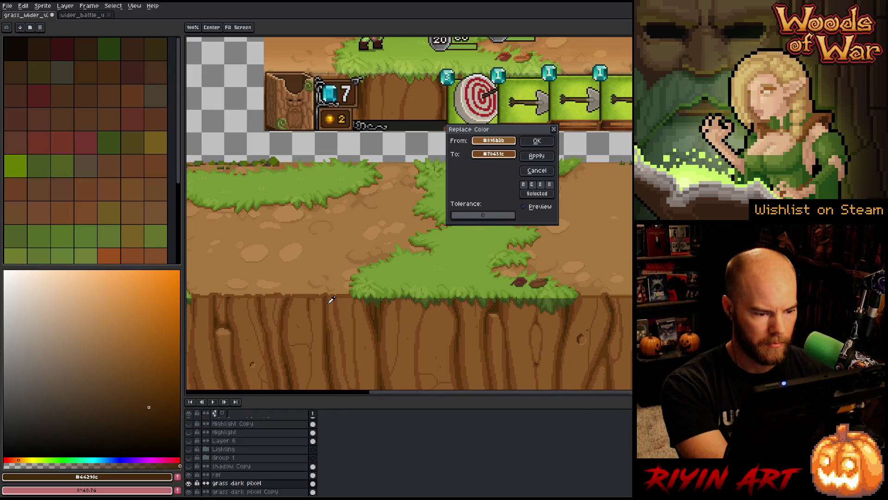
scroll(327, 303, down, 1)
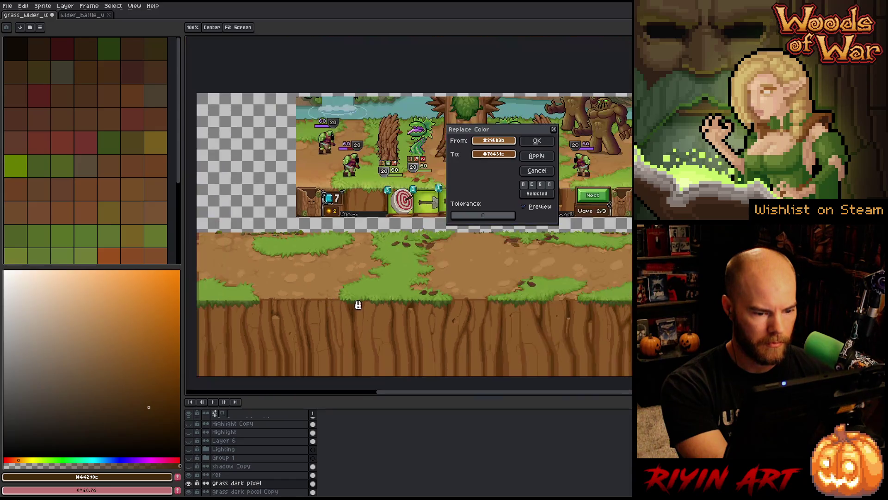
click(537, 171)
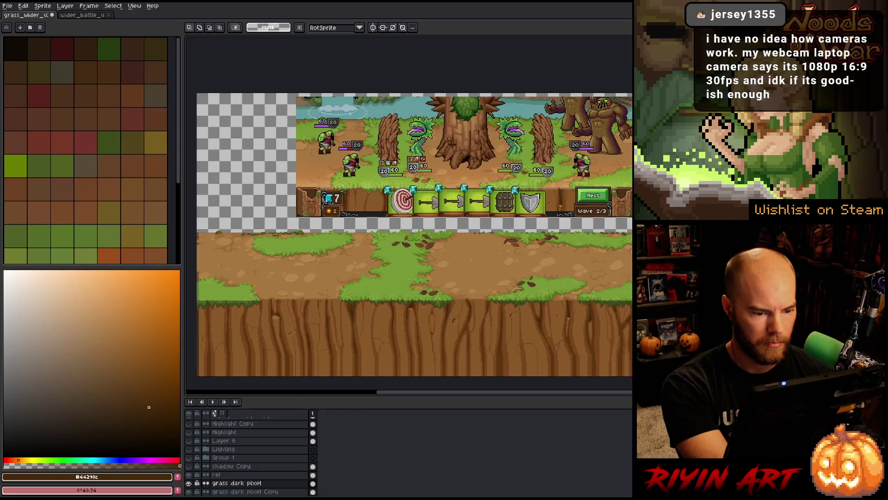
- Preview replacing the grass-edge green, then cancel with colours unchanged
scroll(431, 305, up, 1)
scroll(431, 277, up, 1)
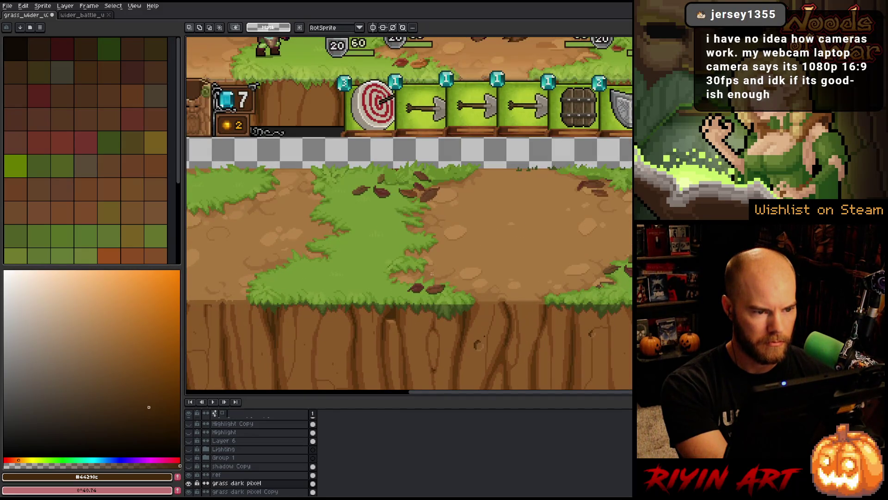
key(shift+r)
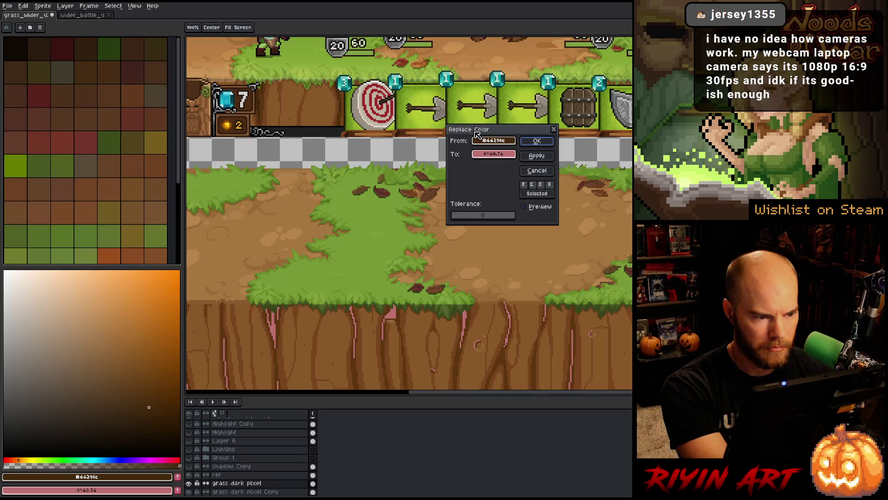
mouse_move(481, 145)
mouse_down()
mouse_move(445, 278)
mouse_move(460, 314)
mouse_move(450, 307)
mouse_up()
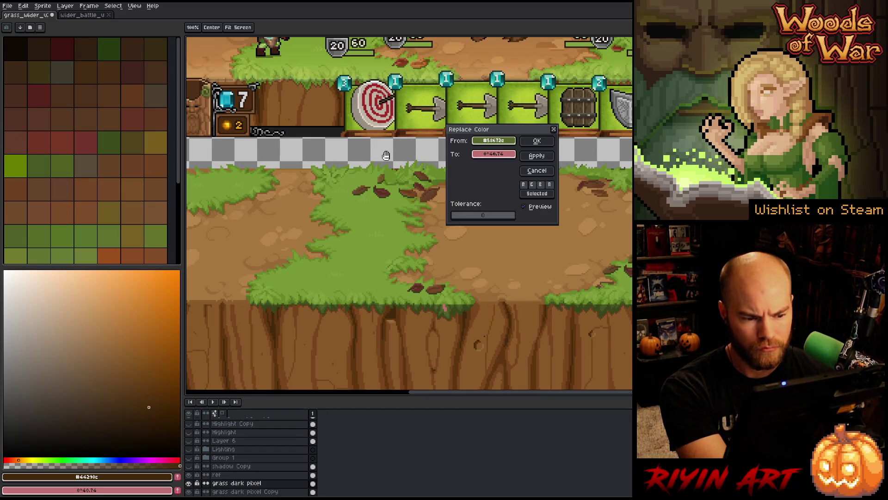
click(536, 170)
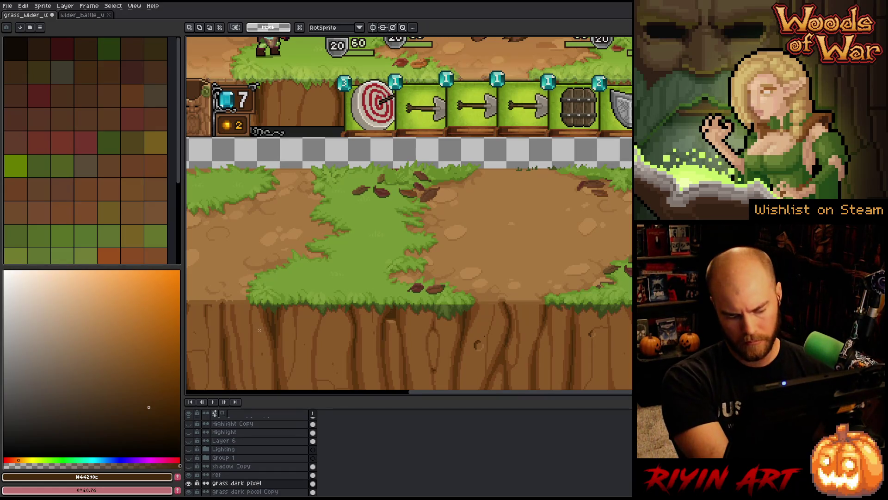
- Compare the scene with the Lighting group hidden and shown again
key(shift+c)
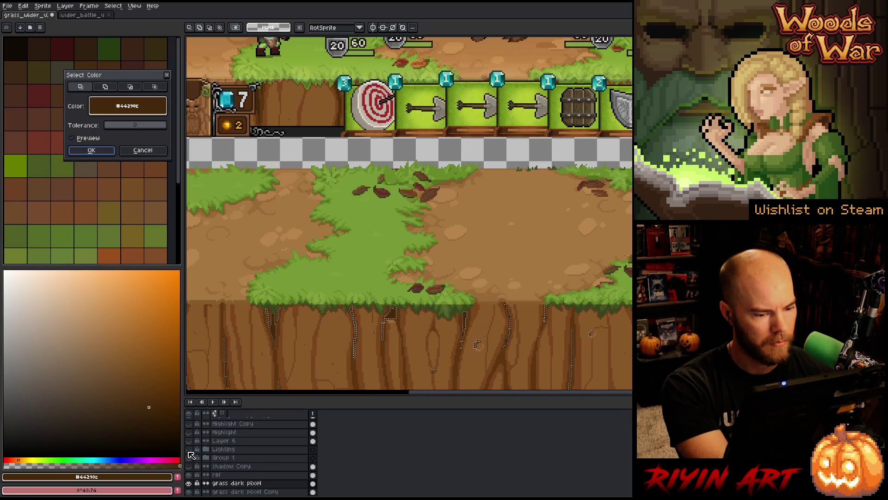
click(143, 151)
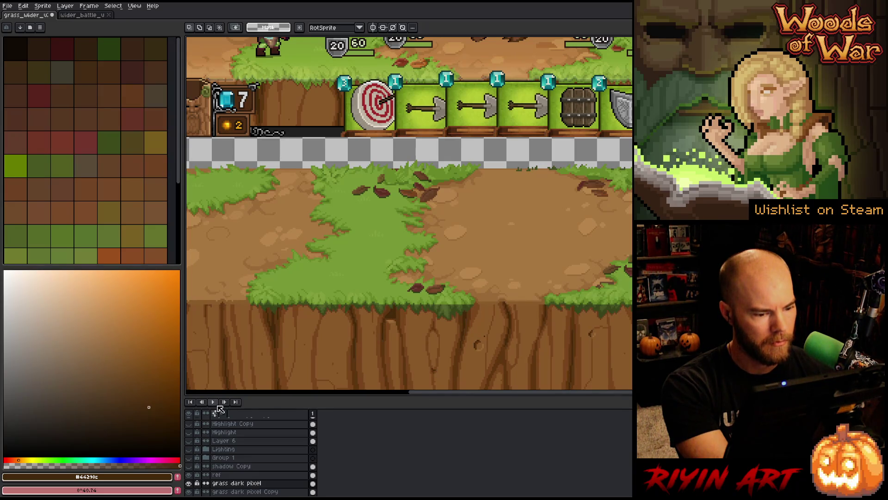
click(189, 450)
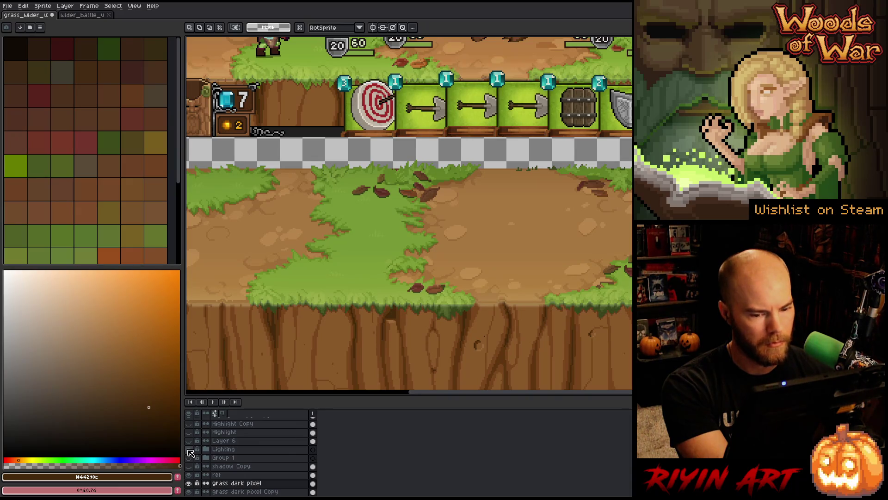
click(189, 450)
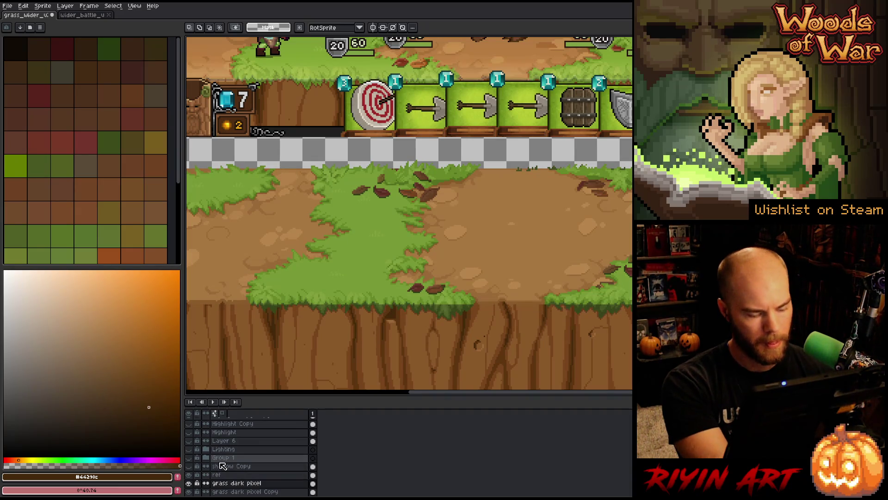
- Select every pixel of grass-edge green #455521 with colour tolerance 17
key(shift+c)
click(371, 309)
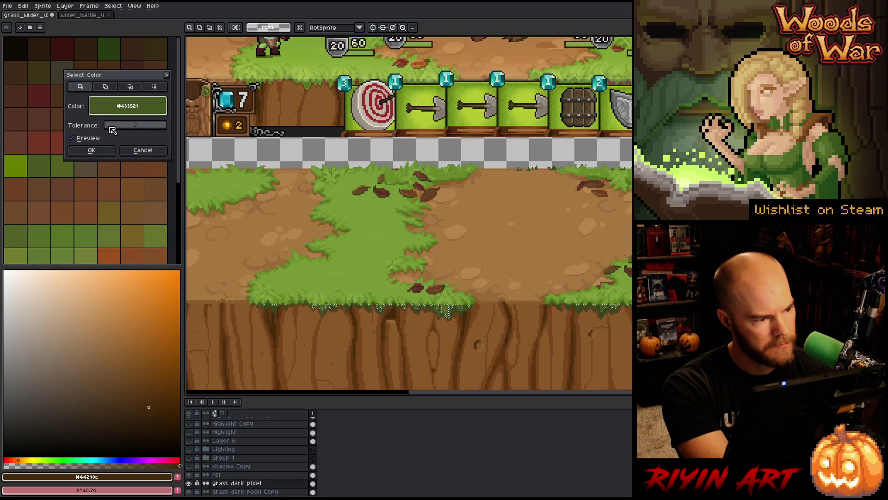
drag(113, 129, 114, 130)
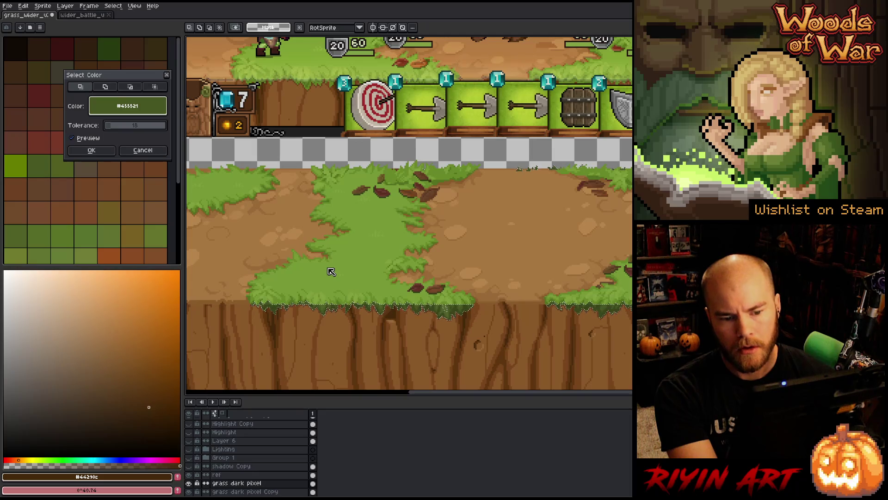
click(103, 152)
scroll(461, 256, down, 2)
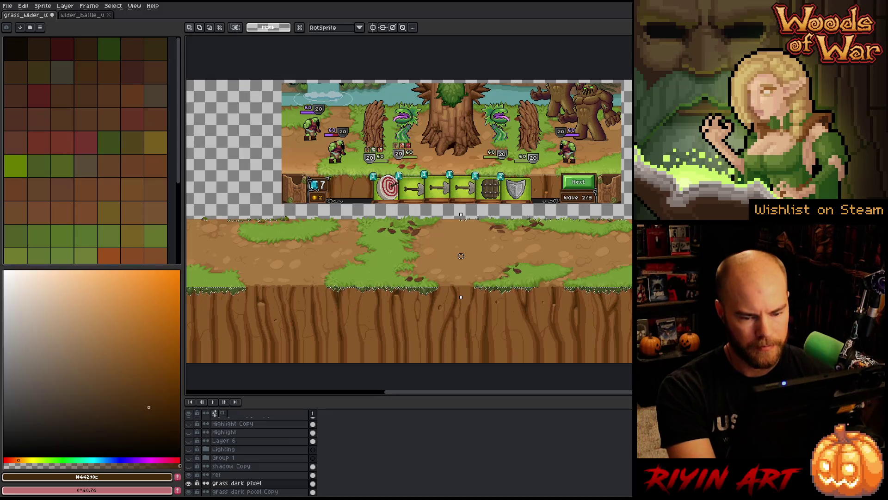
- Shift the selected grass-edge pixels by hue 7, saturation 11, lightness 23, then deselect
drag(398, 239, 455, 253)
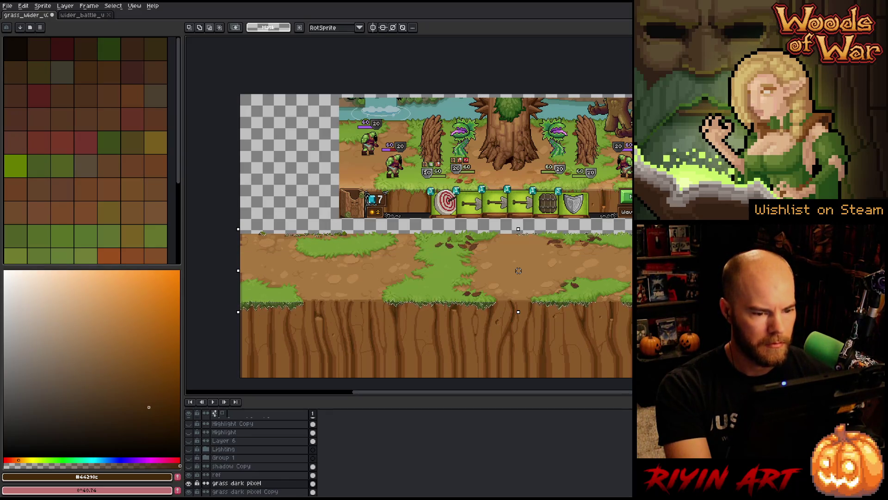
scroll(308, 229, up, 5)
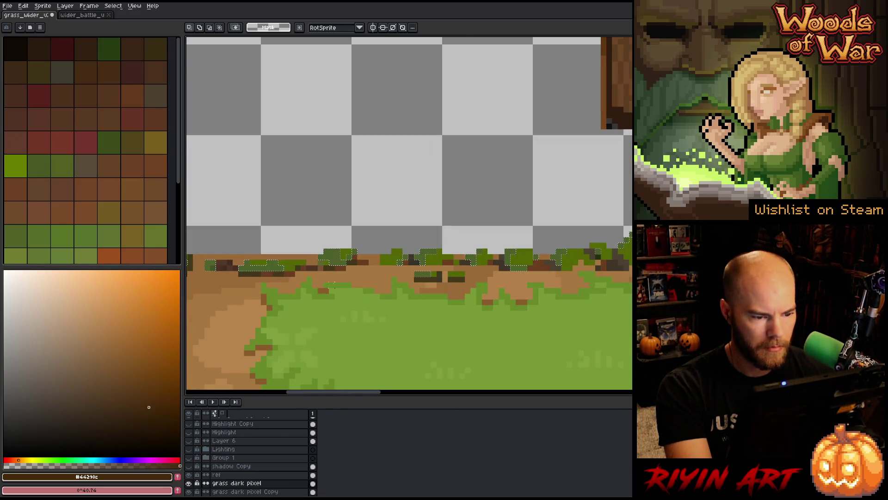
scroll(334, 284, down, 5)
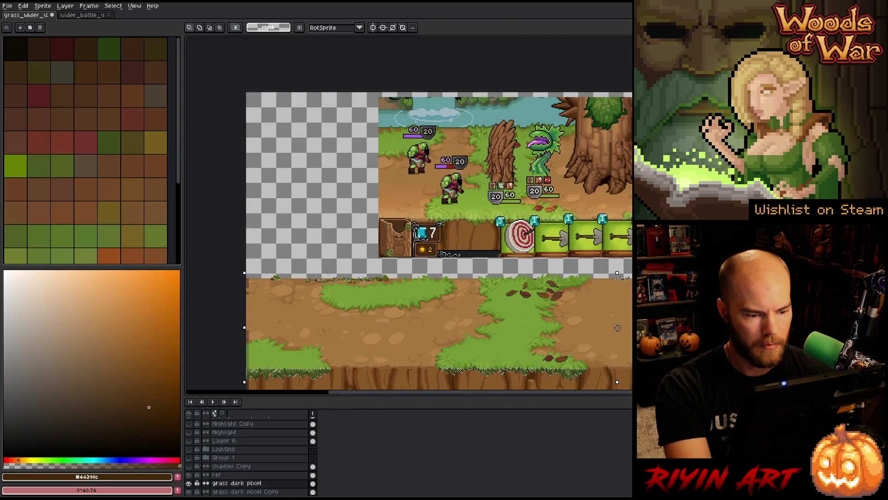
scroll(618, 328, down, 2)
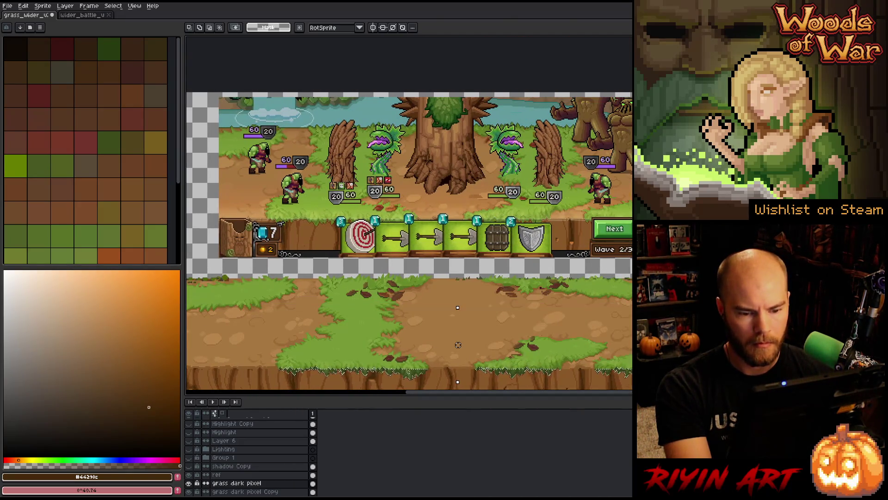
scroll(620, 273, down, 3)
scroll(620, 273, up, 4)
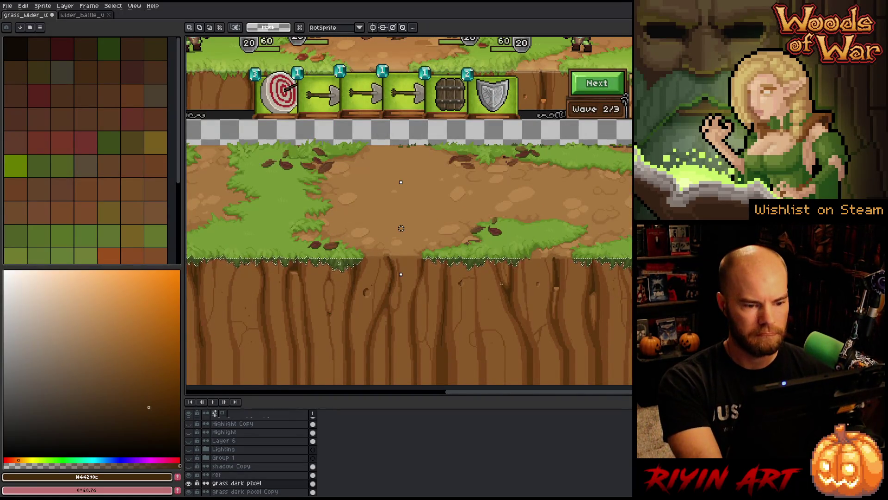
scroll(401, 228, up, 1)
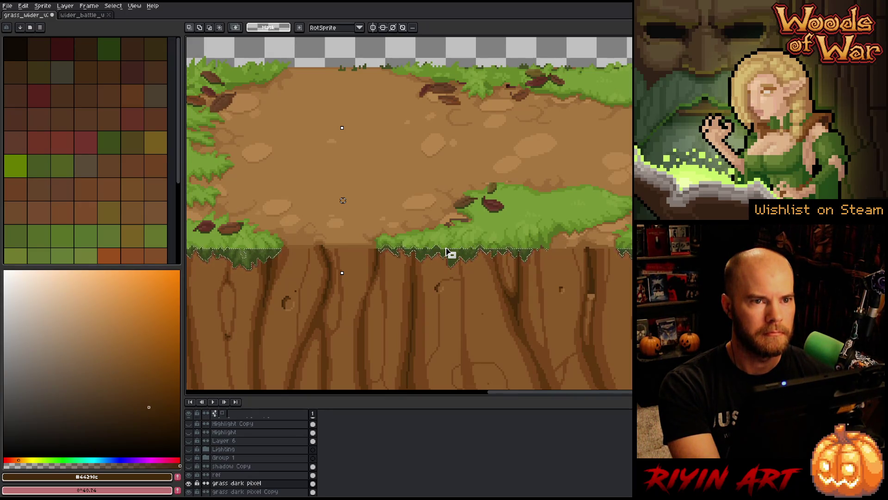
key(ctrl+u)
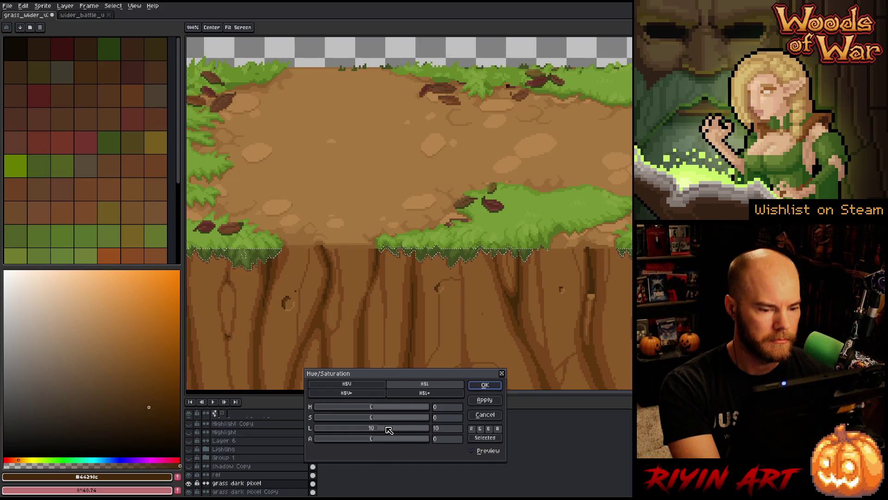
scroll(389, 430, up, 15)
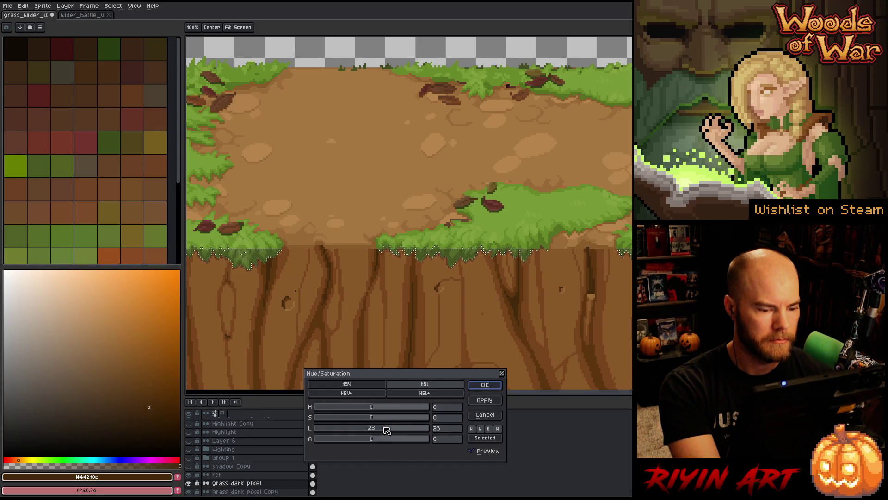
mouse_move(369, 419)
mouse_down()
mouse_move(385, 419)
mouse_move(378, 407)
mouse_up()
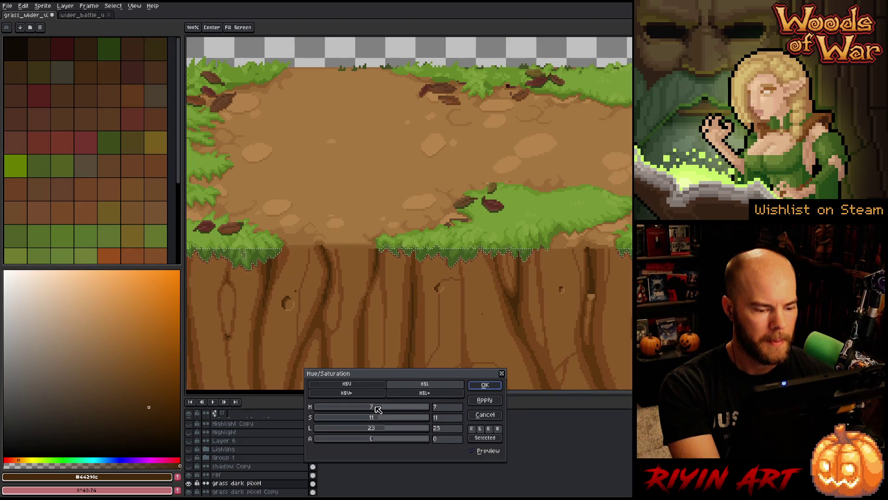
click(475, 451)
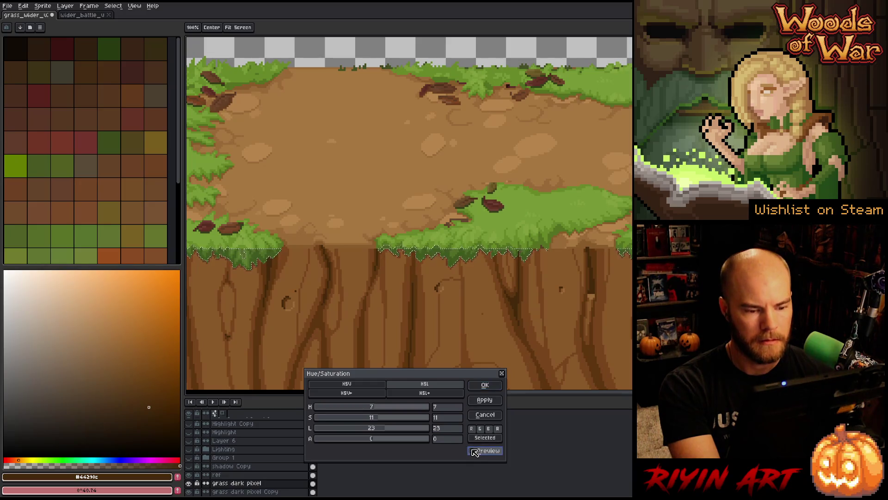
click(484, 385)
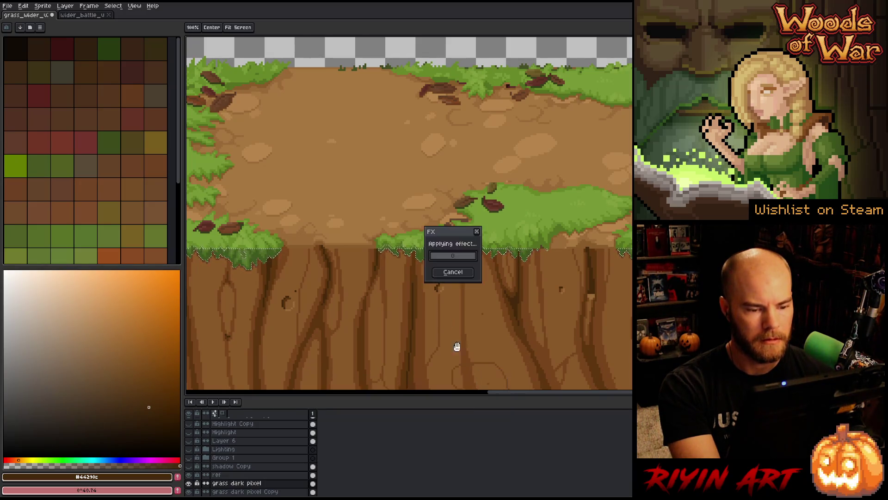
key(ctrl+d)
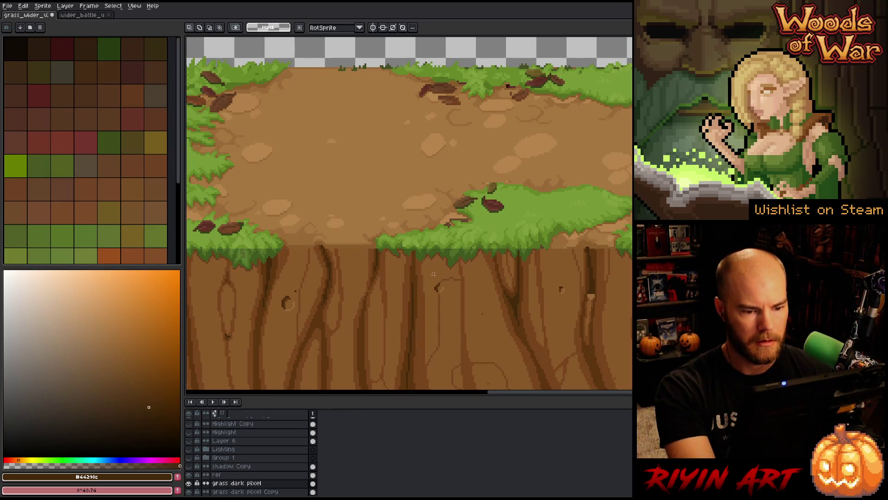
scroll(434, 272, down, 1)
- Replace a grass green with the mockup's lighter green #84a03e
scroll(433, 274, down, 1)
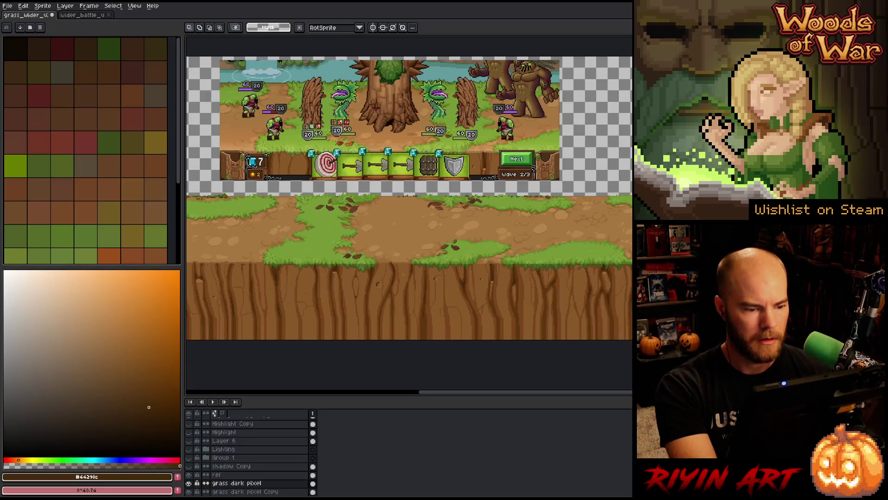
drag(387, 254, 407, 282)
key(m)
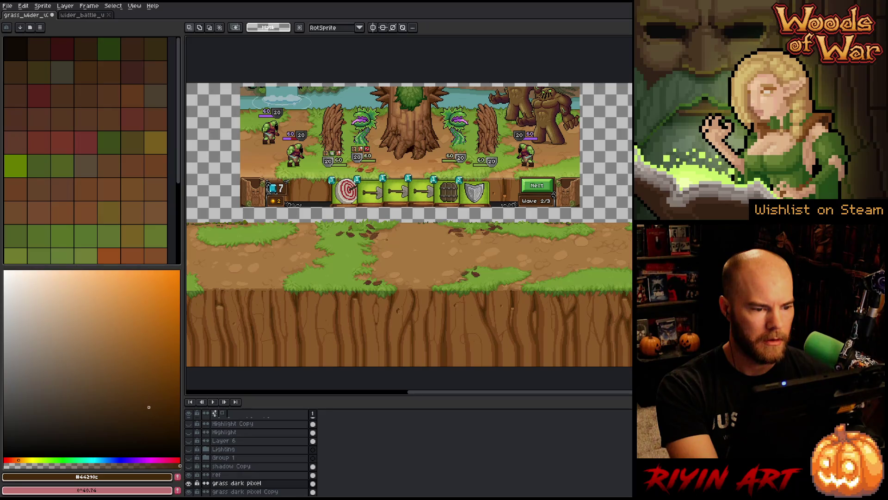
key(i)
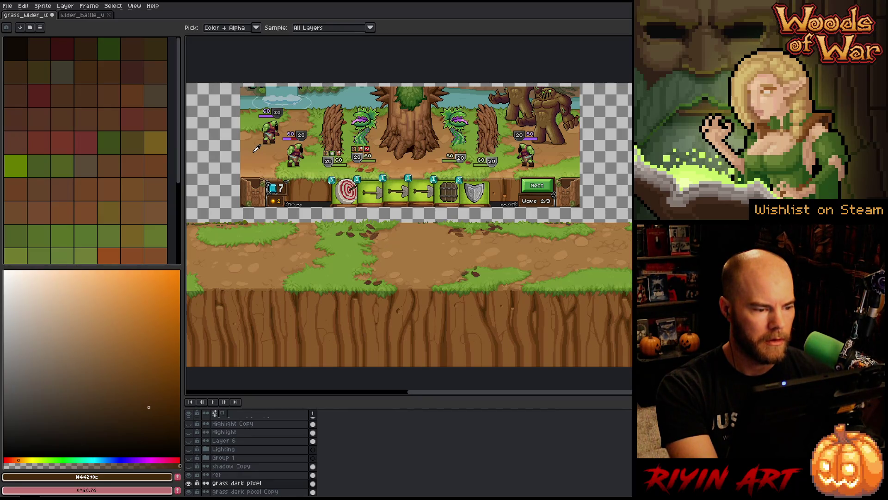
scroll(275, 227, up, 3)
mouse_move(258, 232)
mouse_down()
mouse_move(242, 267)
mouse_move(248, 303)
mouse_up()
key(shift+r)
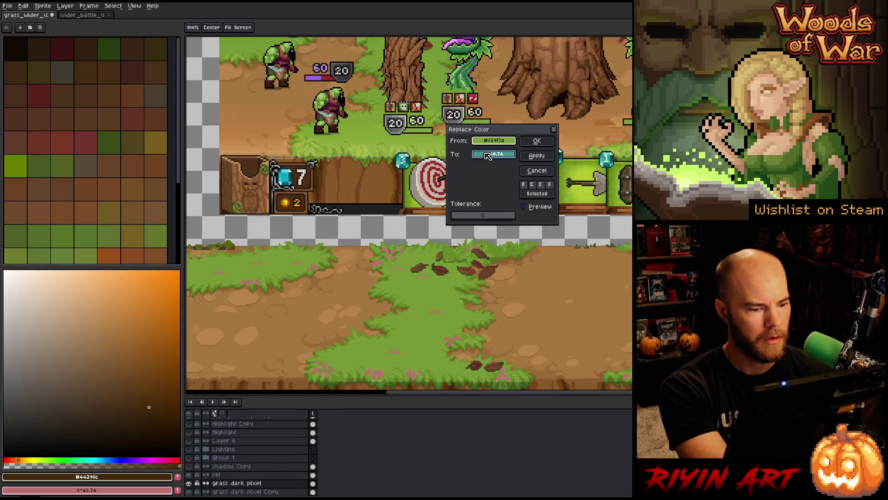
mouse_move(487, 156)
mouse_down()
mouse_move(259, 74)
mouse_move(241, 52)
mouse_up()
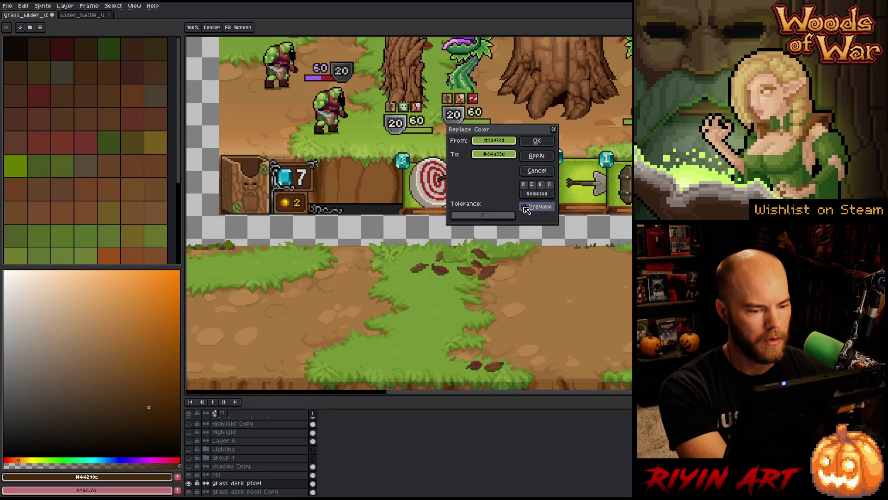
click(537, 141)
- Set up replacing grass green #678928, sampling a replacement green from the grass
key(shift+r)
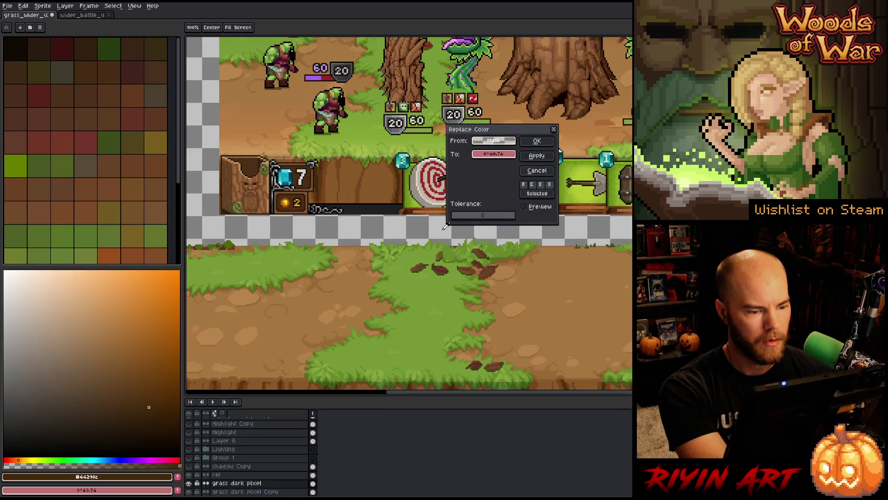
click(413, 294)
click(407, 298)
drag(493, 154, 458, 142)
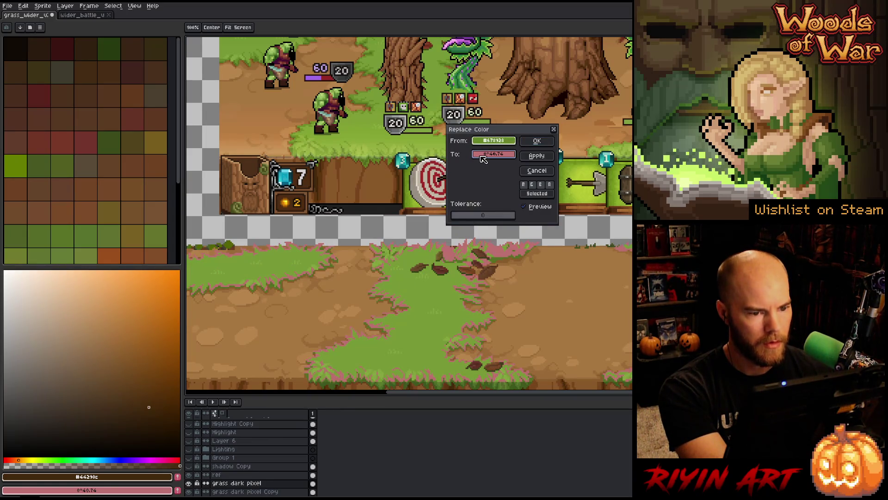
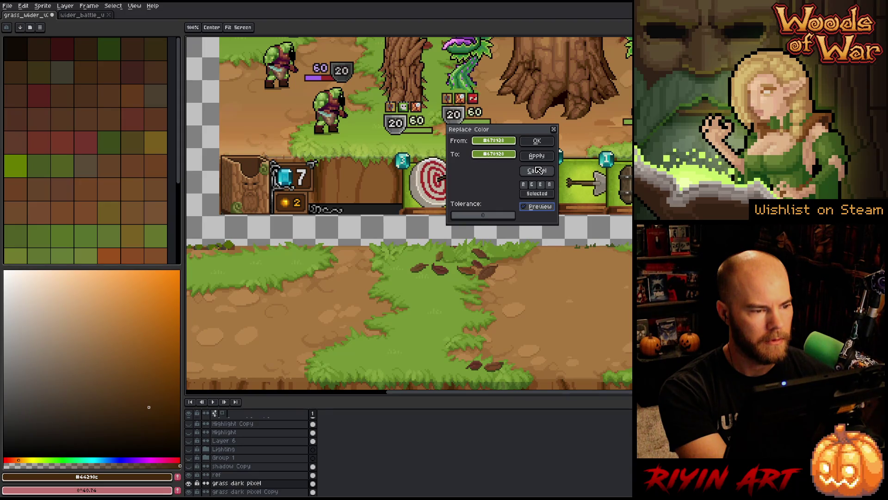
- Cancel the pending colour replacement without applying it
click(537, 170)
scroll(448, 55, down, 2)
scroll(448, 56, up, 4)
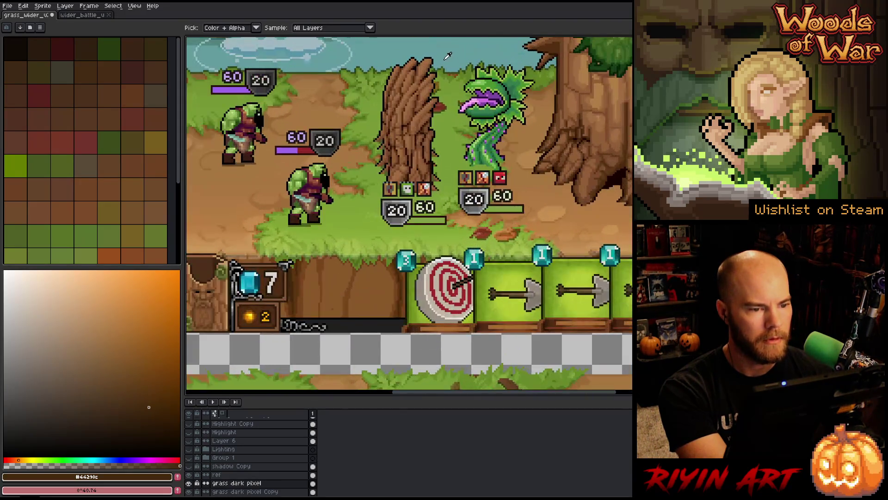
scroll(448, 55, down, 1)
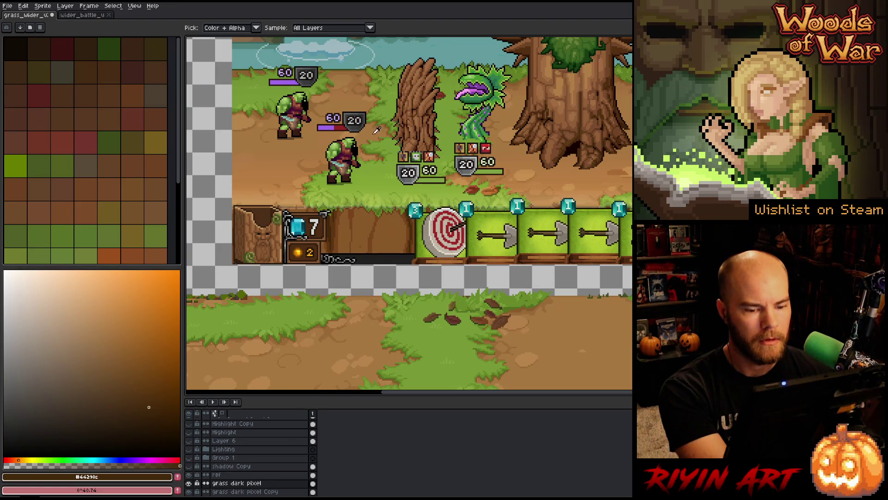
scroll(487, 292, down, 1)
scroll(579, 306, up, 2)
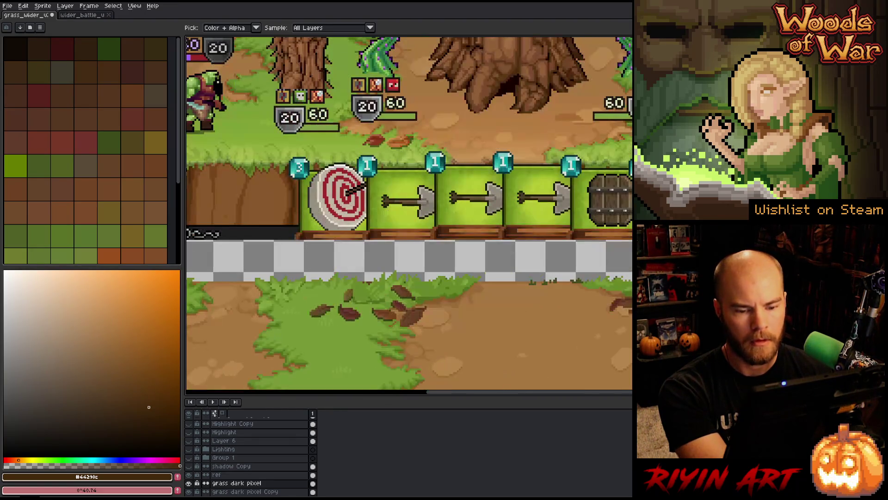
- Trial replacing the dark grass green with dirt brown, then lighter and darker greens
key(shift+r)
click(568, 261)
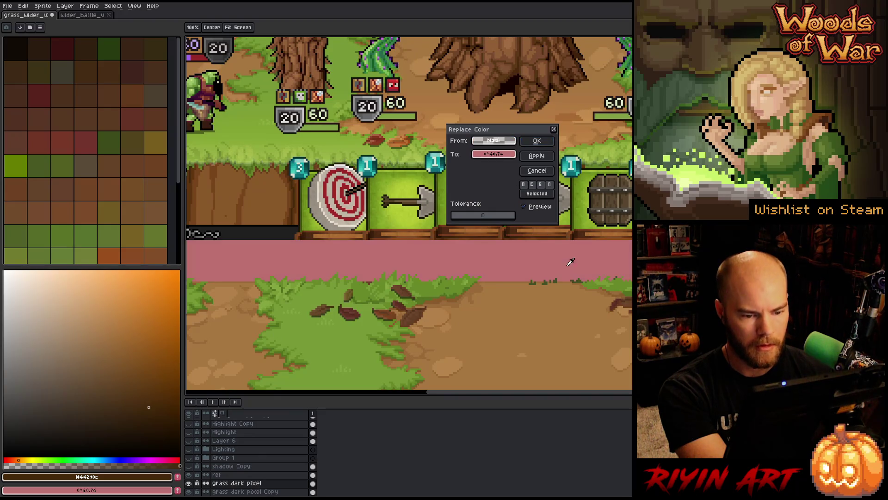
click(560, 279)
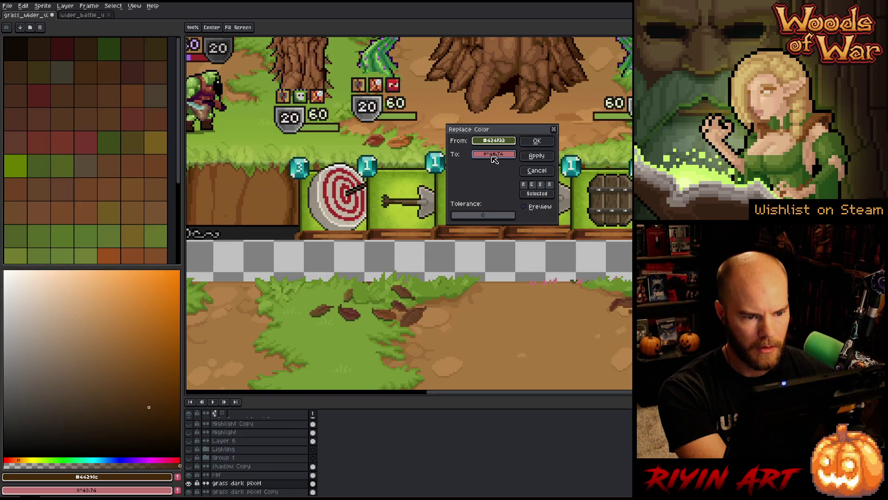
click(461, 295)
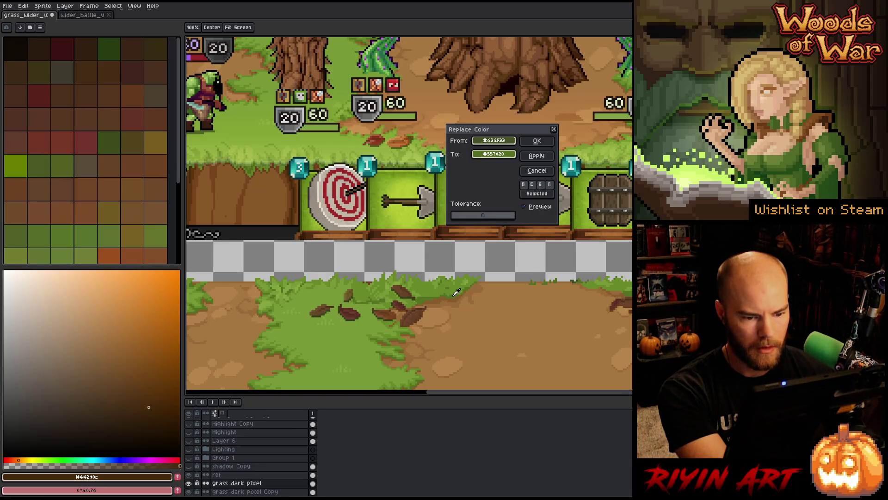
click(456, 290)
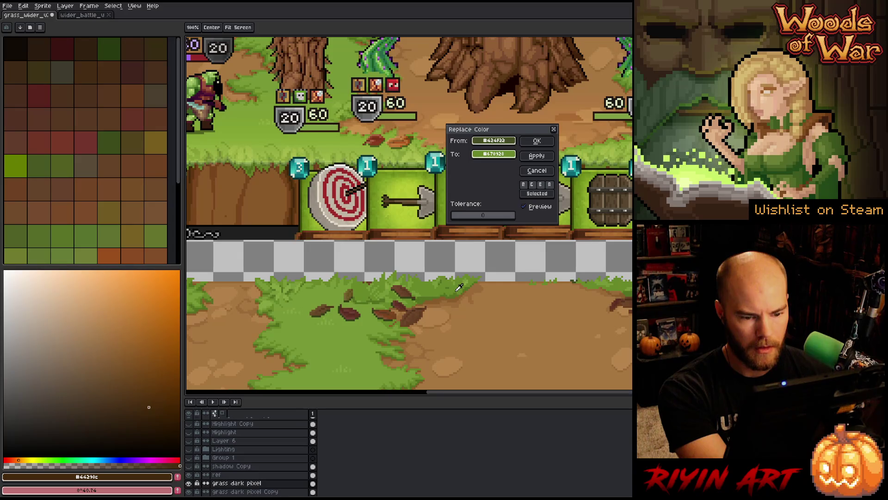
click(457, 292)
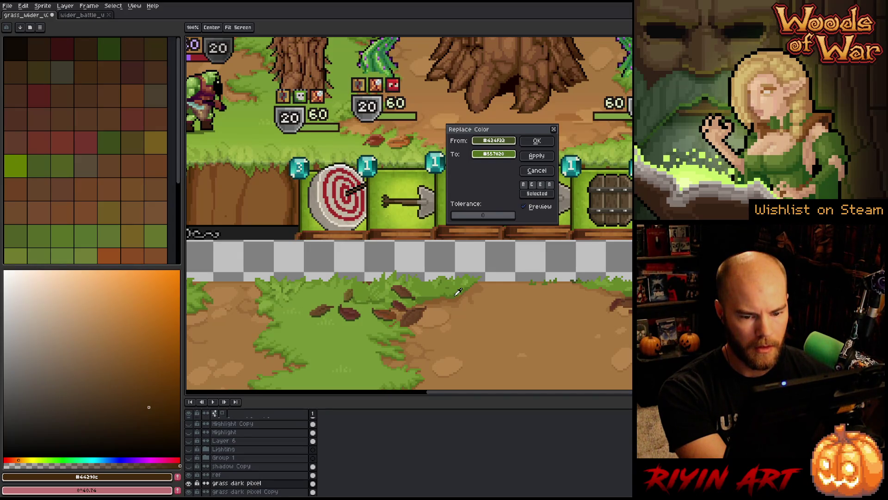
- Replace the darkest grass green with mid grass green #557020 at tolerance 0 and apply
key(shift+r)
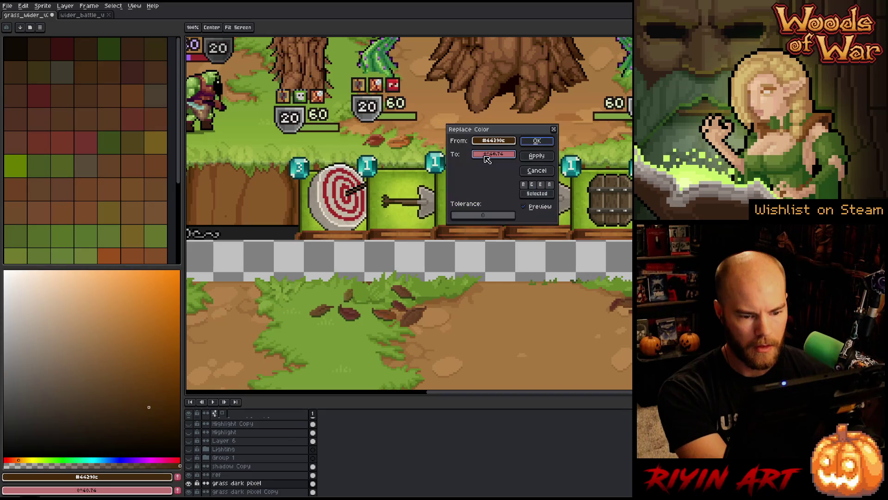
click(579, 279)
click(579, 280)
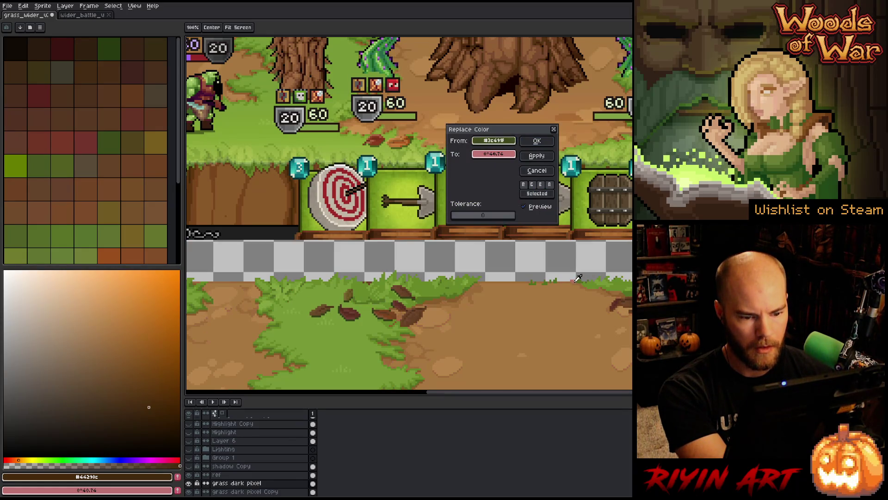
right_click(586, 270)
right_click(574, 280)
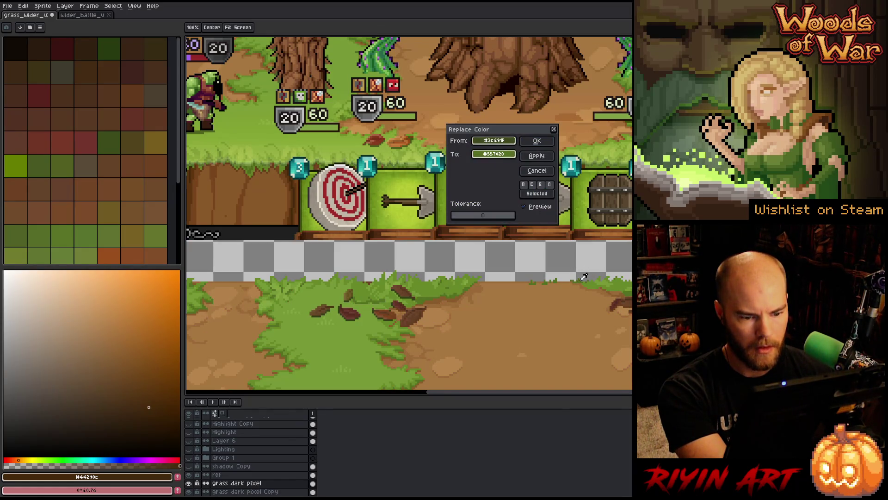
scroll(580, 283, down, 3)
scroll(593, 323, up, 3)
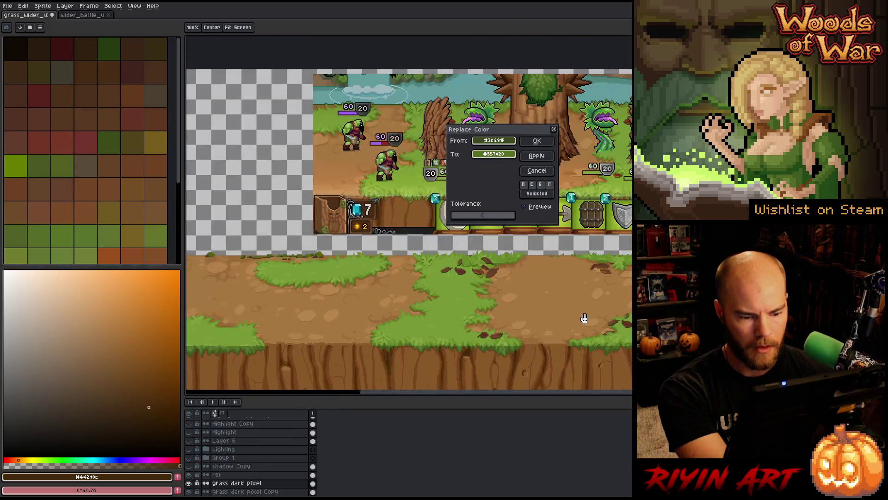
click(537, 140)
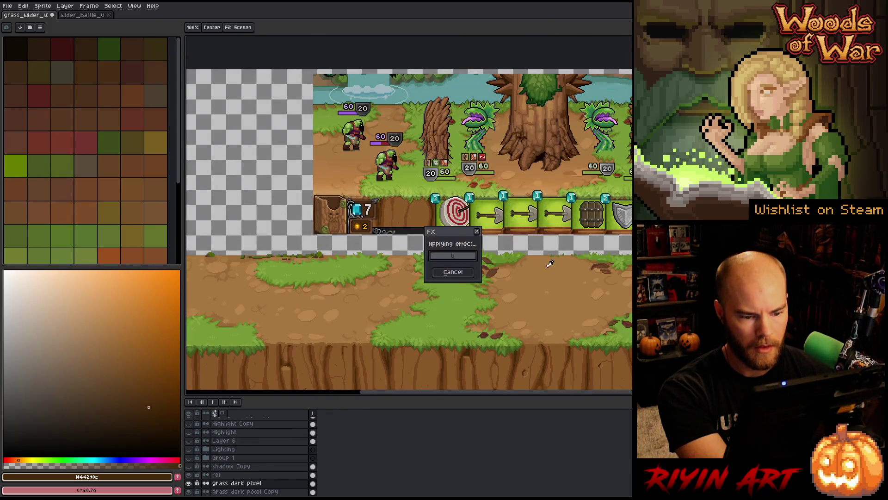
scroll(571, 327, up, 5)
scroll(576, 310, down, 1)
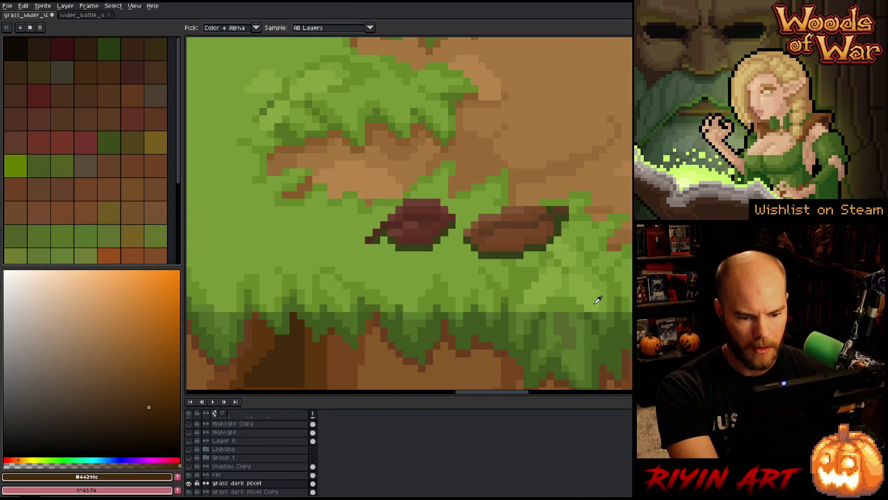
- Sample a grass green, lighten and shift its hue, and bucket-fill a grass patch with it
scroll(611, 319, down, 3)
scroll(561, 317, right, 5)
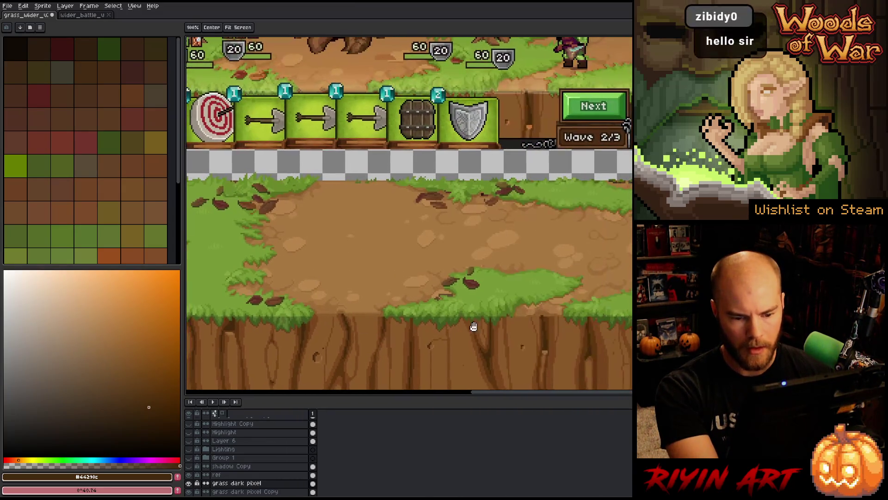
scroll(478, 319, up, 1)
scroll(591, 311, up, 2)
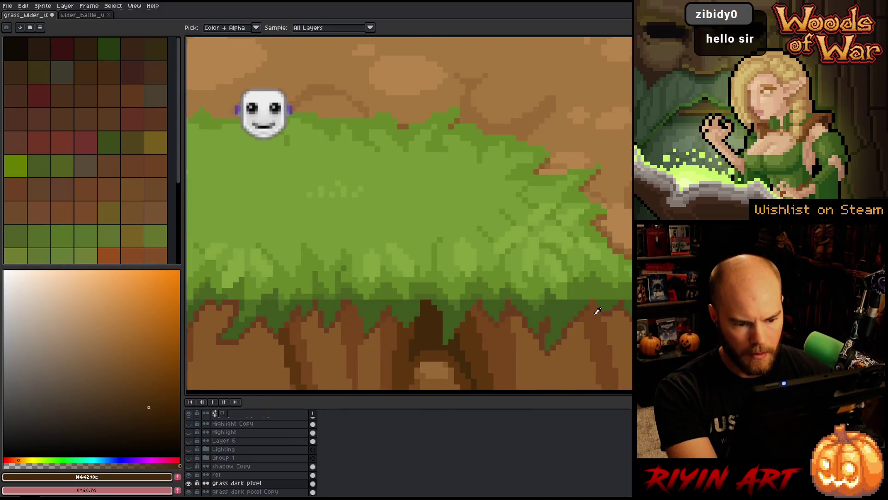
scroll(591, 311, down, 4)
scroll(409, 212, right, 3)
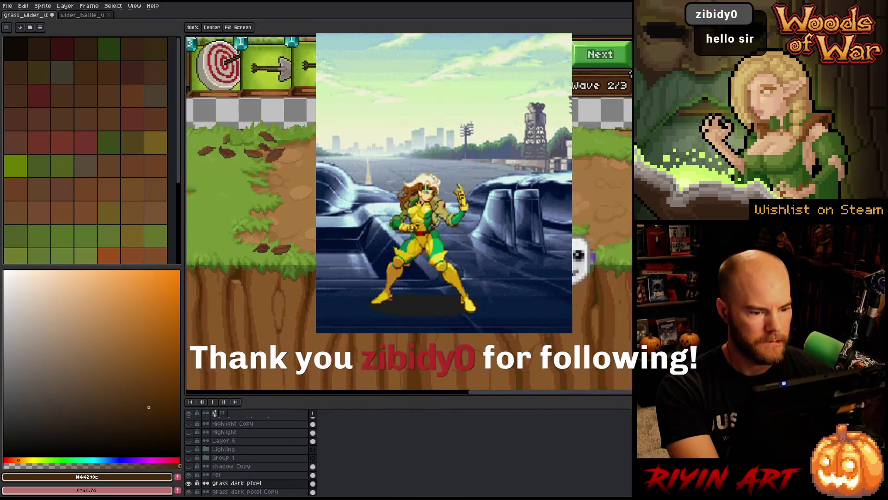
scroll(409, 213, up, 3)
scroll(409, 213, up, 1)
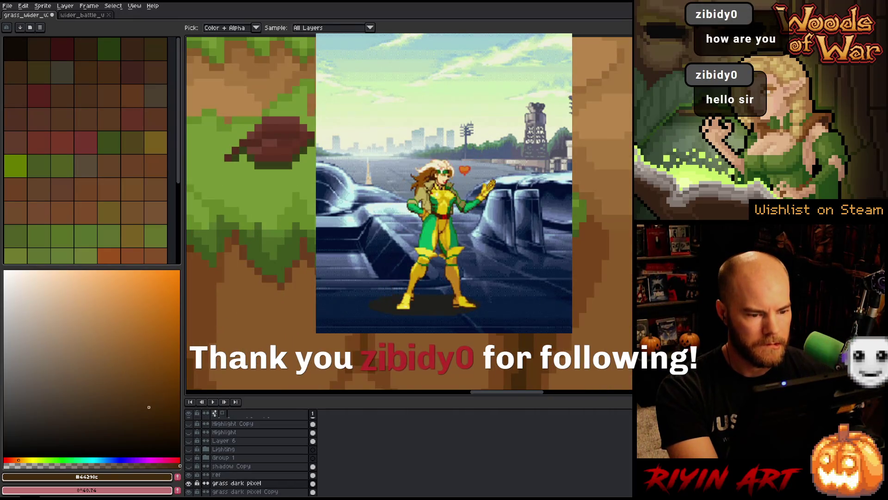
click(409, 213)
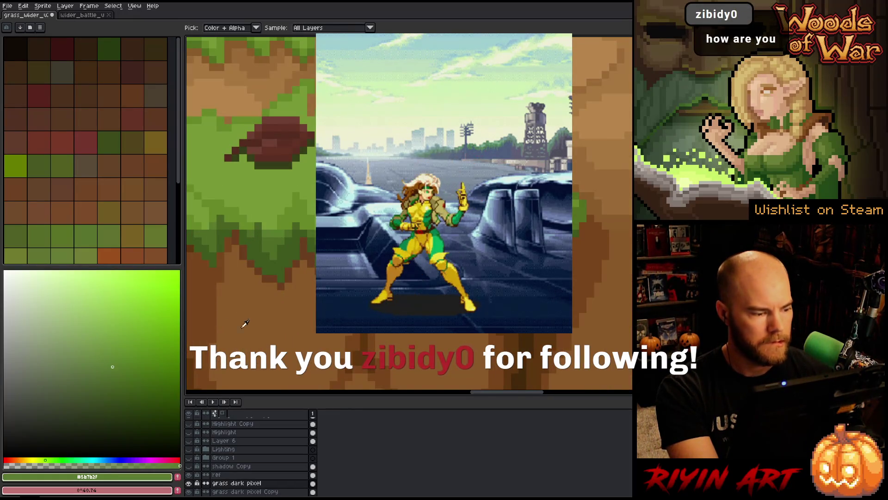
click(108, 347)
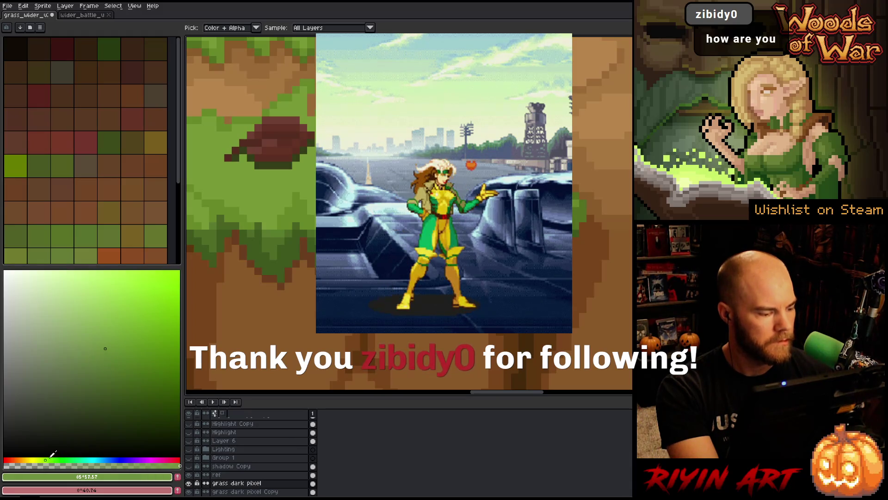
click(46, 459)
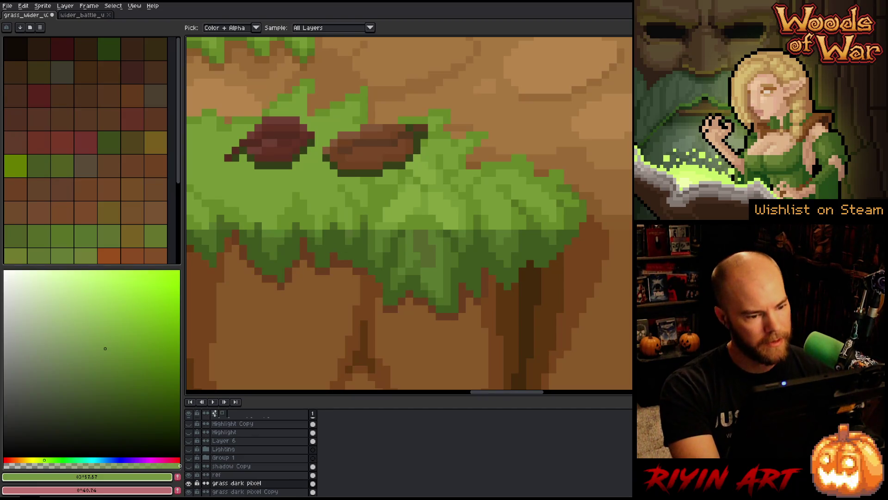
click(426, 248)
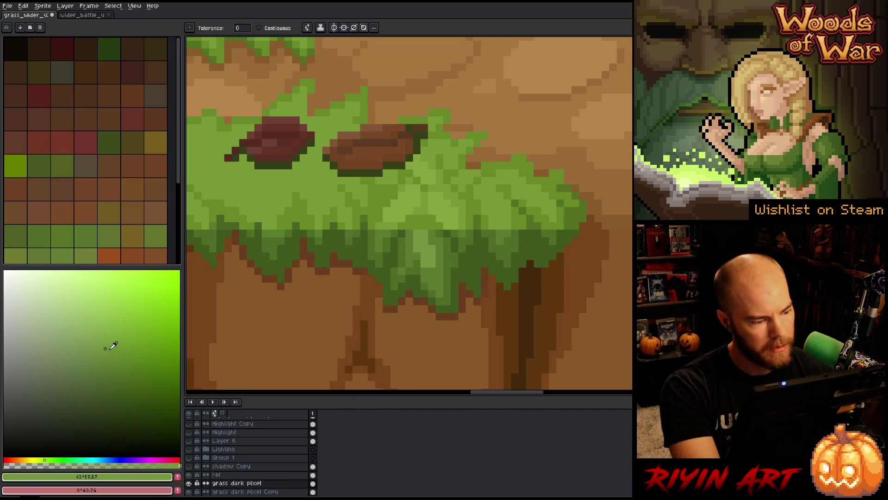
click(107, 351)
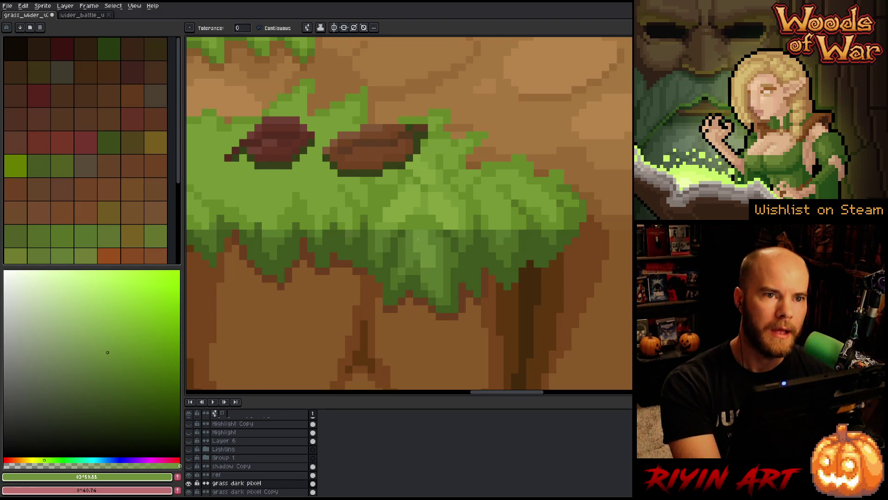
- Pan along the ground strip to the grass edge above the cliff and reopen Replace Color
scroll(418, 238, down, 3)
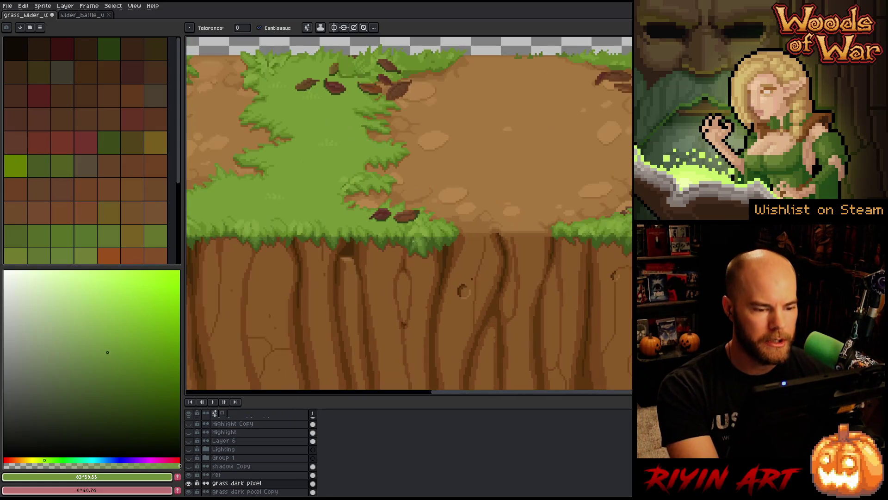
drag(297, 263, 417, 268)
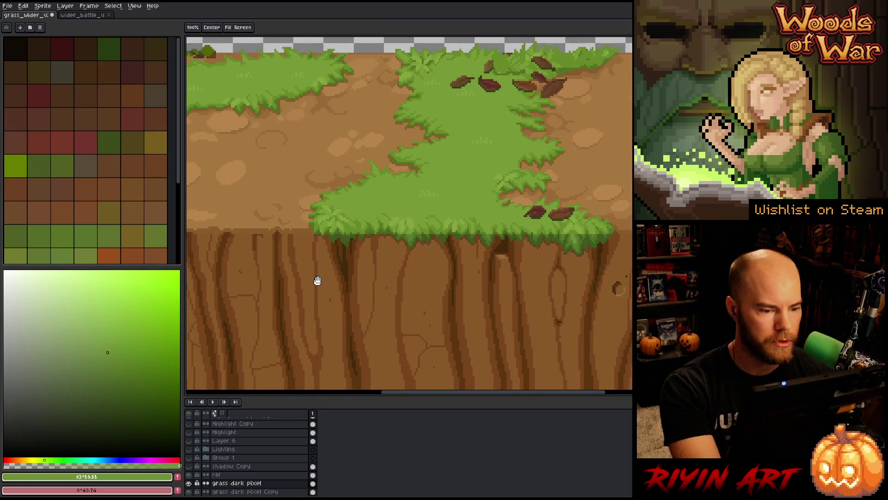
drag(317, 279, 516, 282)
drag(368, 291, 426, 292)
scroll(365, 232, up, 4)
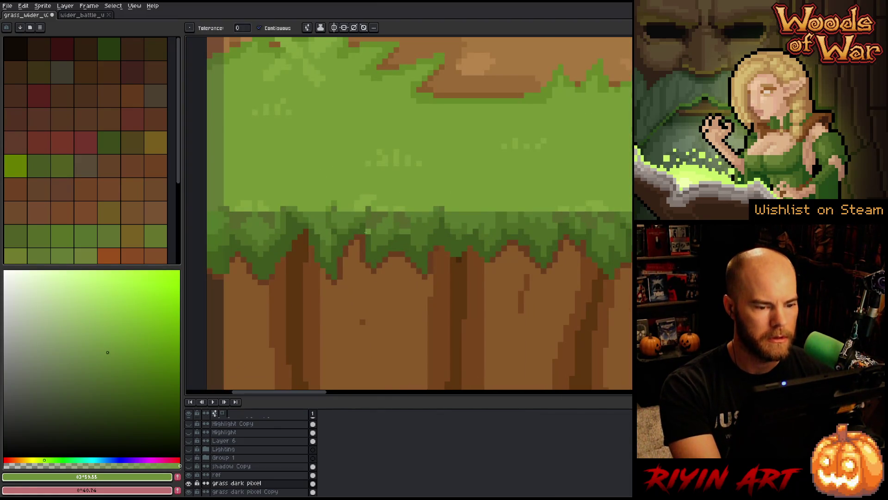
key(shift+r)
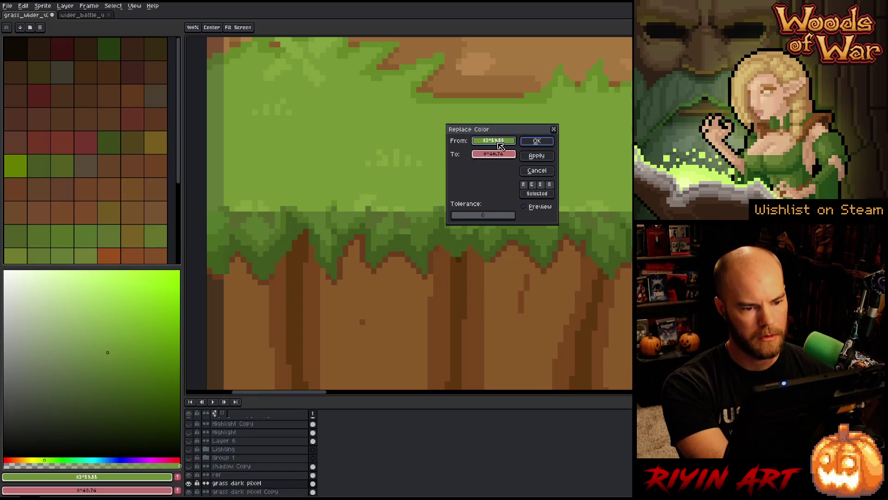
- Replace the darker grass green on the leaves with the current paint green and apply
drag(500, 145, 403, 216)
scroll(414, 231, down, 3)
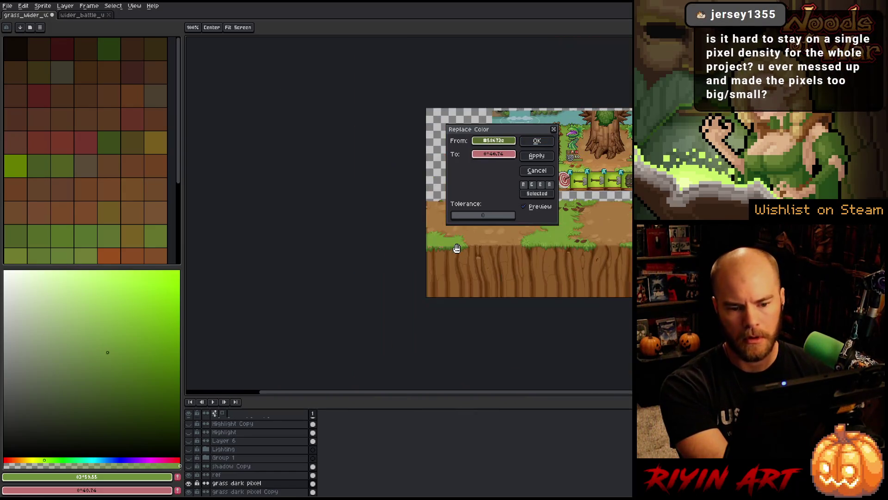
scroll(457, 250, up, 1)
scroll(456, 225, up, 1)
scroll(458, 214, up, 1)
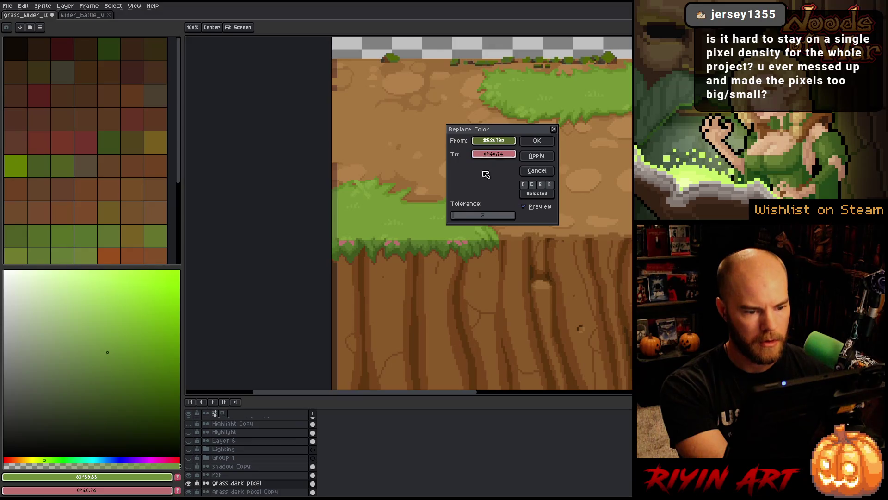
mouse_move(487, 153)
mouse_down()
mouse_move(185, 411)
mouse_move(167, 472)
mouse_up()
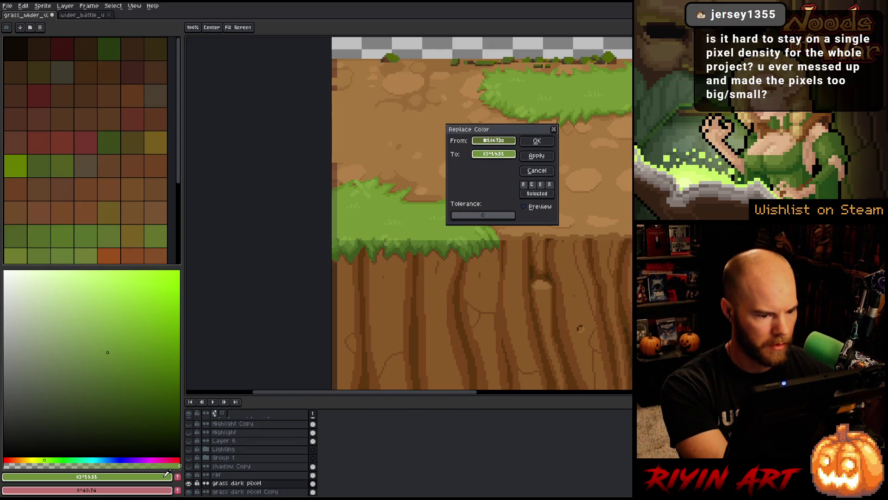
click(537, 141)
- Pan along the ground strip and up to the tree and plant creatures to review
mouse_move(435, 256)
mouse_down()
mouse_move(317, 280)
mouse_move(349, 222)
mouse_move(293, 287)
mouse_move(448, 279)
mouse_up()
drag(506, 279, 288, 255)
mouse_move(462, 258)
mouse_down()
mouse_move(389, 291)
mouse_move(272, 290)
mouse_up()
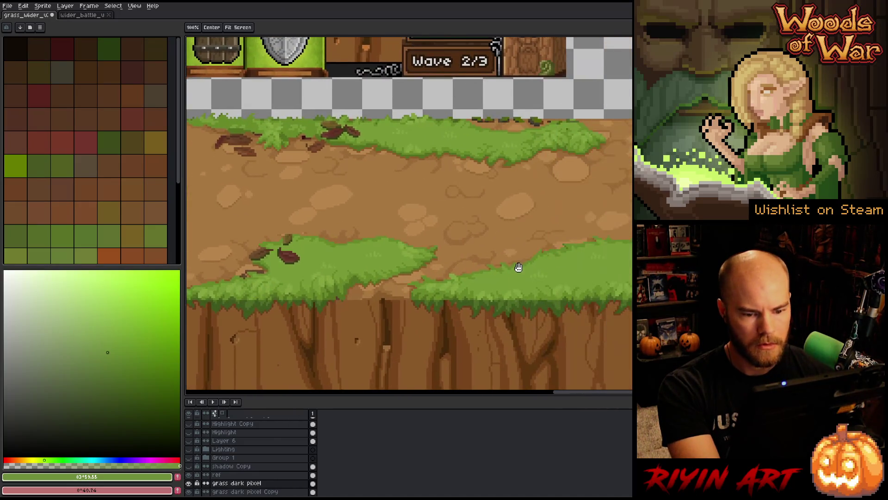
mouse_move(518, 268)
mouse_down()
mouse_move(272, 261)
mouse_move(680, 259)
mouse_up()
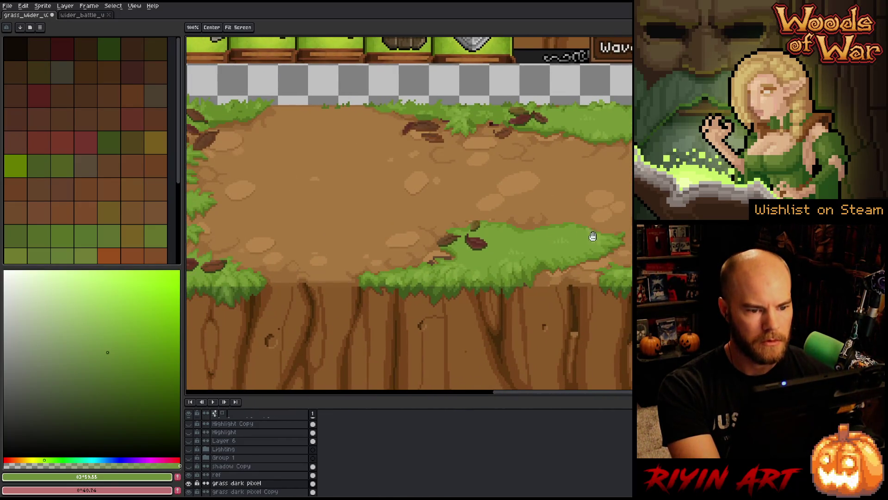
scroll(593, 237, down, 1)
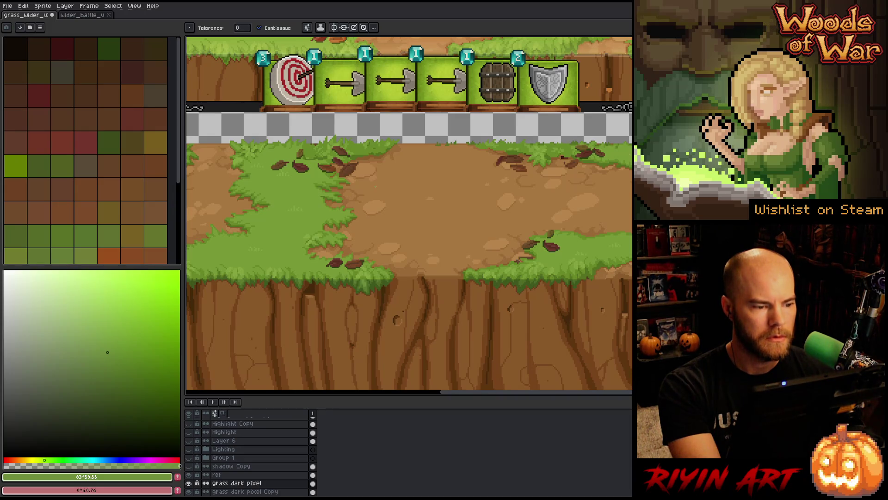
drag(387, 122, 374, 268)
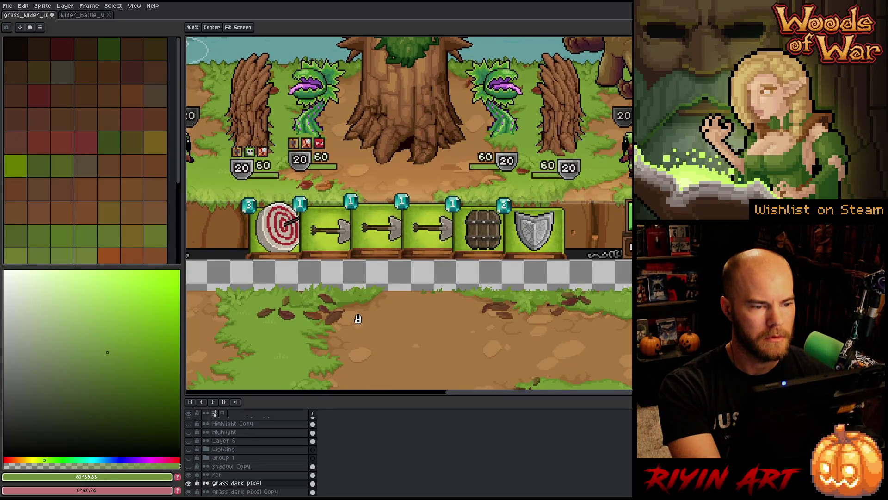
drag(367, 329, 381, 263)
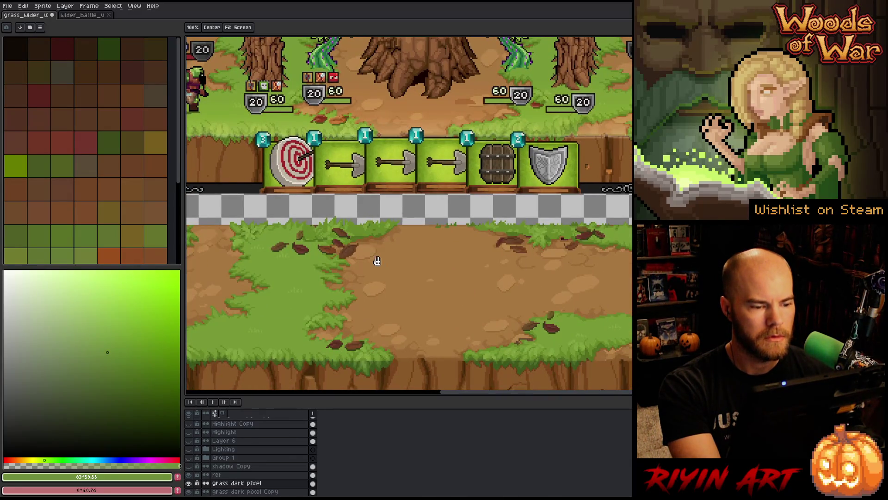
scroll(377, 262, down, 3)
- Zoom in on the tree and eyedrop the dark green #364715 as the paint colour
key(w)
scroll(416, 120, up, 8)
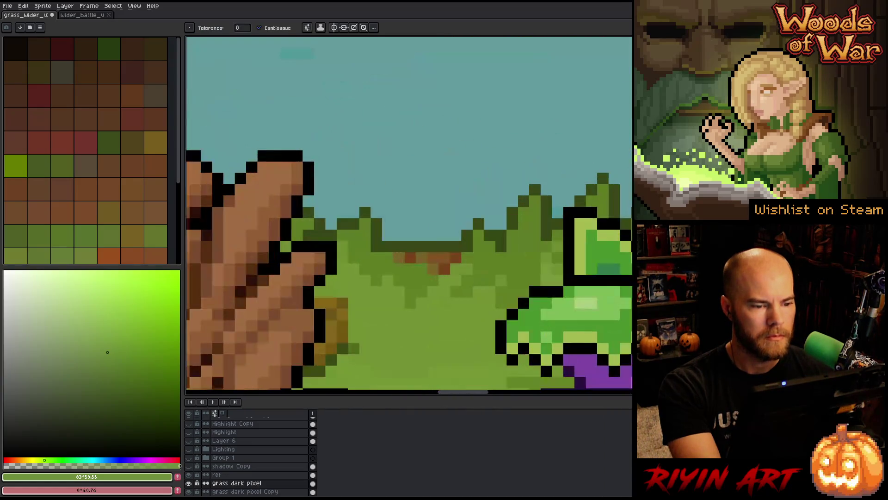
key(i)
click(442, 244)
scroll(442, 244, down, 5)
key(h)
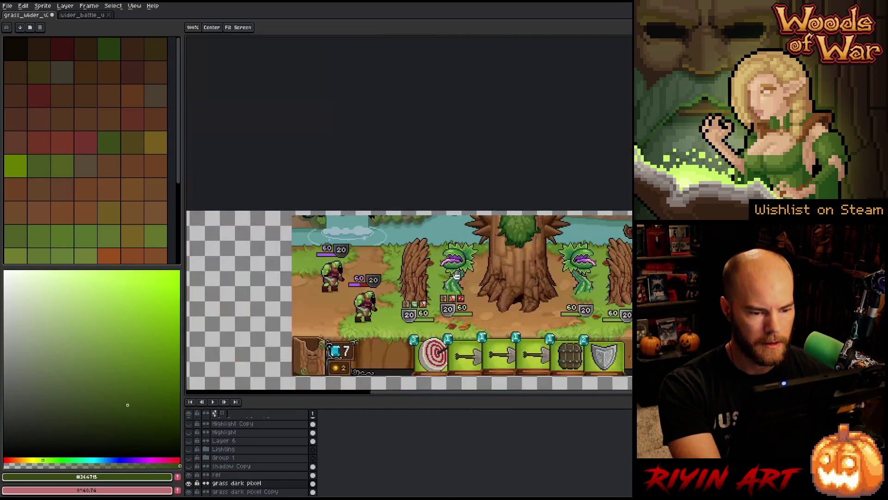
scroll(479, 226, up, 3)
key(i)
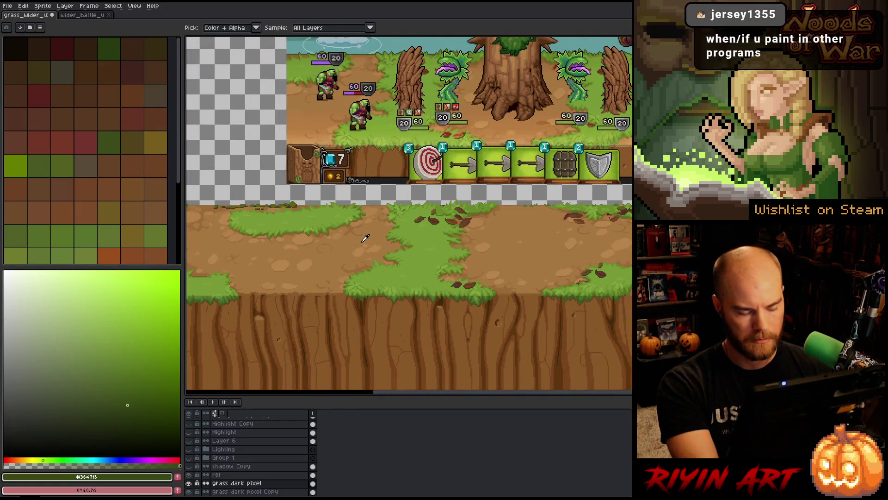
- Dismiss the Outline effect and select all #364715 dark green pixels with Color Range
key(shift+o)
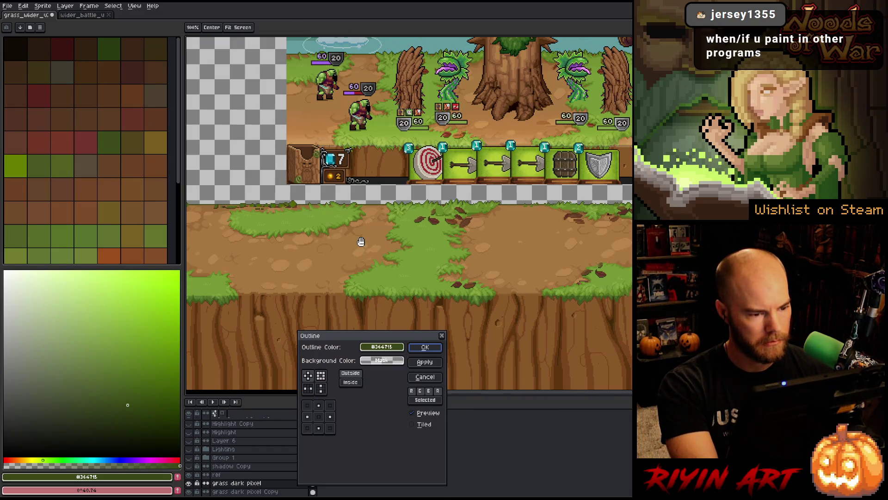
click(425, 376)
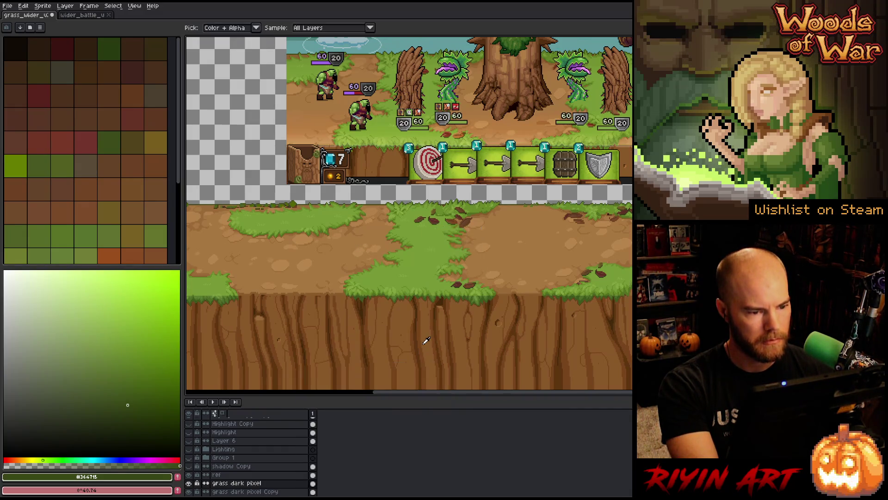
scroll(375, 183, up, 1)
scroll(375, 183, up, 2)
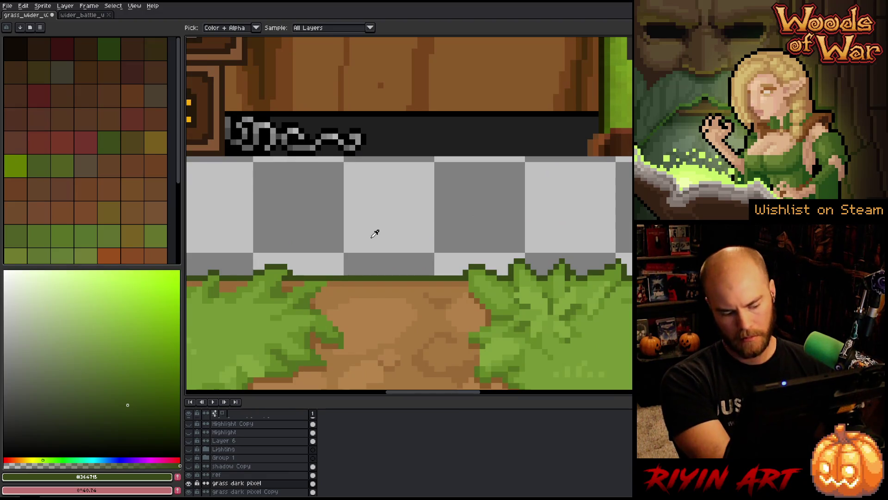
key(shift+c)
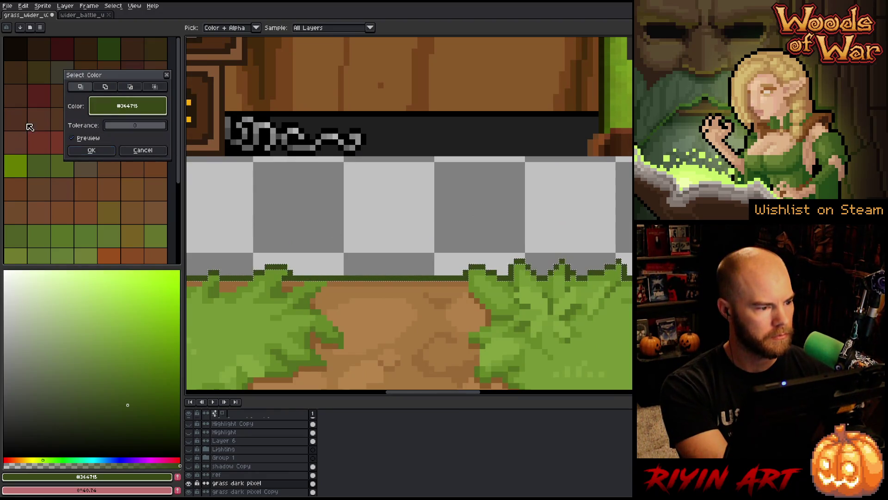
click(90, 150)
key(v)
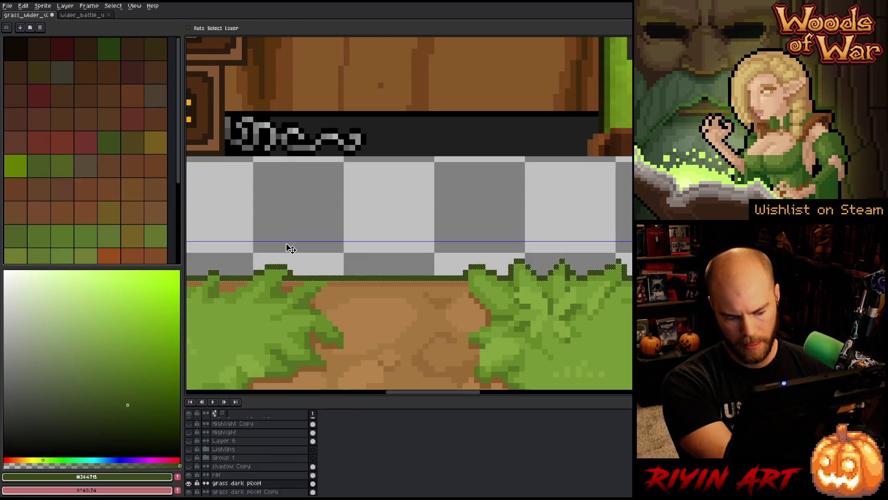
key(i)
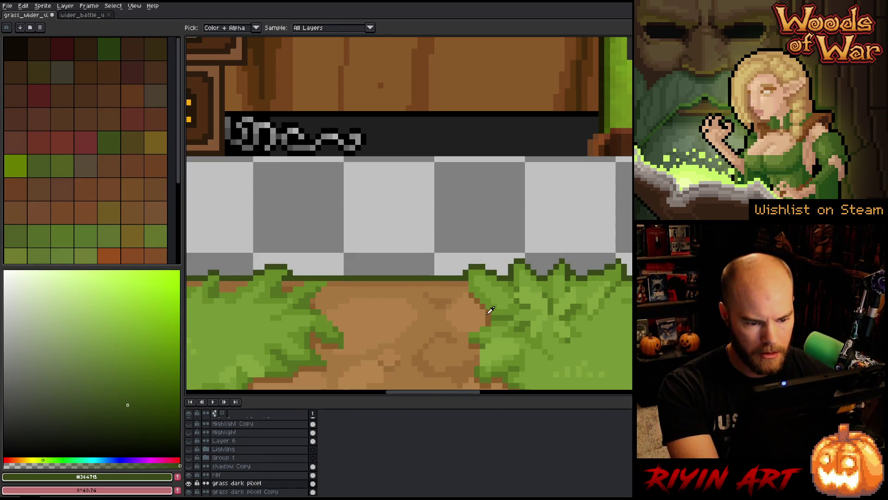
- Eyedrop the dirt brown #895b2b, darken it slightly in the picker, and save the sprite
click(490, 314)
key(b)
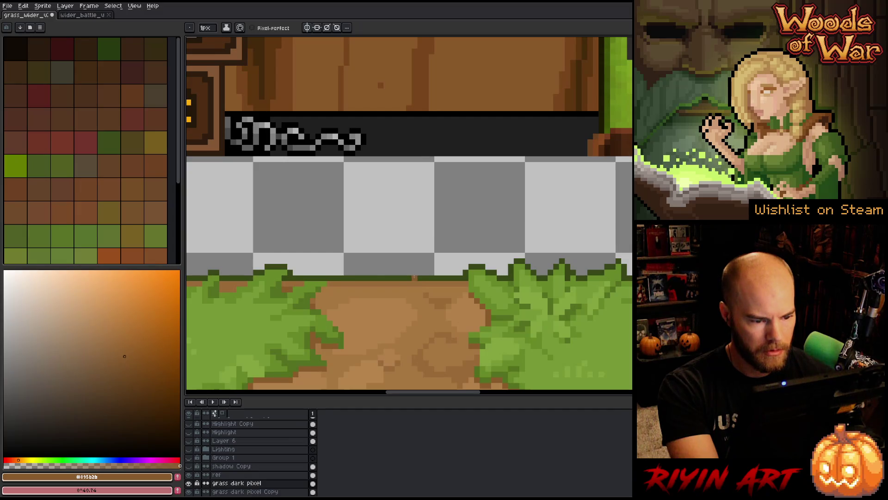
key(i)
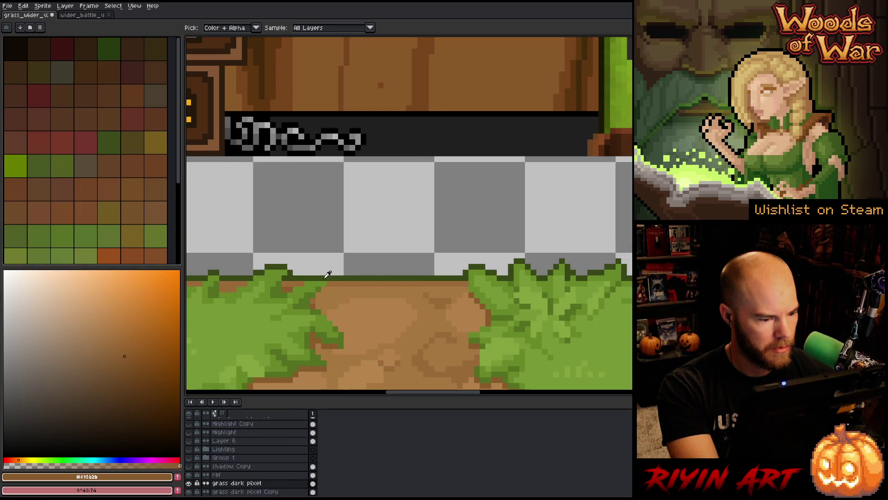
click(326, 276)
click(416, 336)
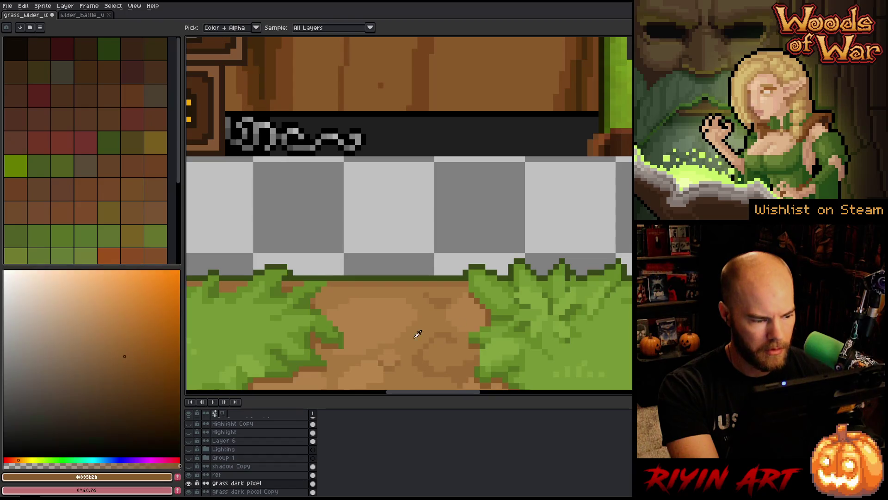
click(124, 401)
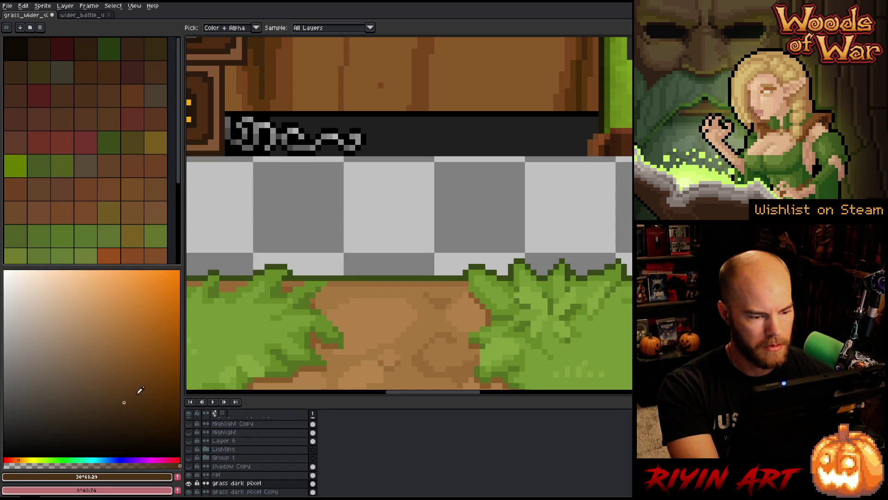
drag(126, 390, 125, 395)
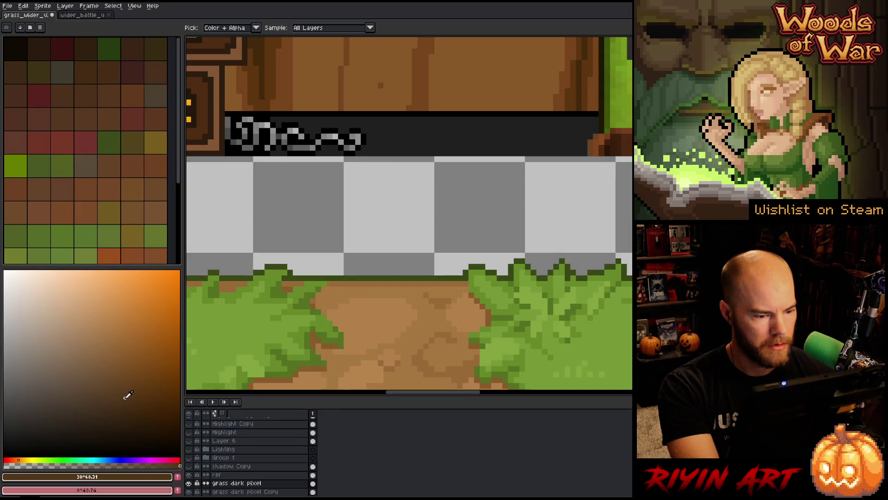
key(b)
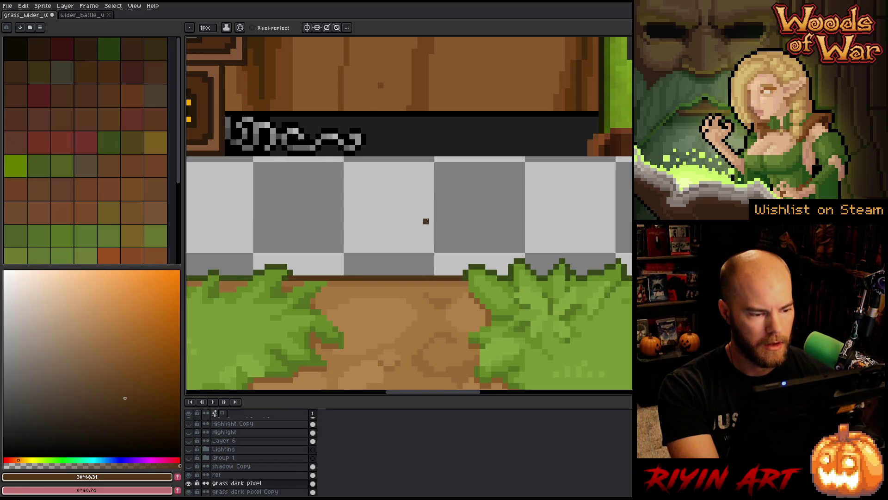
scroll(426, 221, down, 3)
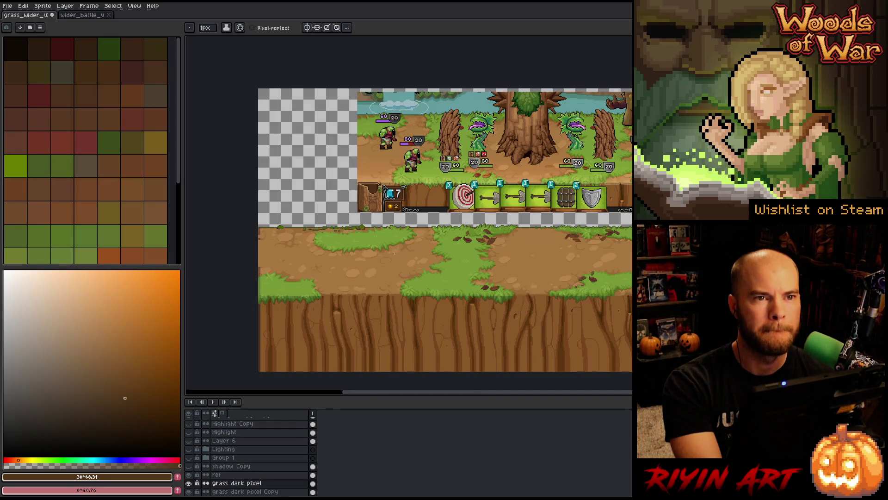
scroll(463, 241, right, 3)
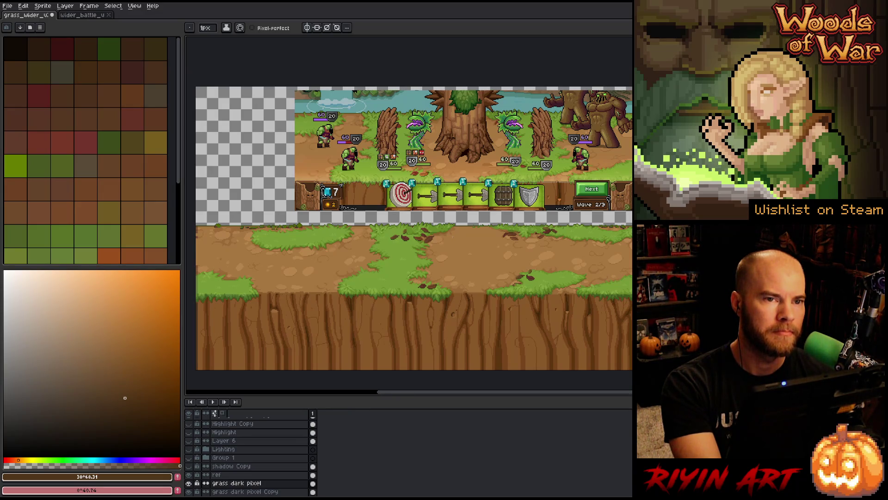
key(ctrl+s)
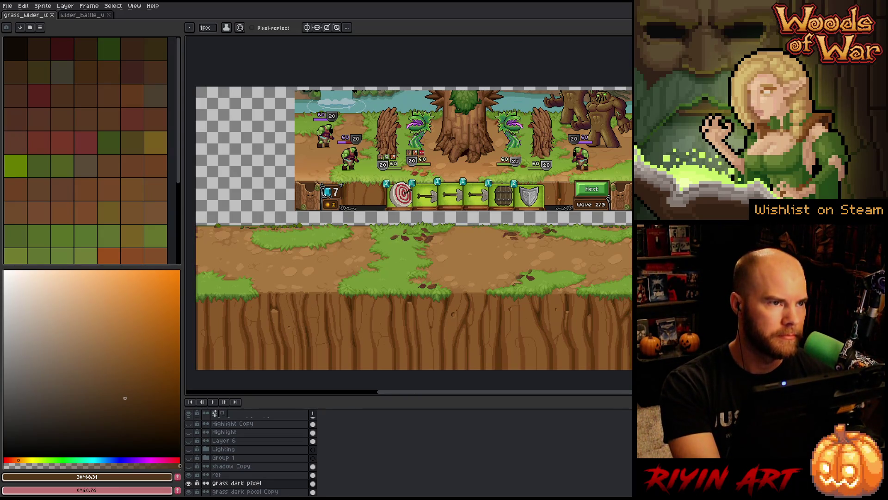
- Re-sample the dirt brown #895b2b and make the ref layer active
scroll(373, 221, up, 4)
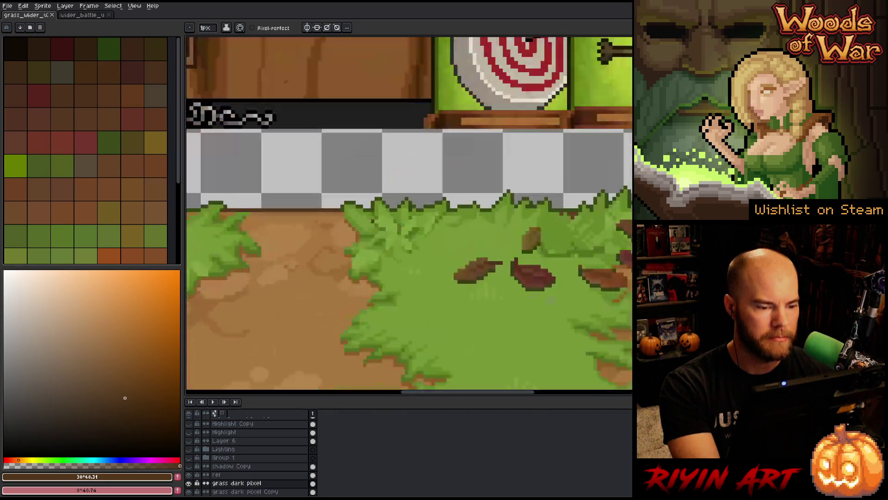
scroll(338, 213, up, 2)
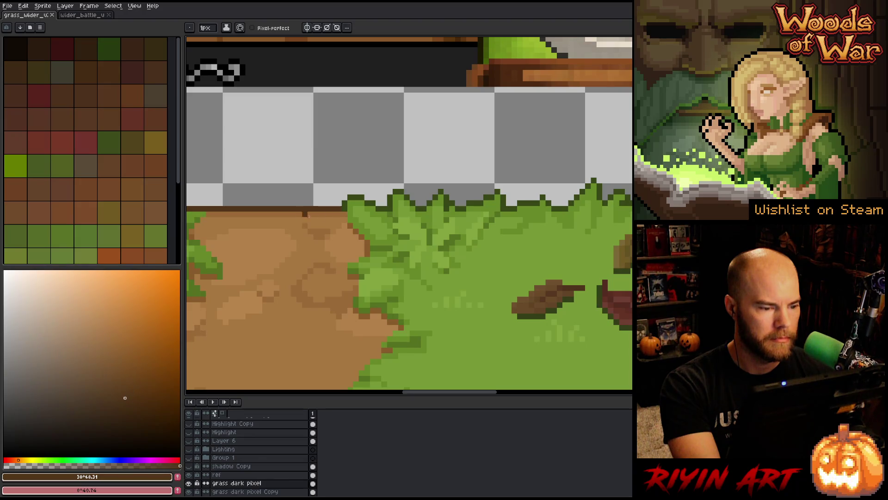
alt+click(347, 214)
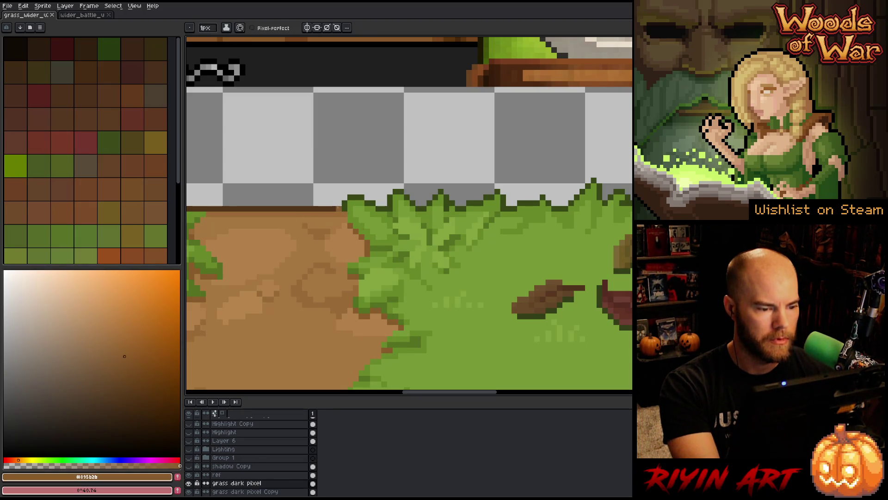
scroll(337, 208, down, 4)
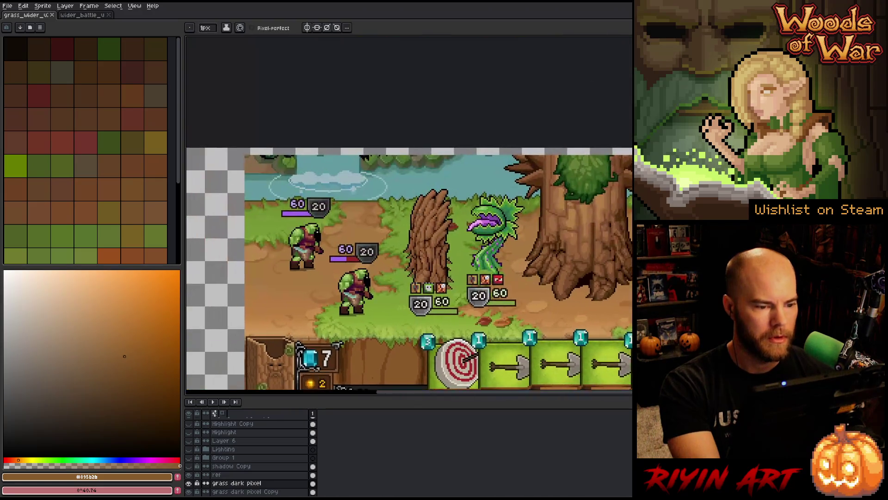
scroll(326, 160, up, 4)
scroll(459, 171, down, 2)
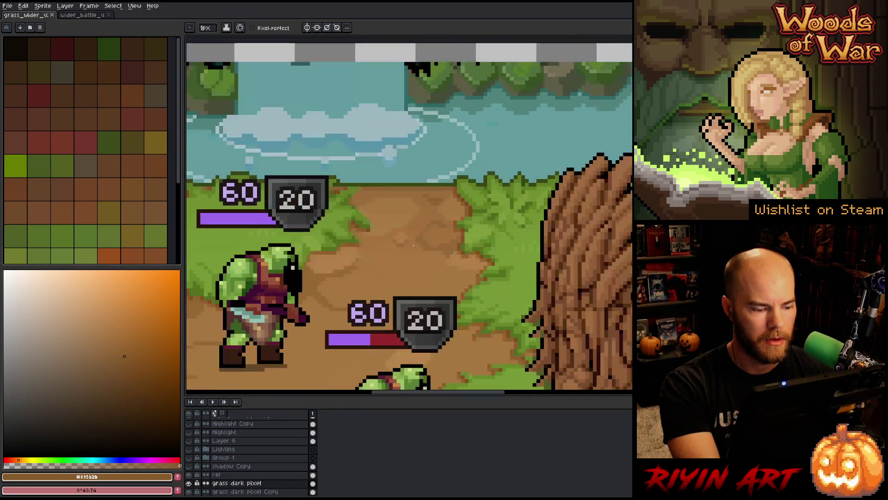
click(195, 476)
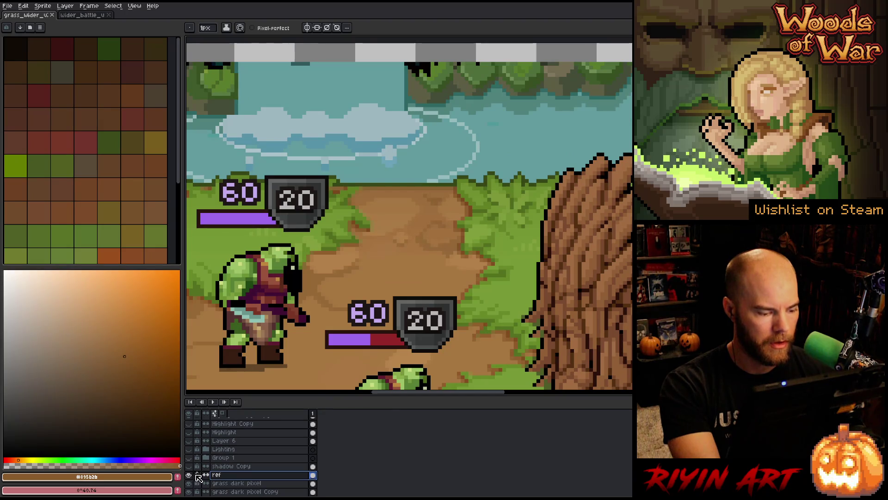
- Draw a dark line along the path's top edge and bucket-fill the top dirt strip darker brown
scroll(313, 196, up, 3)
mouse_move(312, 196)
mouse_down()
mouse_move(566, 200)
mouse_move(318, 201)
mouse_up()
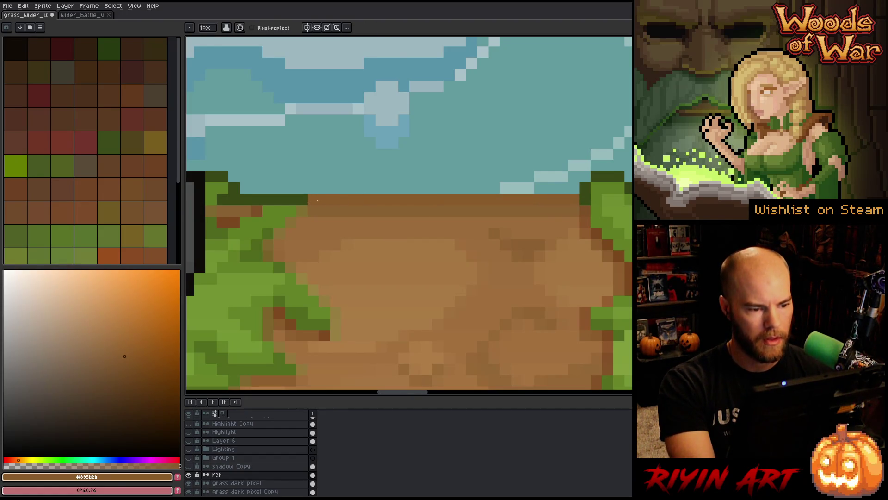
alt+click(601, 214)
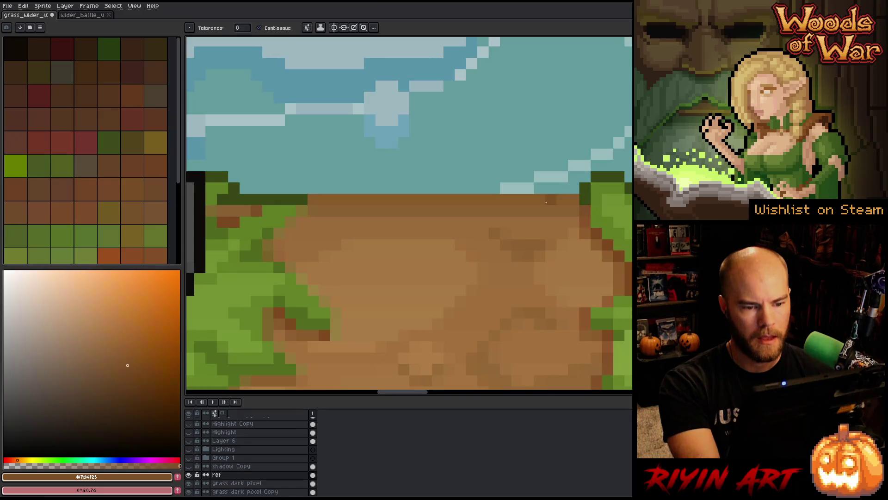
key(g)
click(546, 203)
scroll(547, 202, down, 5)
scroll(550, 200, up, 3)
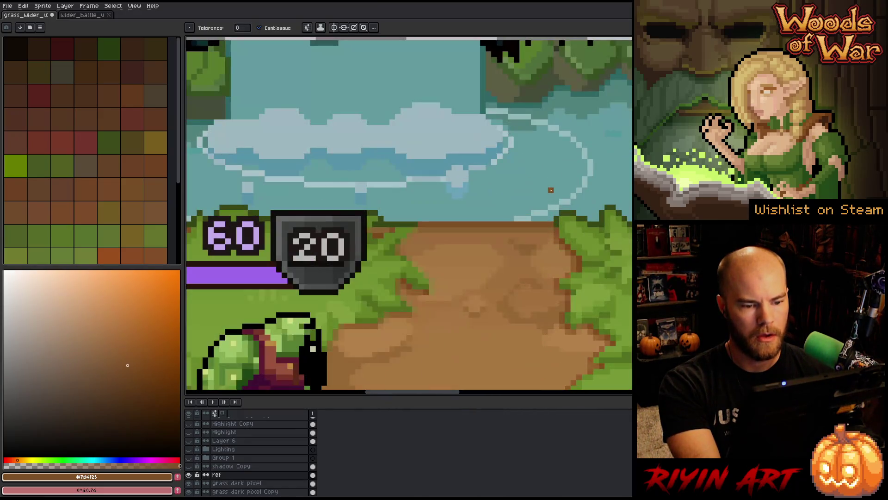
scroll(550, 200, down, 2)
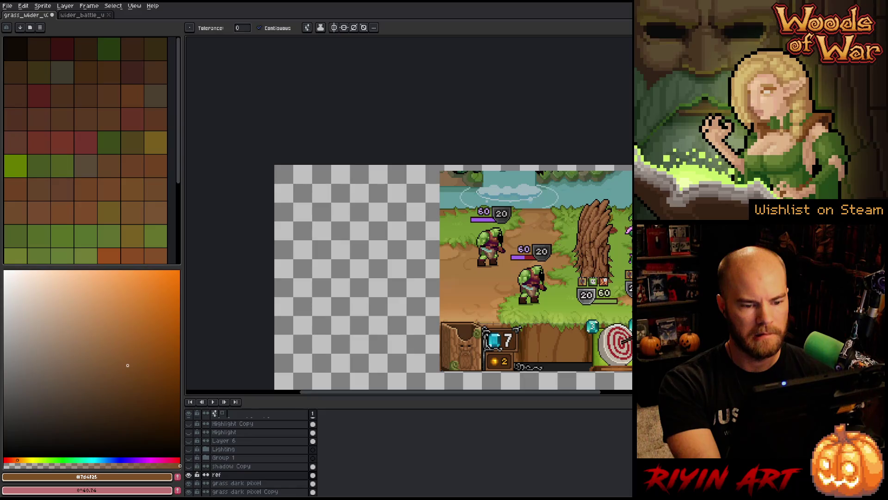
scroll(550, 201, up, 3)
- Sample the dark brown from the reference scene and bring the ground strip into view
alt+click(556, 191)
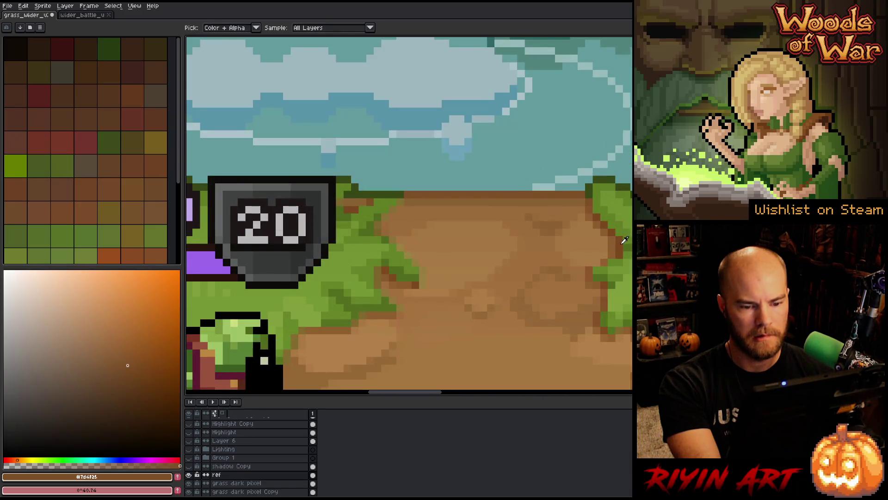
scroll(542, 231, down, 3)
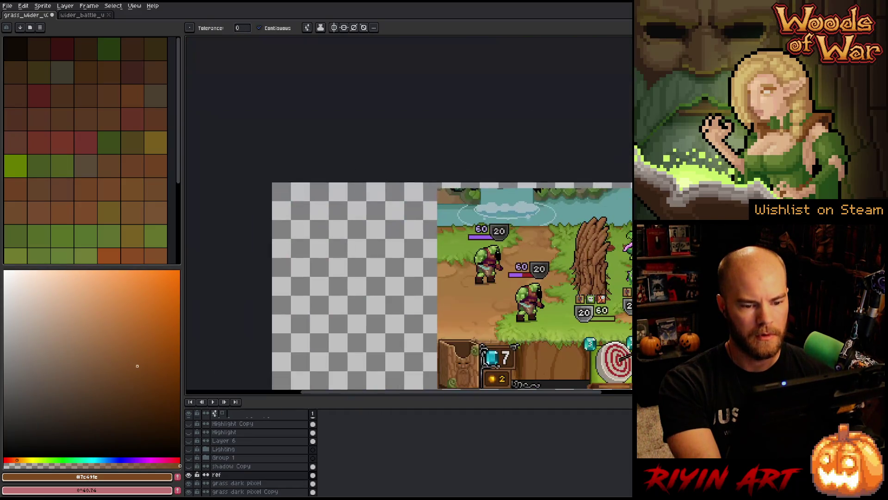
drag(579, 252, 382, 199)
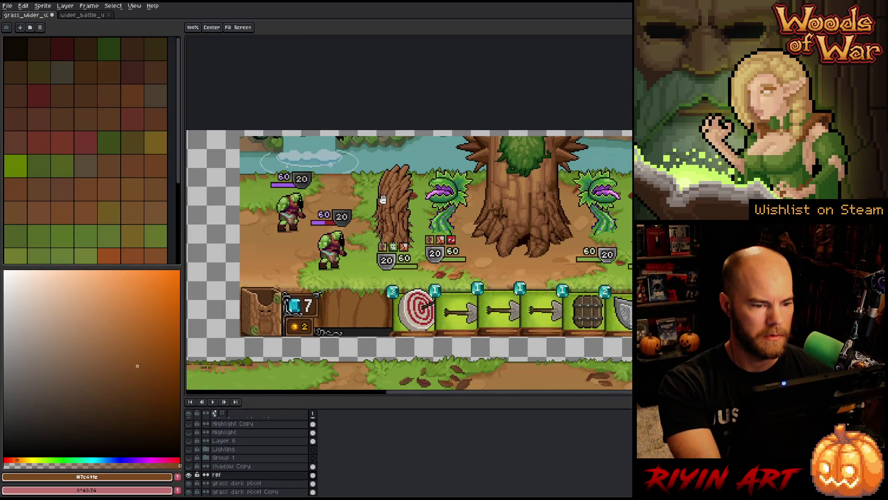
key(space)
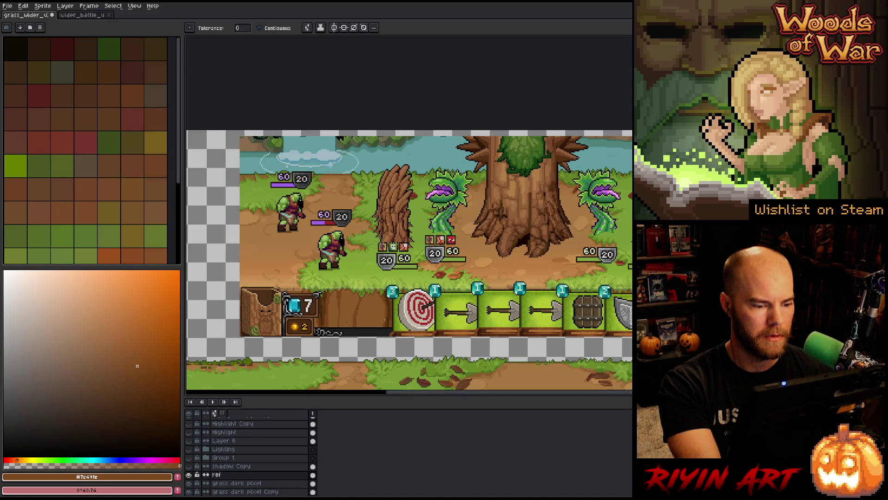
scroll(385, 314, down, 2)
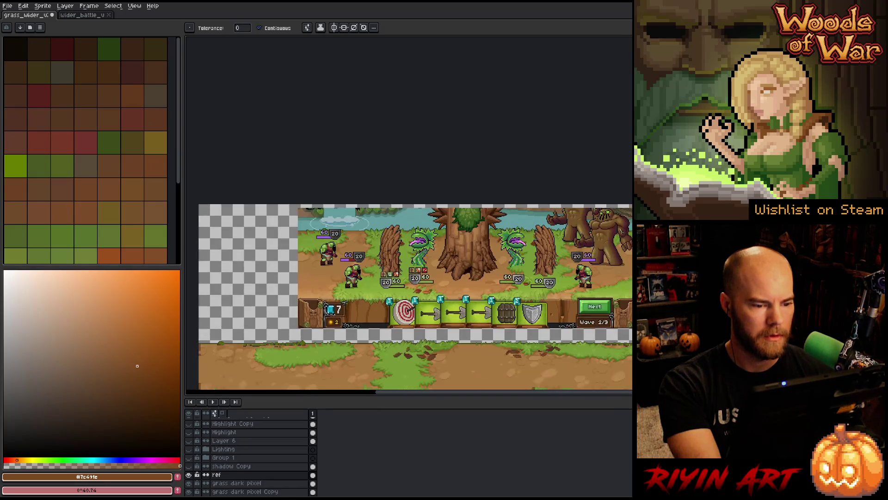
drag(395, 376, 395, 258)
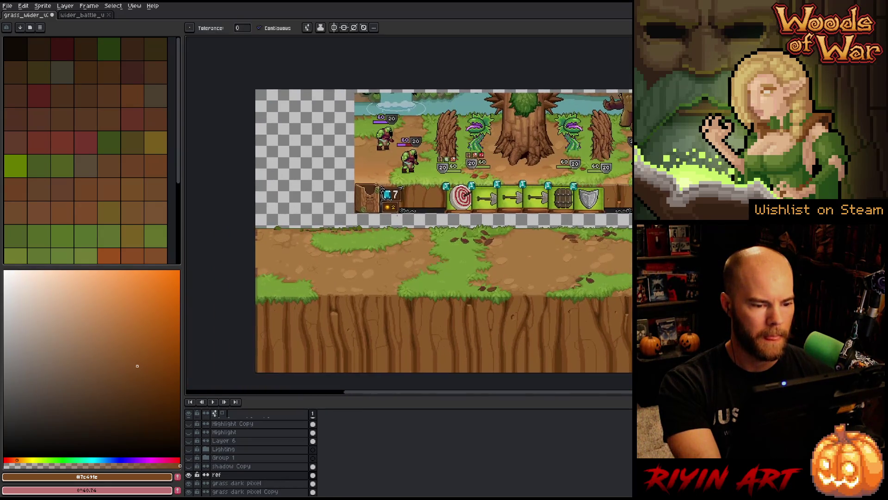
scroll(420, 231, up, 6)
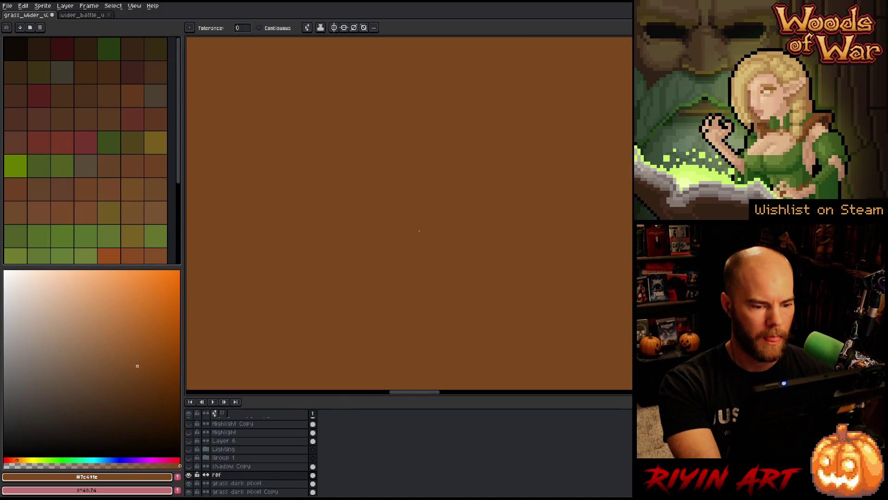
- On the grass dark pixel layer, refill the top dirt strip with the lighter brown
click(278, 483)
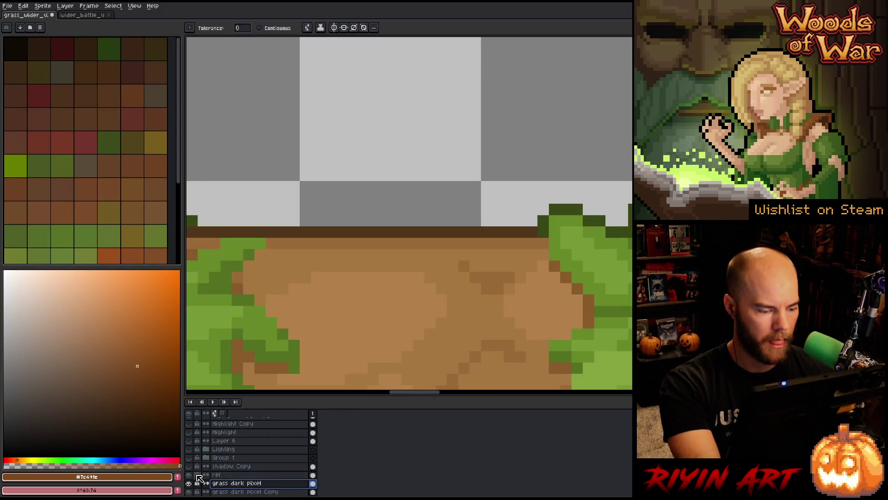
click(343, 236)
scroll(344, 236, down, 5)
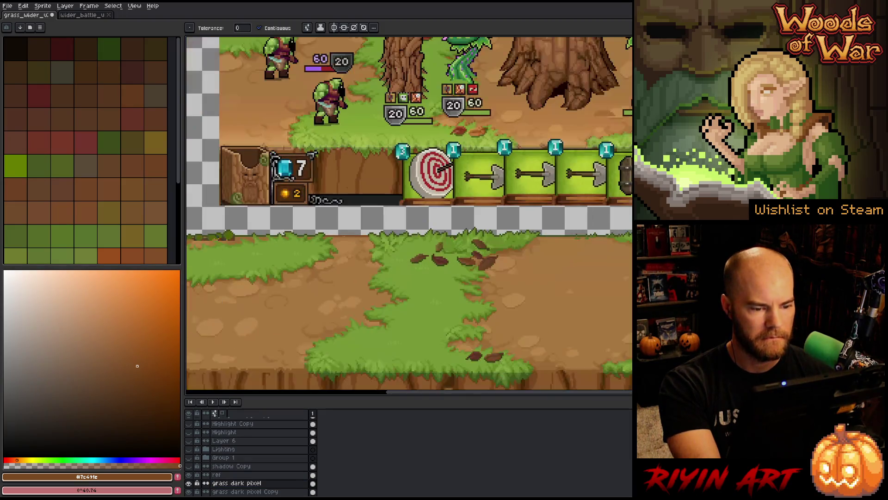
scroll(344, 236, up, 1)
scroll(344, 236, down, 1)
scroll(460, 268, up, 1)
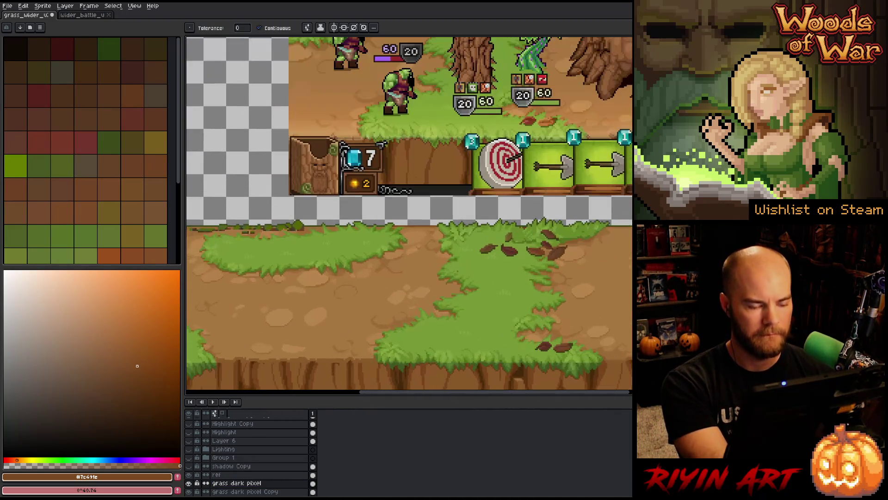
- Swap foreground and background colours and lighten the brown drawing colour slightly
key(v)
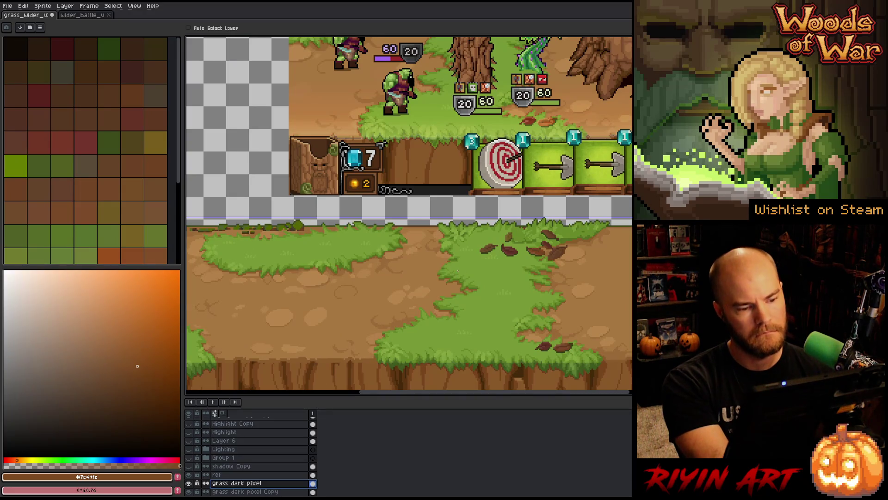
key(g)
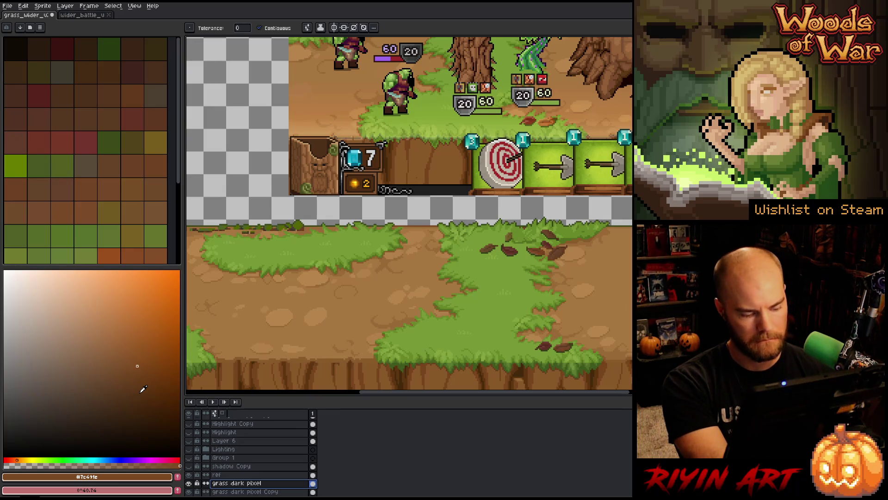
key(x)
key(x)
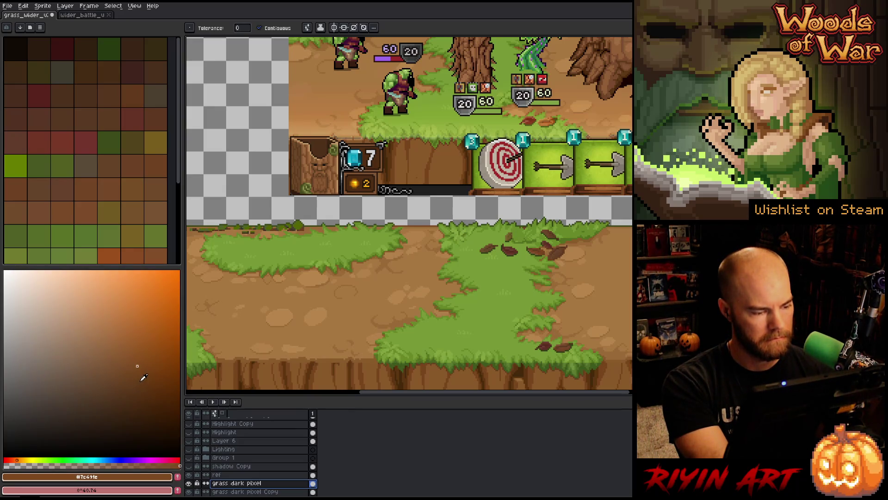
key(x)
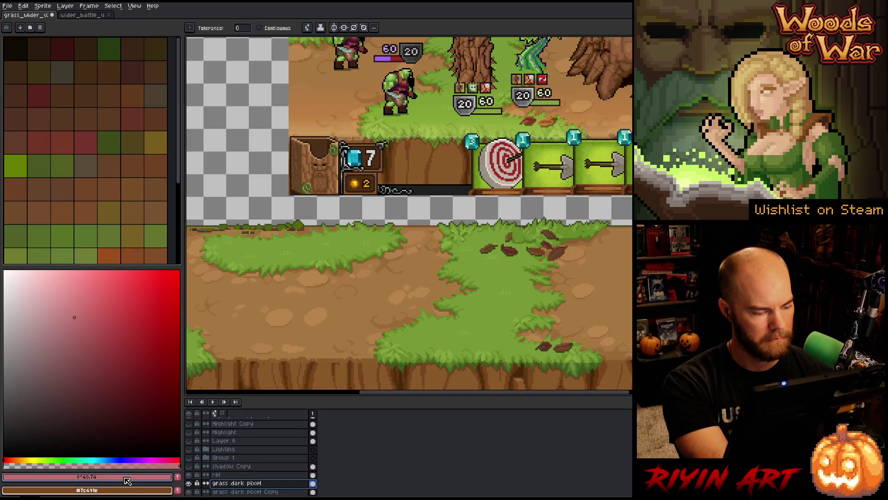
key(x)
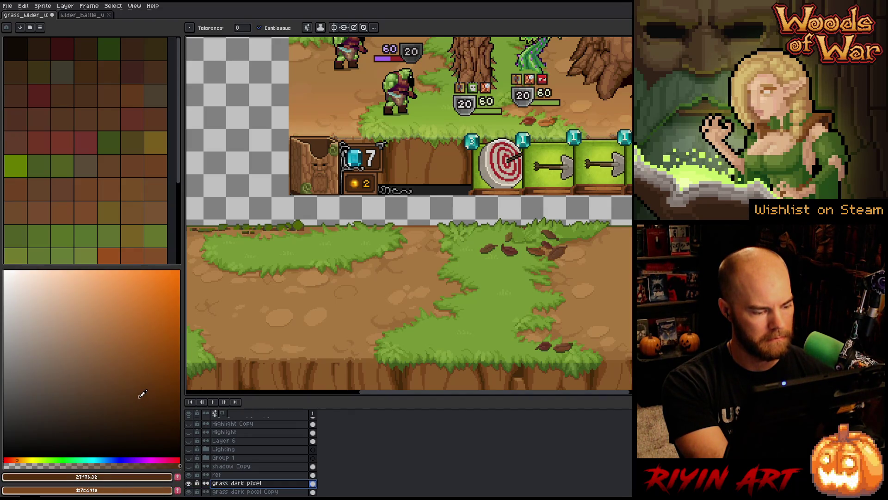
drag(142, 394, 141, 385)
scroll(391, 203, up, 4)
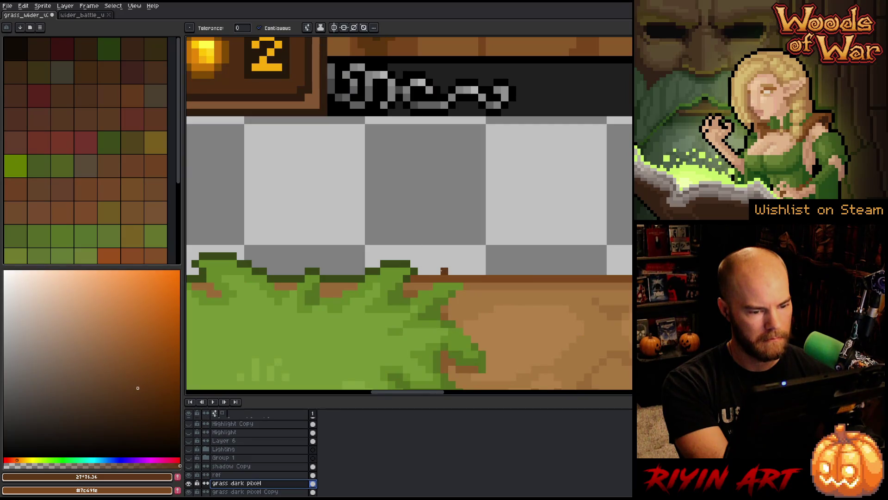
key(ctrl)
- Open the Export Sprite Sheet dialog and close it without exporting
key(ctrl+e)
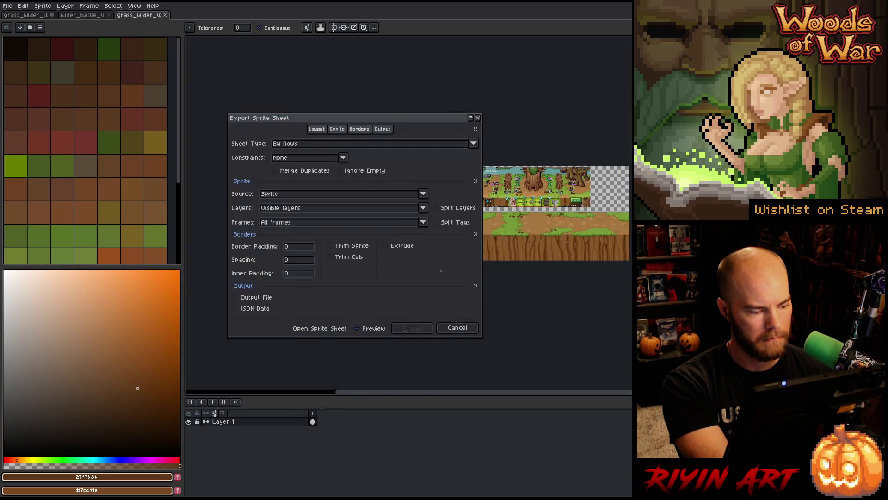
key(Escape)
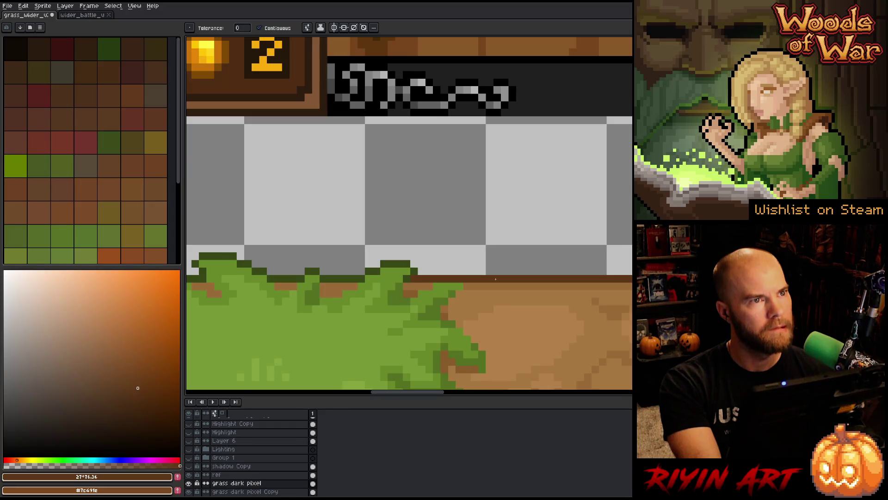
scroll(496, 279, down, 3)
scroll(335, 278, up, 2)
- Make the ref layer active and darken the one-pixel strip atop the dirt path
key(w)
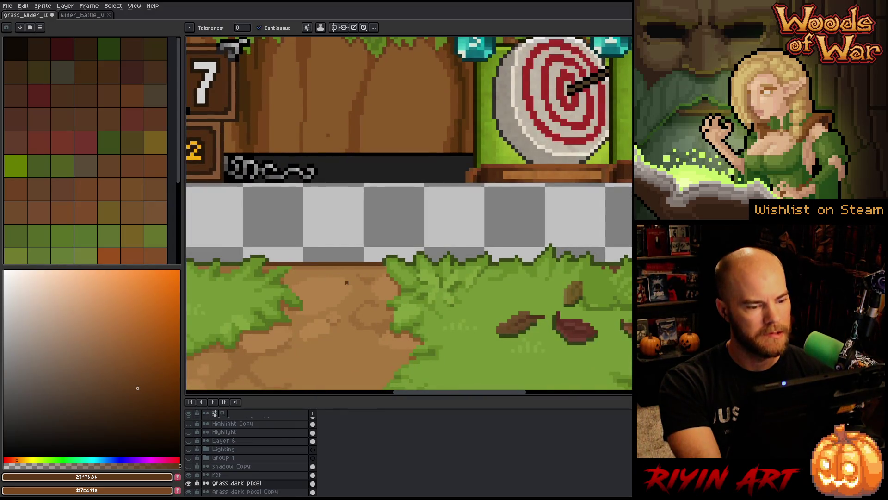
scroll(327, 294, down, 3)
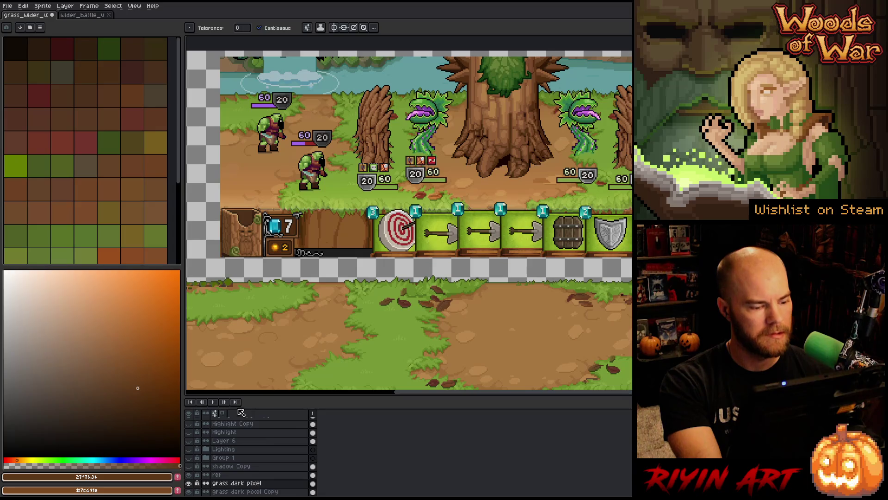
click(216, 474)
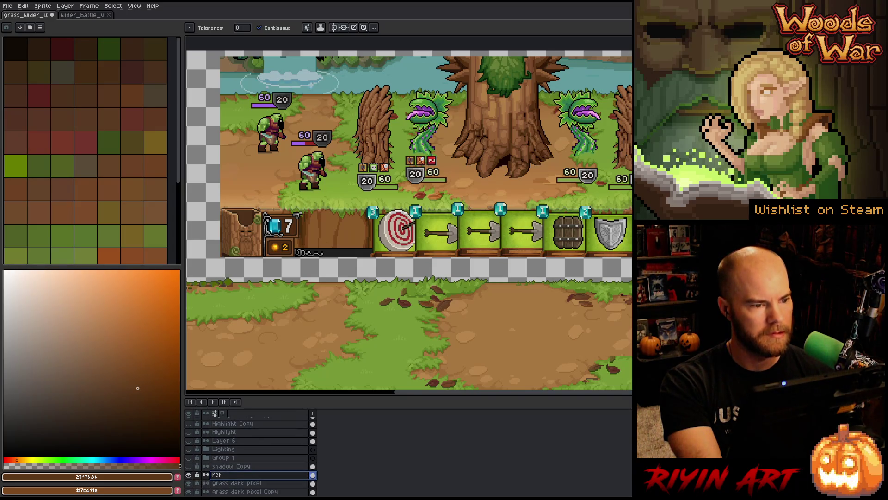
scroll(335, 350, up, 2)
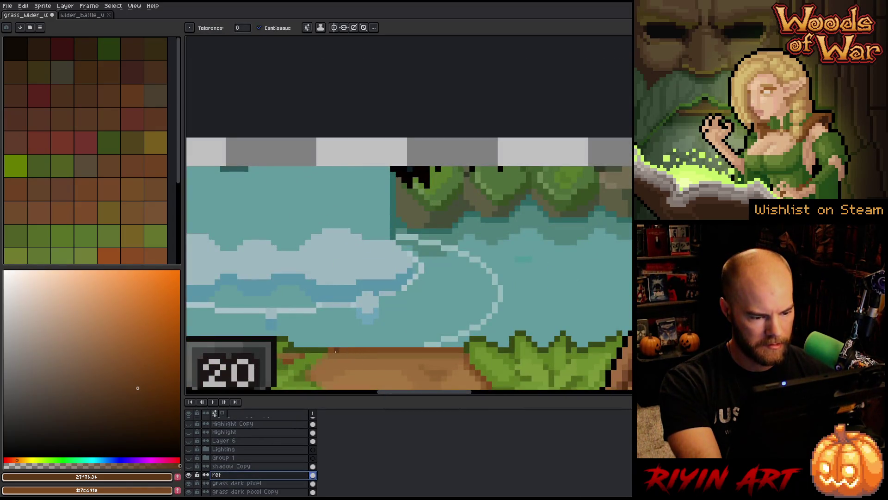
click(332, 351)
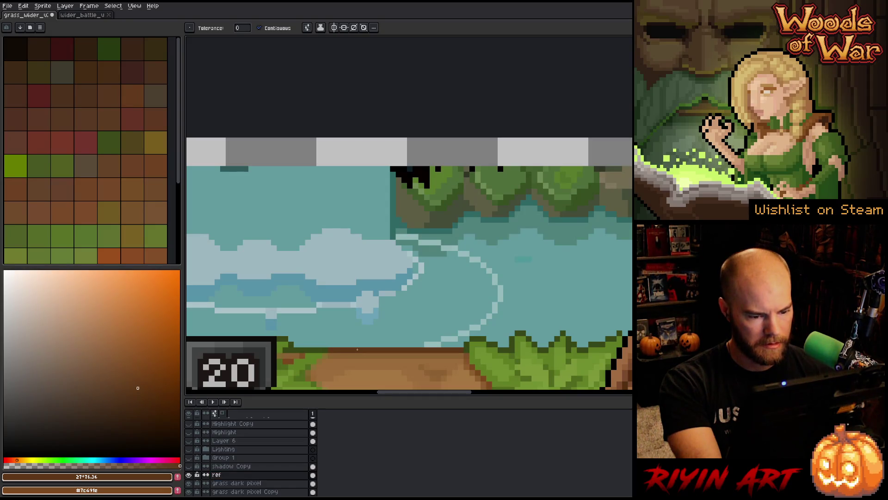
scroll(357, 350, down, 3)
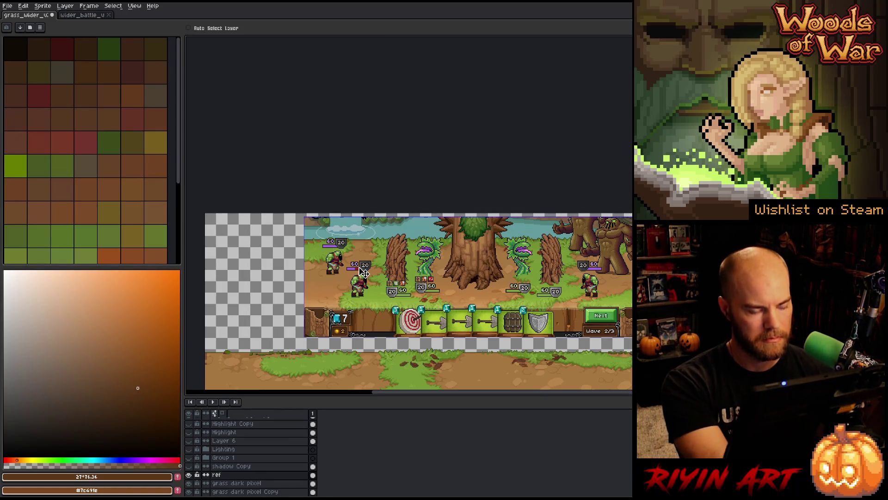
double_click(217, 474)
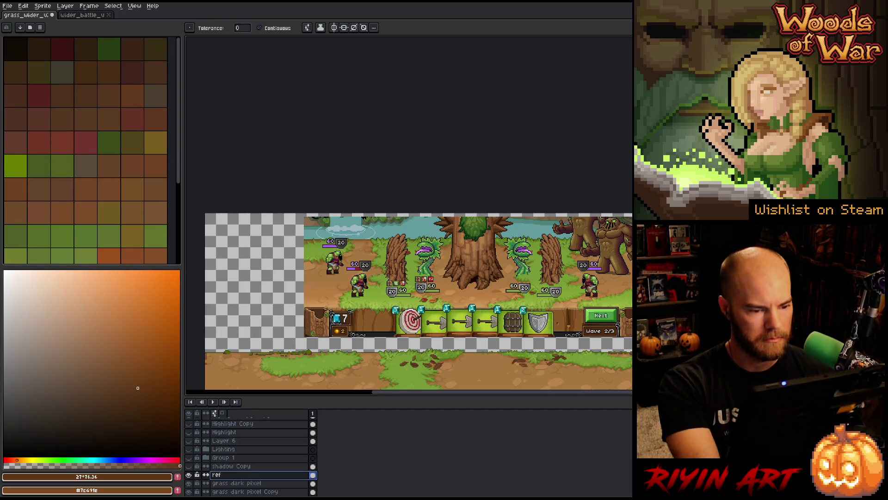
- Pan down to the magnified ground strip below the screenshot
drag(416, 300, 379, 199)
scroll(344, 273, up, 2)
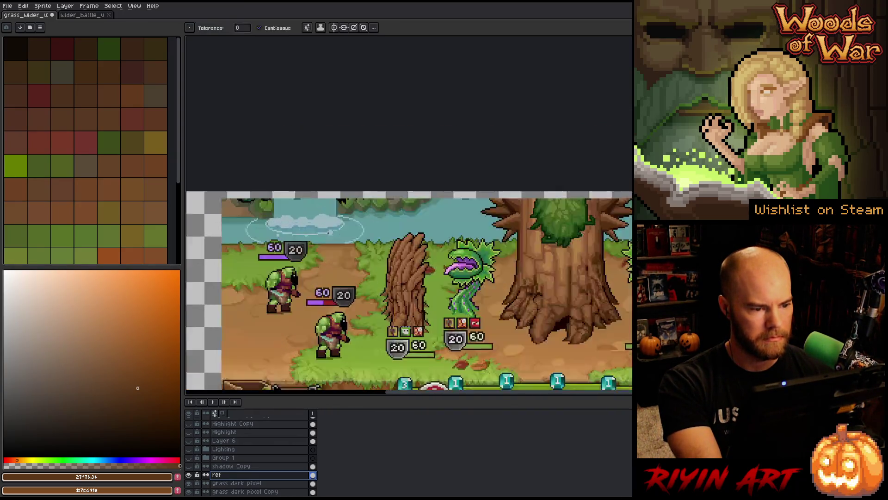
scroll(344, 273, down, 2)
drag(343, 272, 314, 136)
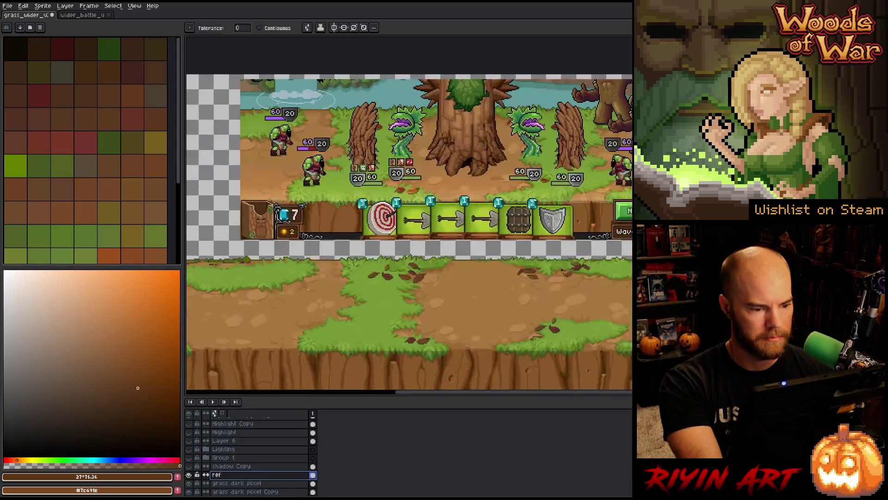
scroll(366, 182, up, 3)
drag(367, 182, 390, 259)
key(space)
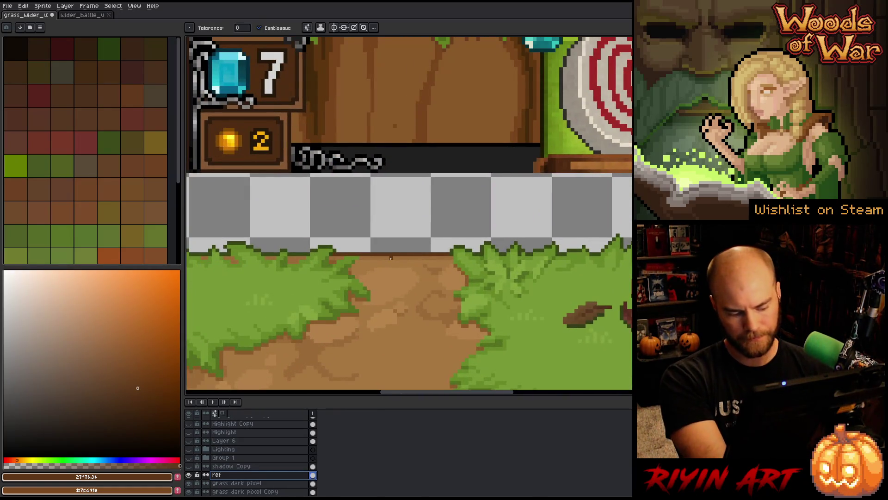
- Swap colours, undo the accidental brown fill, and make 'grass dark pixel' the active layer
key(x)
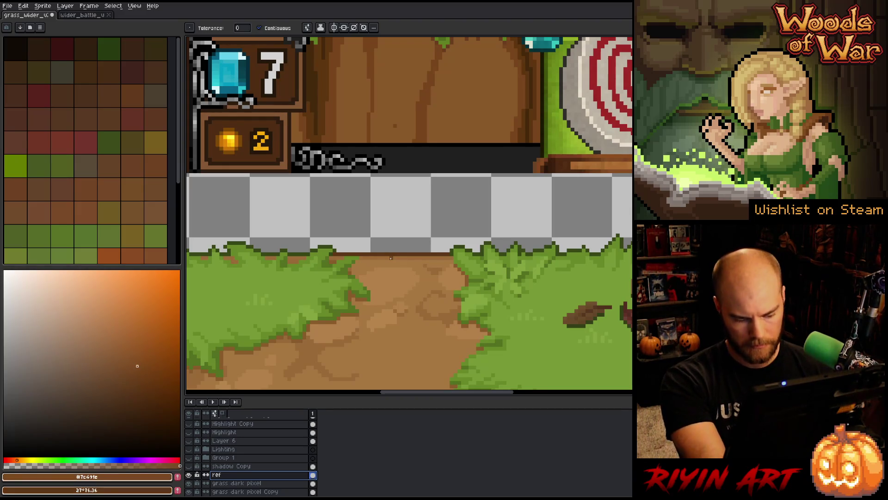
scroll(421, 265, up, 4)
click(421, 265)
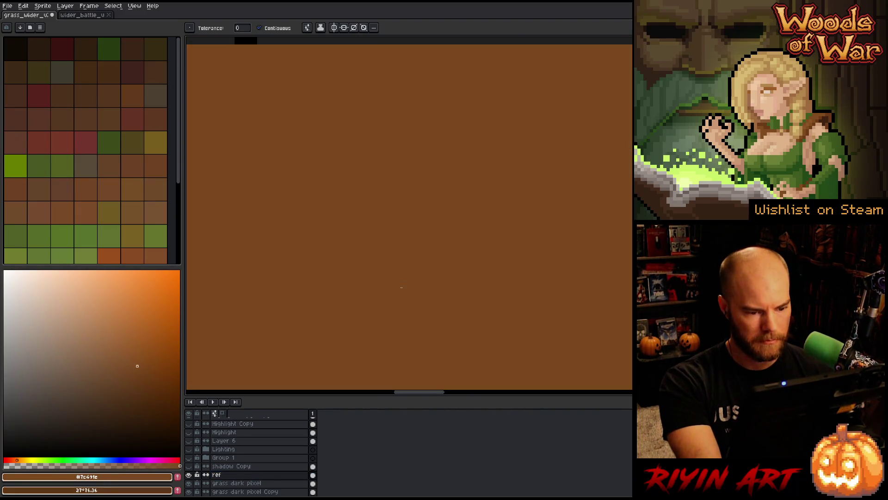
key(ctrl+z)
click(260, 483)
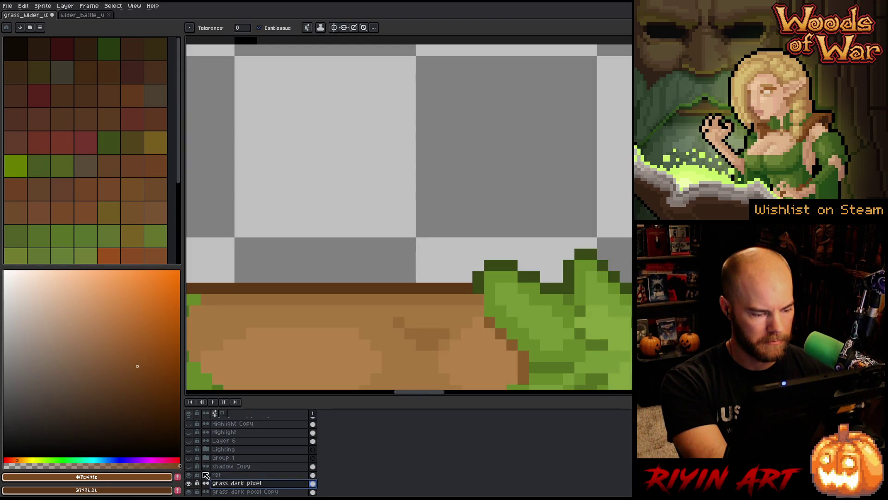
scroll(327, 287, down, 3)
scroll(326, 288, down, 2)
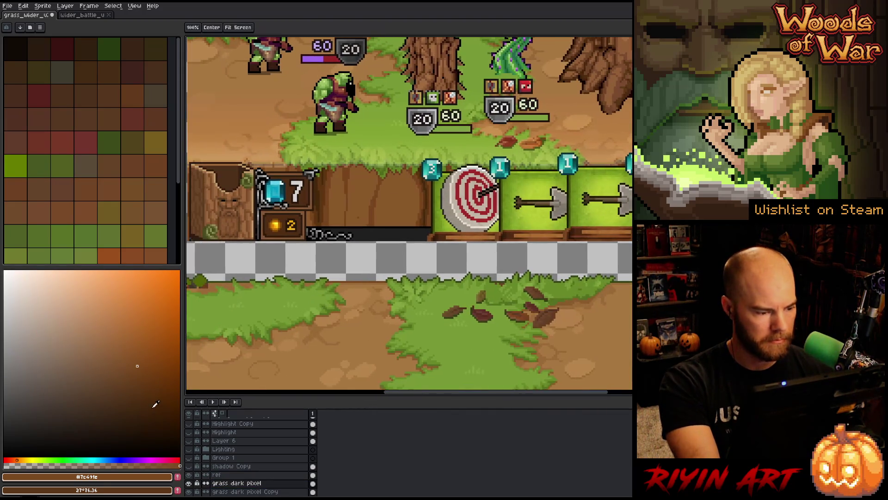
key(g)
scroll(409, 299, up, 5)
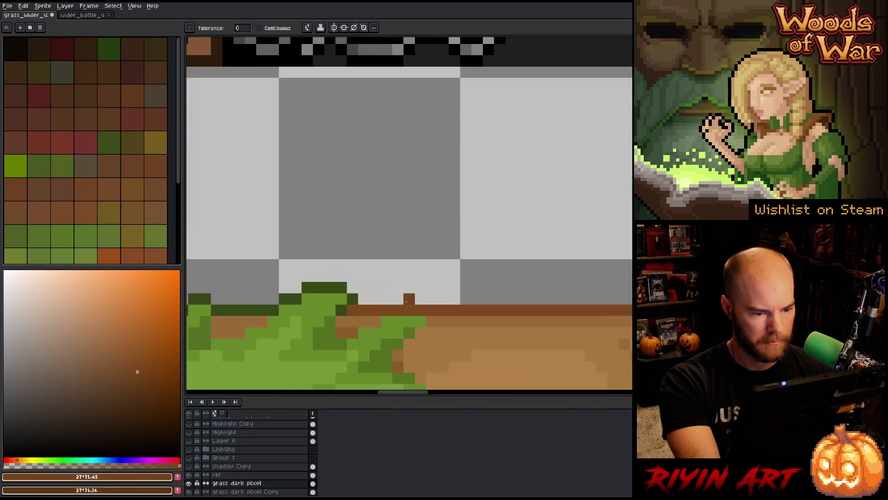
- Place a stray brown pixel on the grass edge and undo it
click(432, 299)
key(ctrl+z)
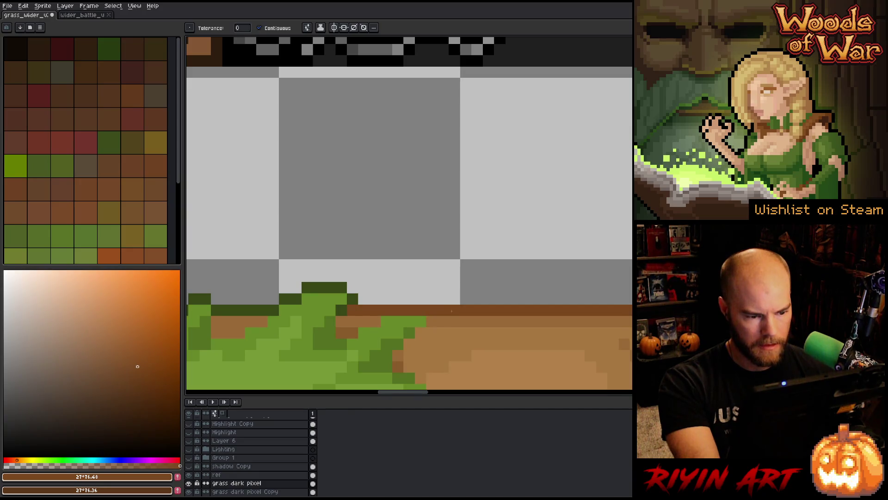
scroll(452, 310, down, 5)
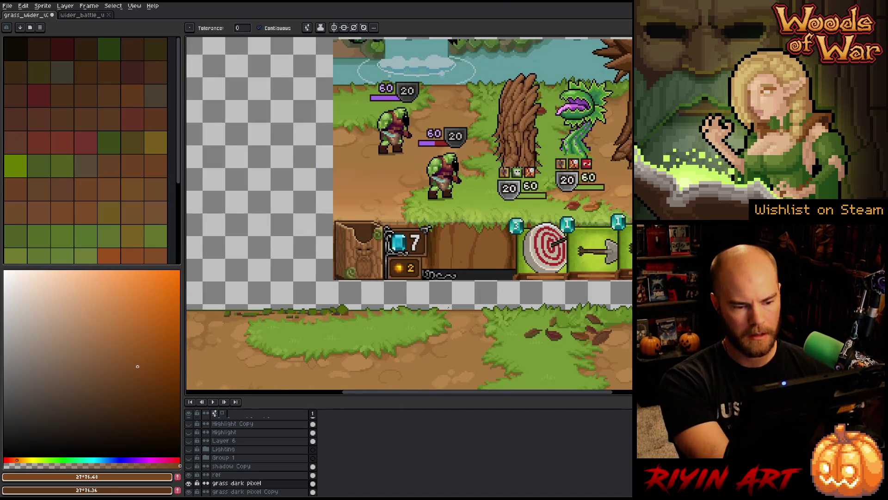
- Select all dark green #364715 grass-edge pixels with Color Range, then take the pencil
key(shift+c)
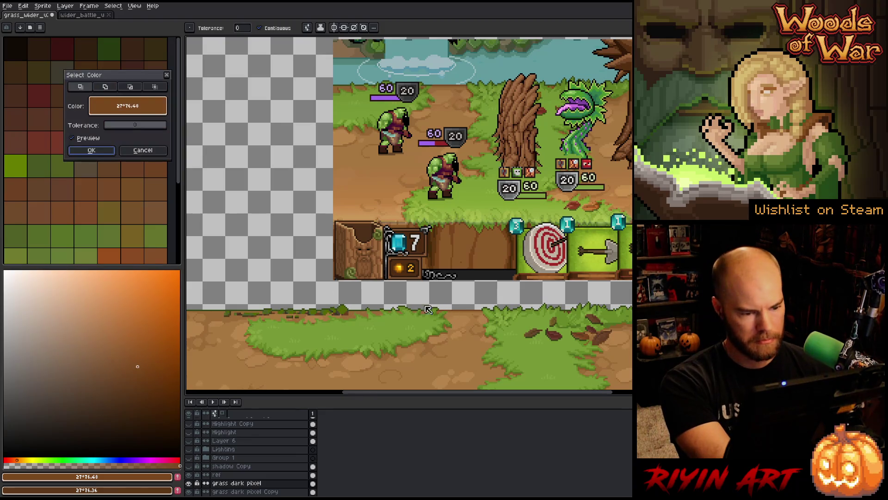
click(368, 304)
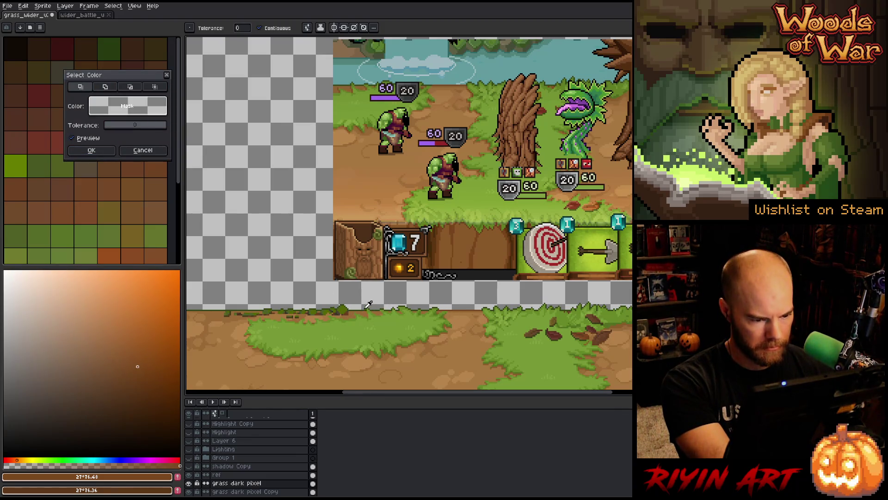
click(366, 306)
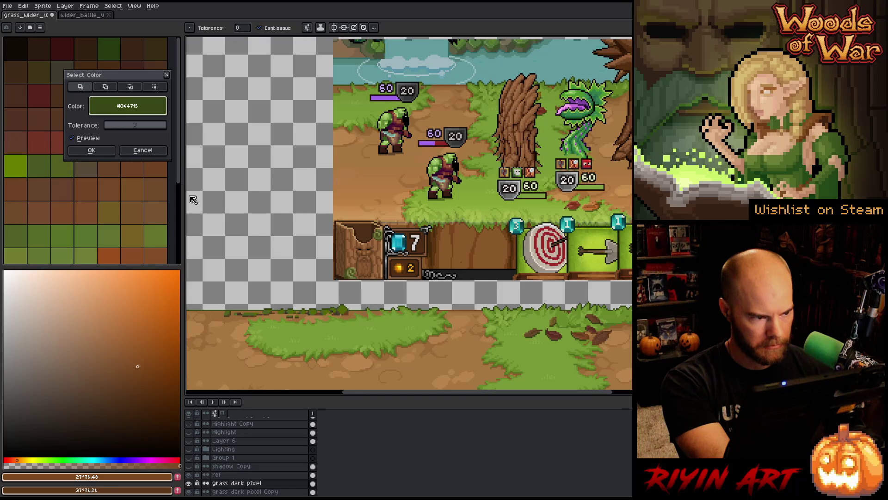
click(112, 151)
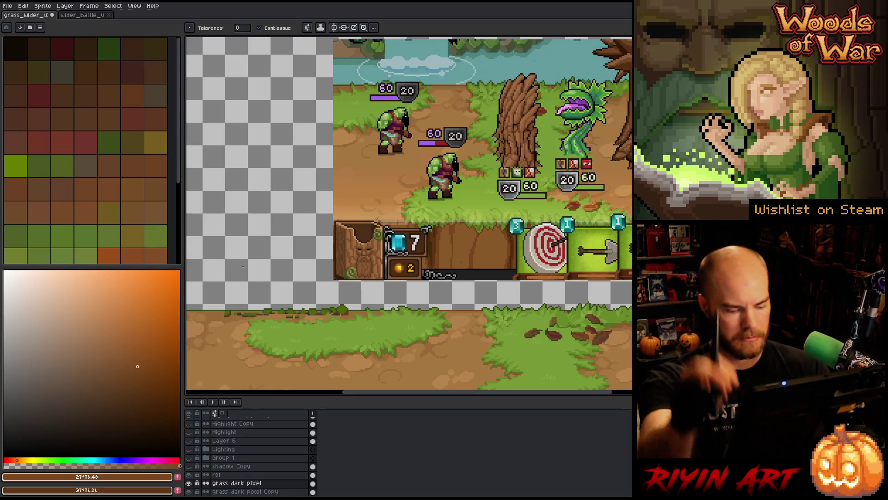
key(b)
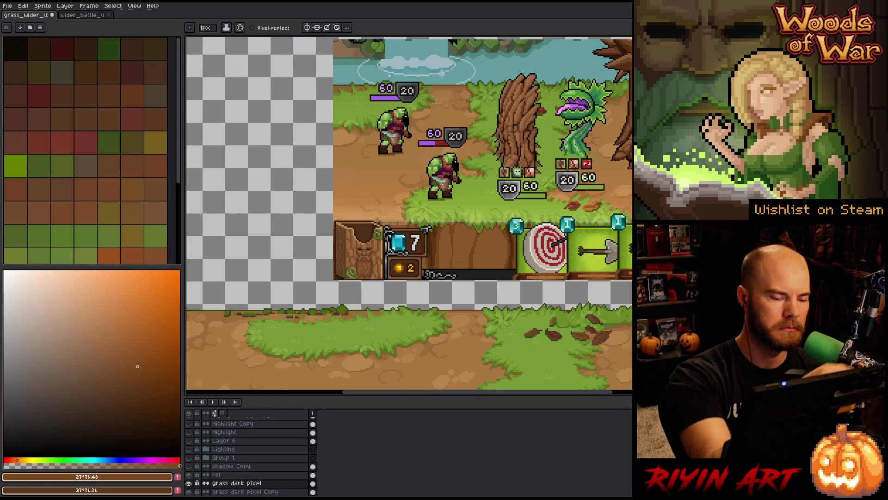
- Pencil brown pixels along the dark green edge row, plus a brown strip right of the bush
mouse_move(409, 215)
mouse_down()
mouse_move(324, 130)
mouse_move(400, 188)
mouse_up()
scroll(451, 291, up, 5)
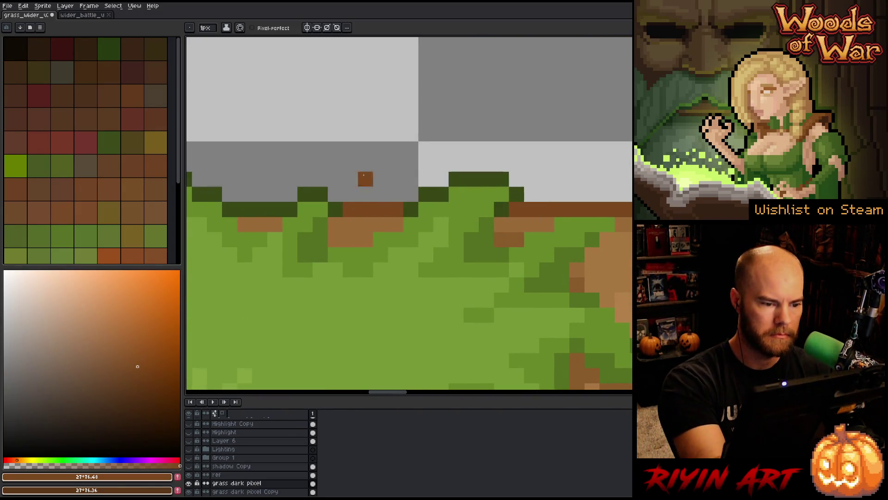
drag(275, 220, 484, 264)
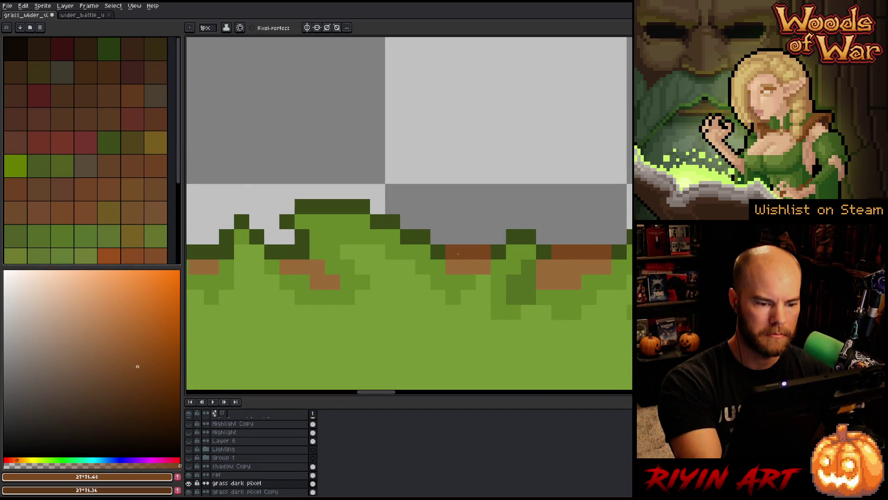
drag(404, 305, 573, 333)
click(456, 277)
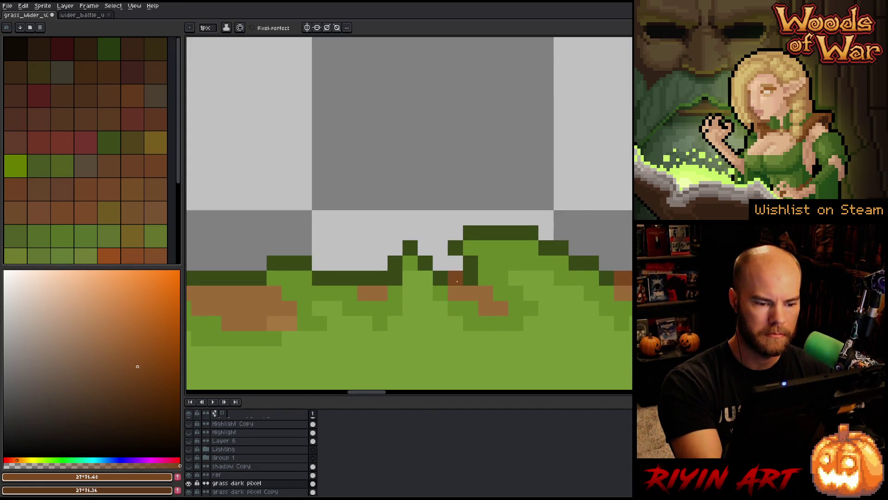
click(378, 278)
click(365, 278)
drag(296, 327, 513, 341)
drag(464, 292, 247, 292)
mouse_move(331, 333)
mouse_down()
mouse_move(409, 334)
mouse_move(190, 302)
mouse_up()
drag(511, 262, 586, 262)
scroll(521, 289, down, 5)
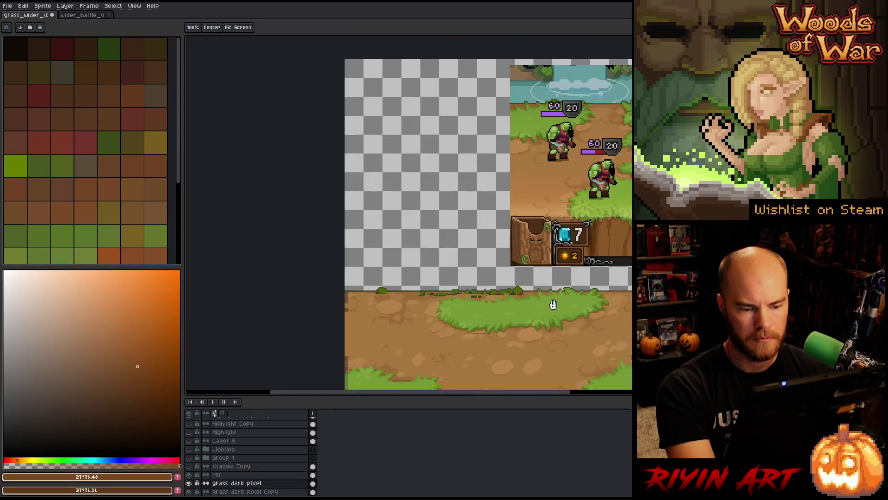
- Draw an orange-brown line over the dark green edge row, undoing the overshoot onto the grass
scroll(553, 301, up, 3)
drag(428, 256, 263, 256)
scroll(279, 248, up, 4)
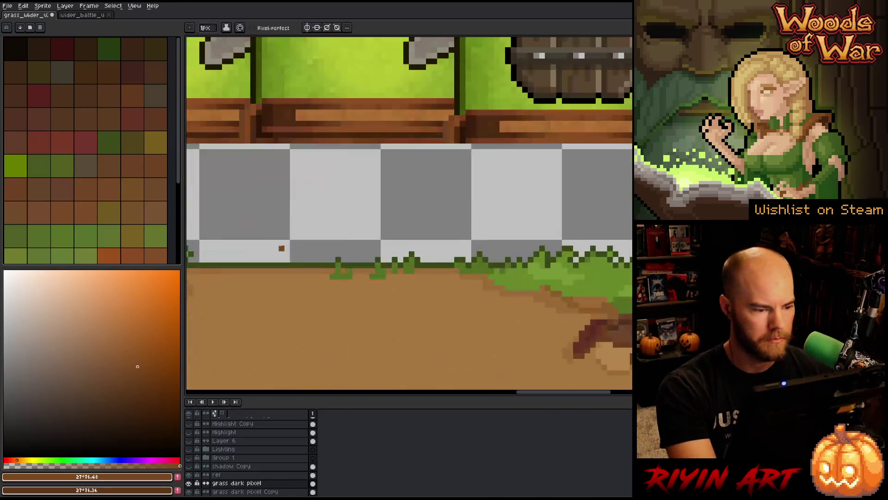
drag(326, 298, 443, 322)
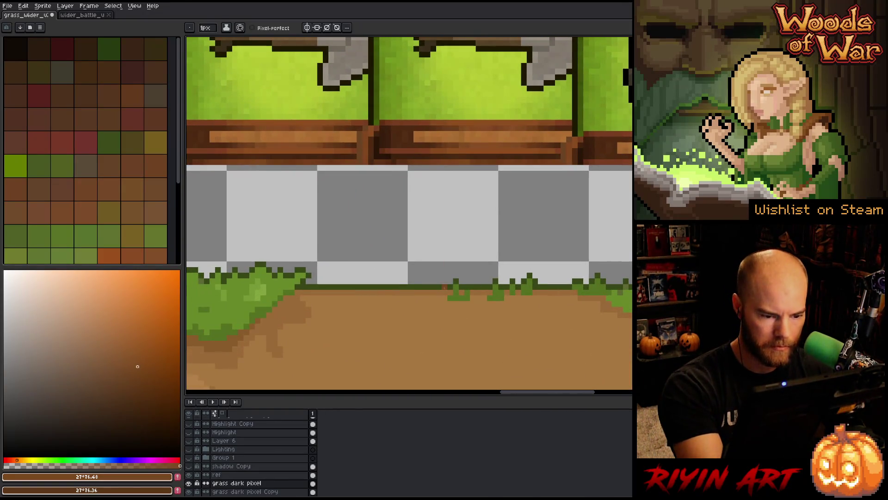
shift+click(442, 287)
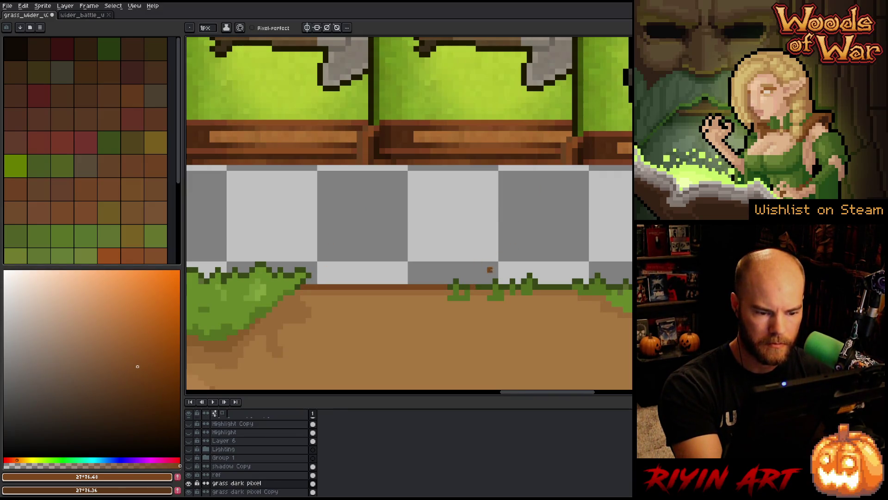
shift+click(488, 287)
key(ctrl+z)
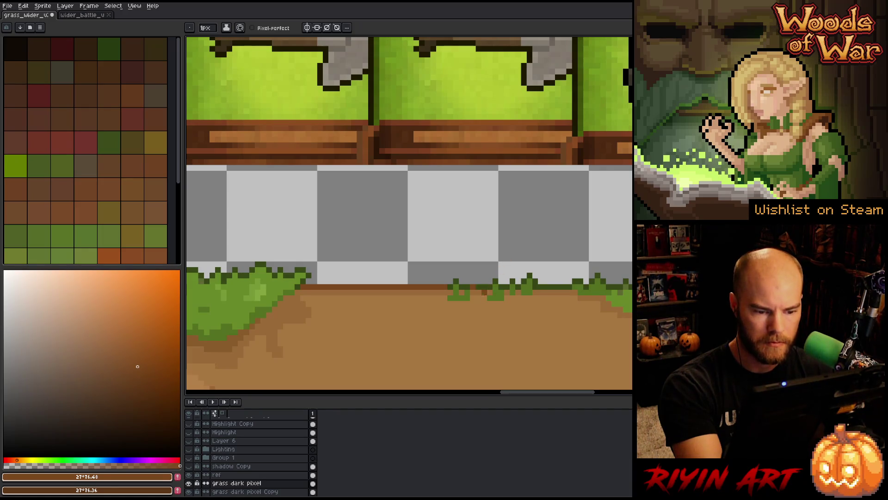
- Check the strip past the barrel, shield, Wave 2/3 sign and carved-tree panel, sampling edge colours
drag(547, 197, 440, 216)
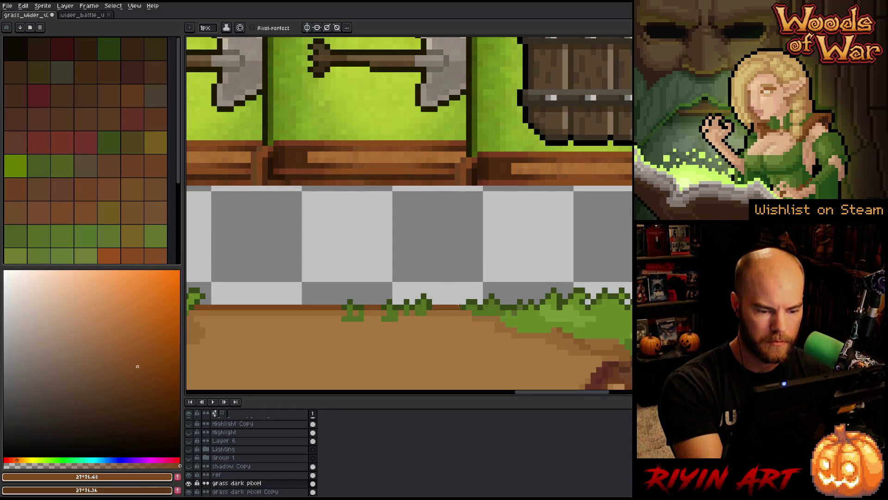
drag(591, 341, 268, 333)
drag(480, 345, 293, 328)
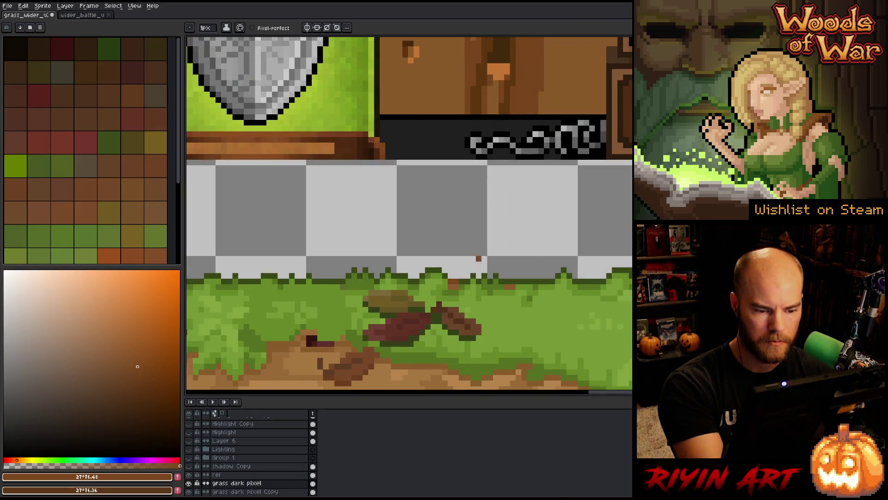
drag(581, 311, 288, 341)
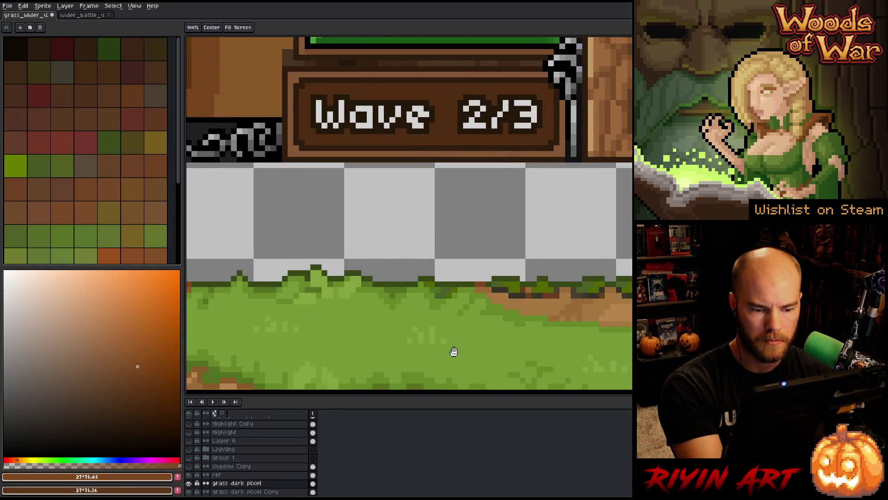
mouse_move(452, 353)
mouse_down()
mouse_move(331, 347)
mouse_move(349, 309)
mouse_up()
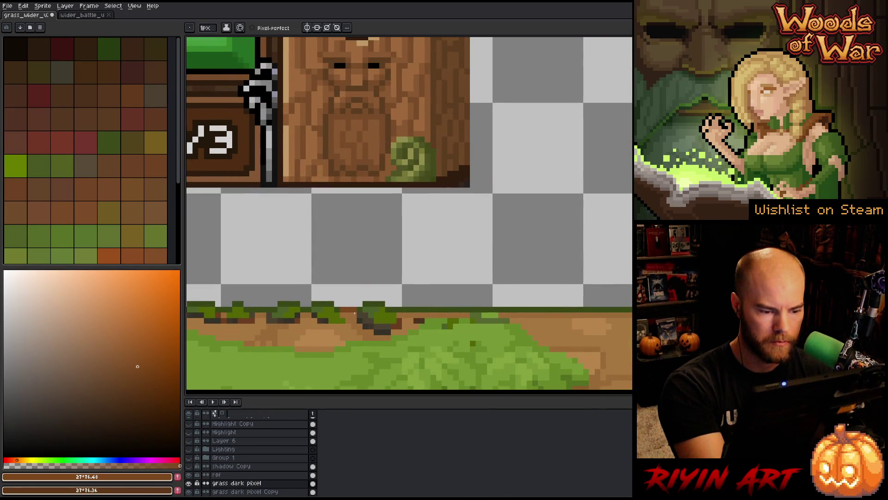
drag(583, 383, 311, 371)
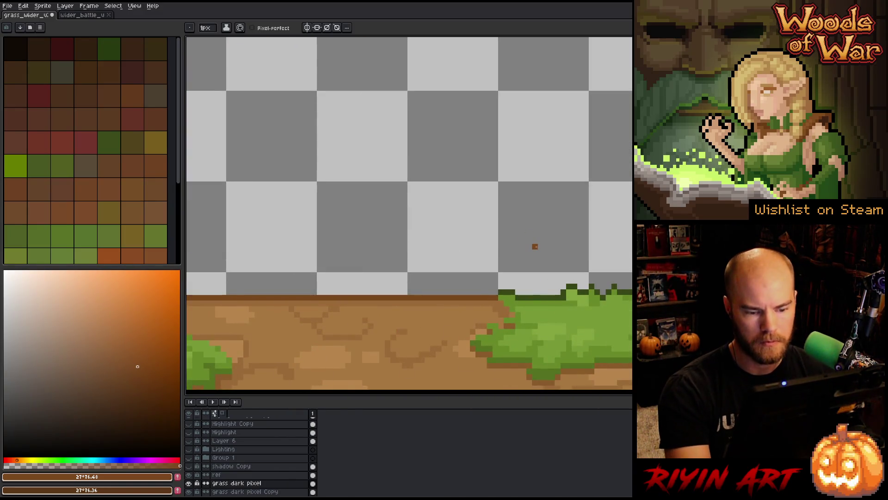
alt+click(504, 292)
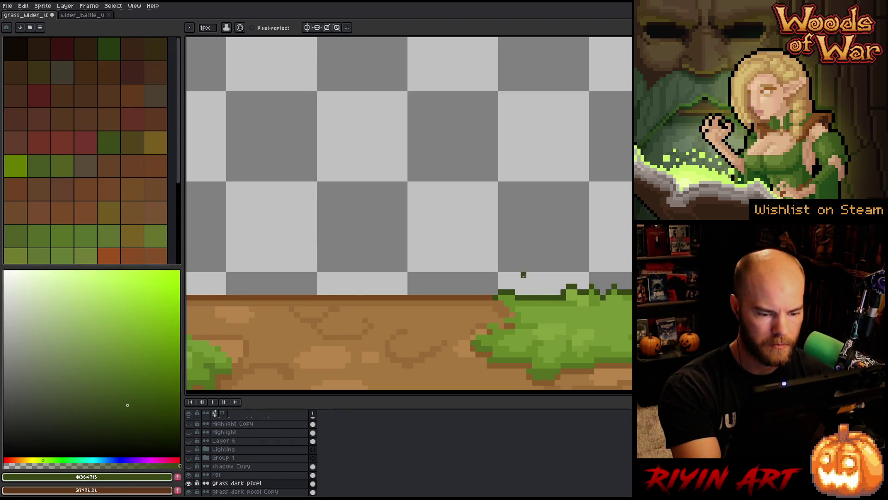
alt+click(480, 295)
scroll(464, 308, down, 3)
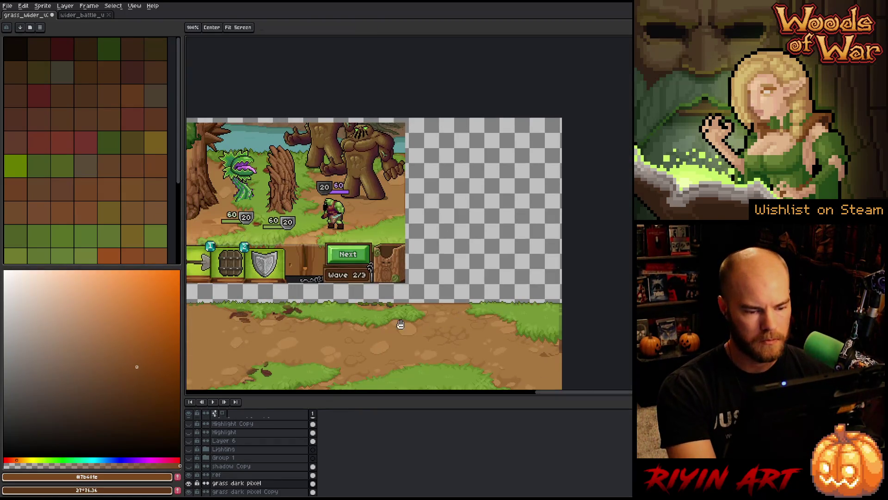
- Reframe the view on the whole scene and pick up the brown #8a592a
drag(464, 308, 619, 238)
scroll(475, 254, down, 2)
mouse_move(475, 254)
mouse_down()
mouse_move(426, 238)
mouse_move(414, 270)
mouse_move(427, 265)
mouse_up()
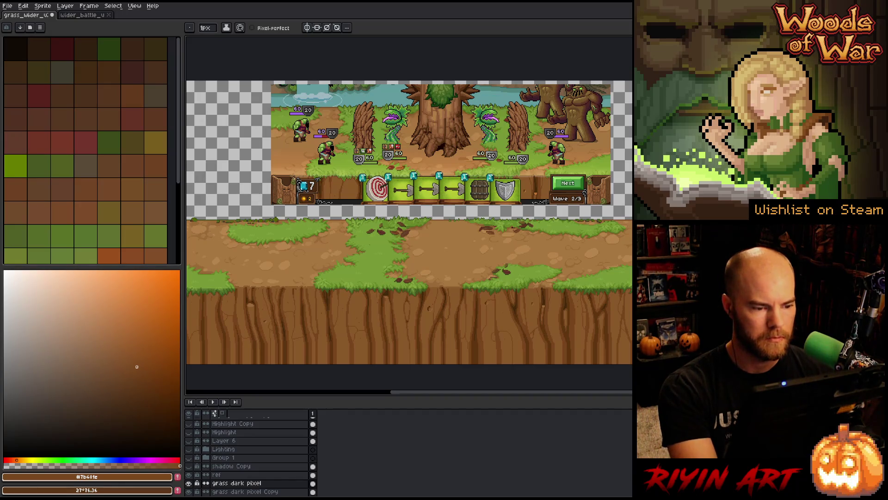
alt+click(354, 185)
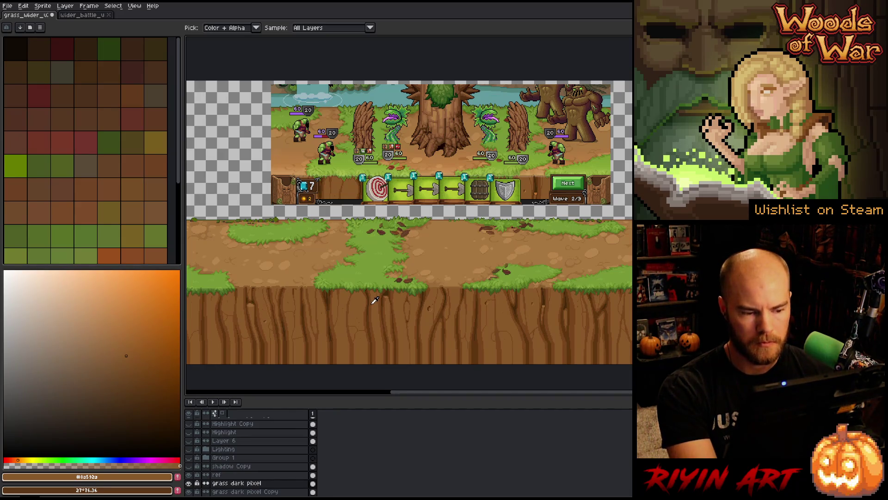
- Draw a rectangular selection over the grass and dirt, then switch to the wider_battle document
drag(389, 298, 354, 311)
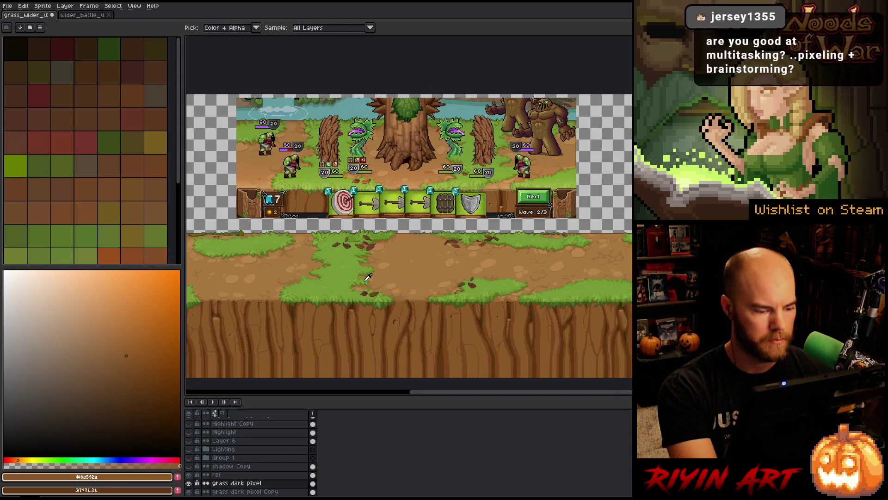
key(m)
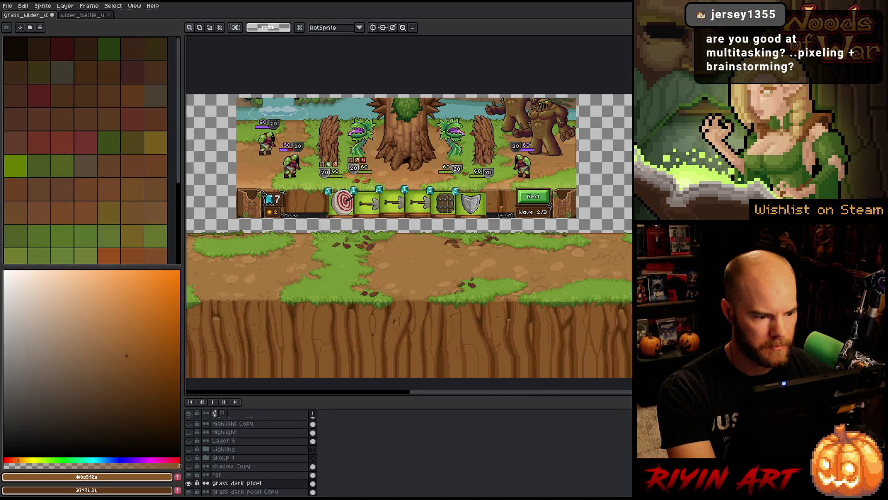
mouse_move(276, 225)
mouse_down()
mouse_move(369, 344)
mouse_move(402, 331)
mouse_up()
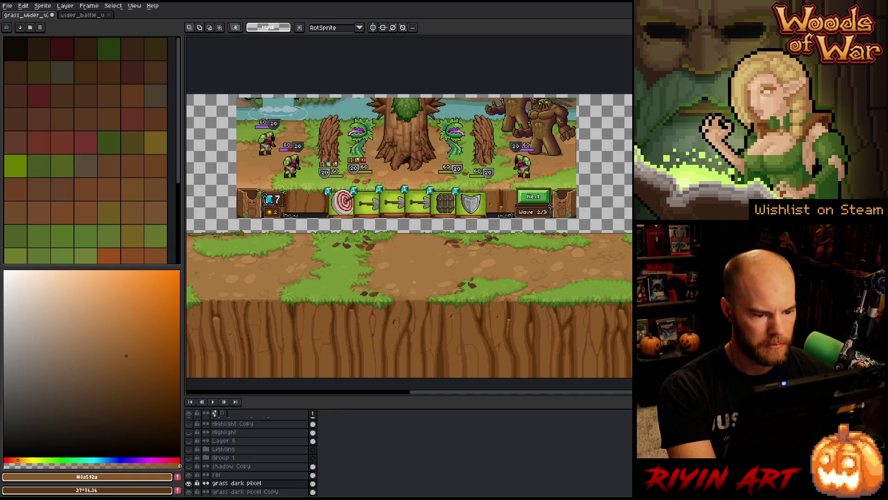
scroll(414, 281, up, 3)
scroll(401, 316, down, 4)
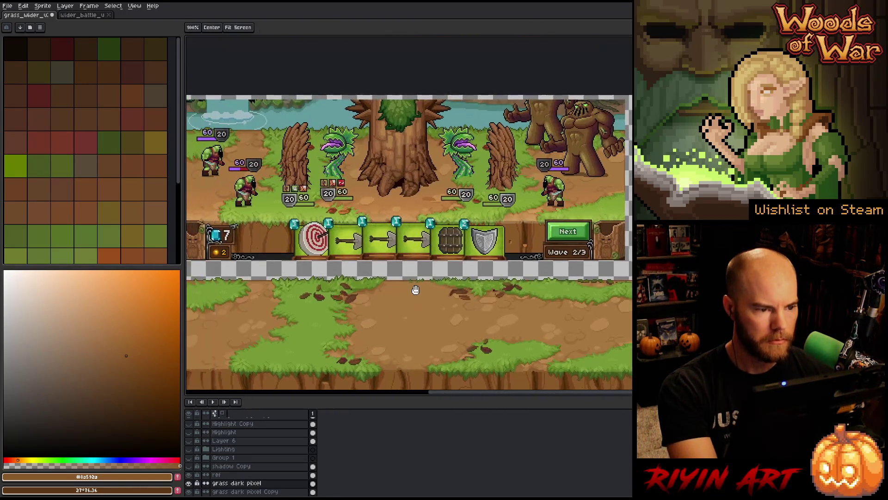
drag(414, 289, 402, 313)
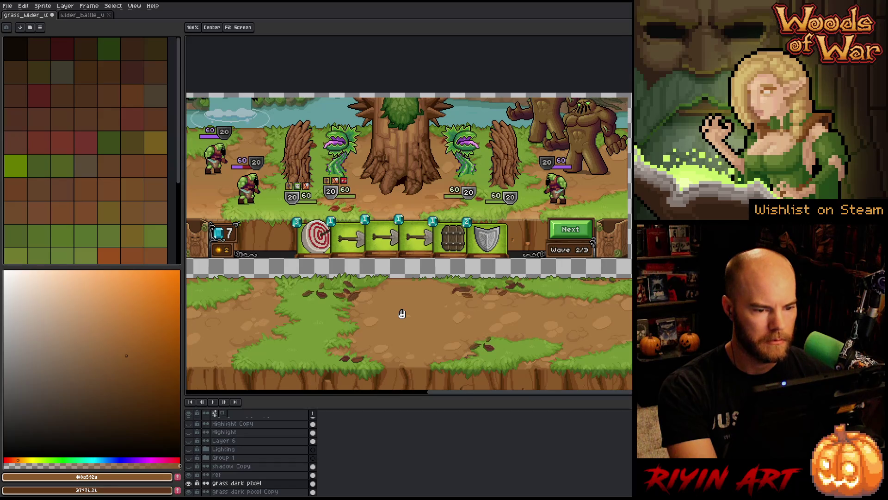
click(82, 17)
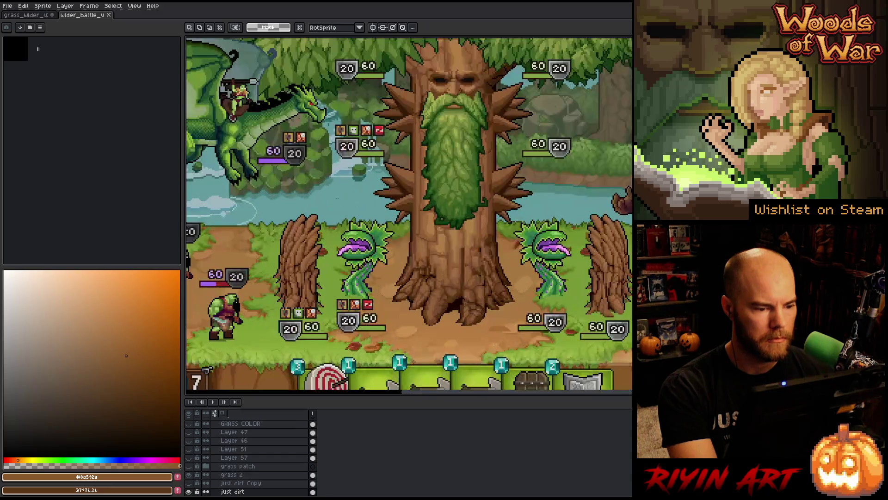
- Select the piranha plants' layer and hide the recoloured piranhas
scroll(338, 203, up, 3)
key(v)
click(366, 279)
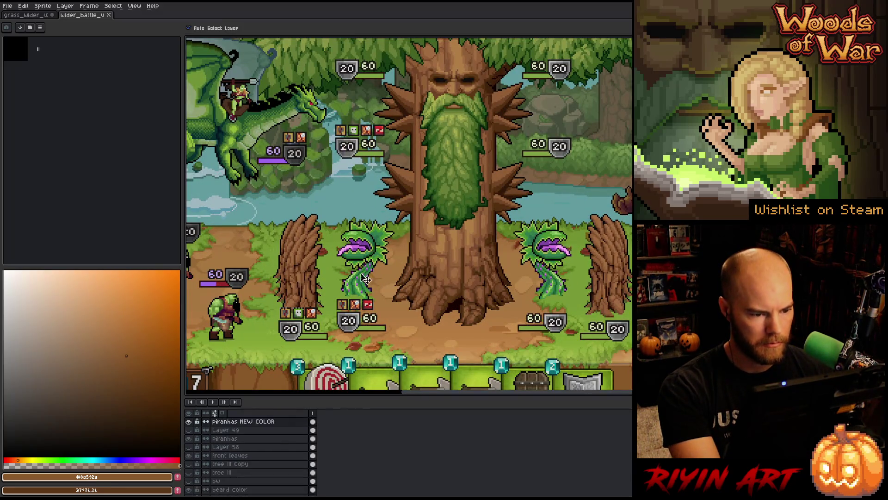
click(188, 421)
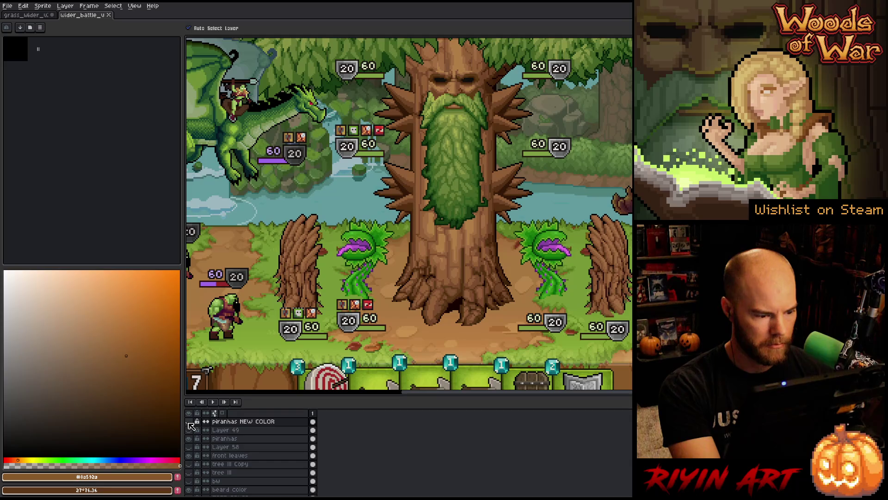
click(189, 422)
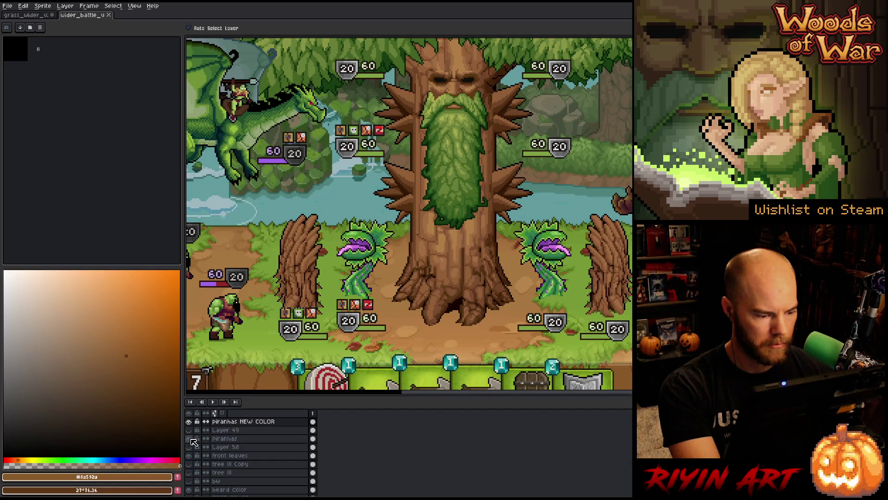
click(190, 421)
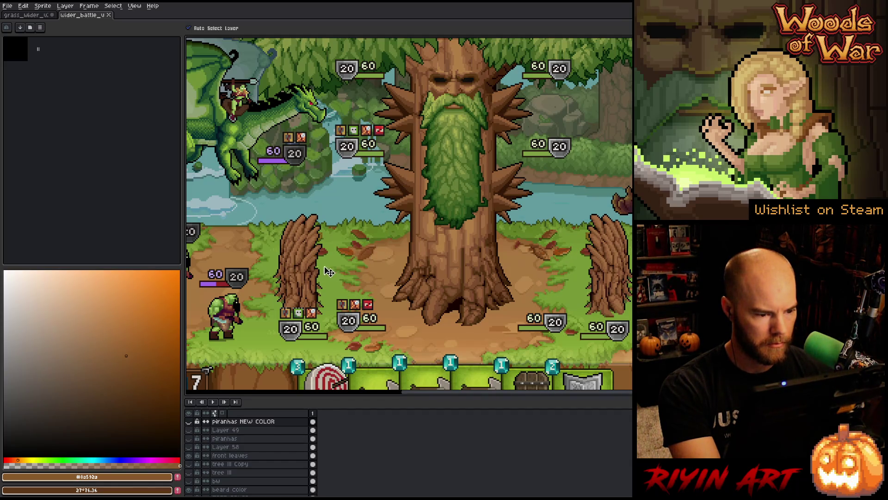
- Toggle the barricade layer on and off to compare, then select the left barricade tree
scroll(194, 426, up, 2)
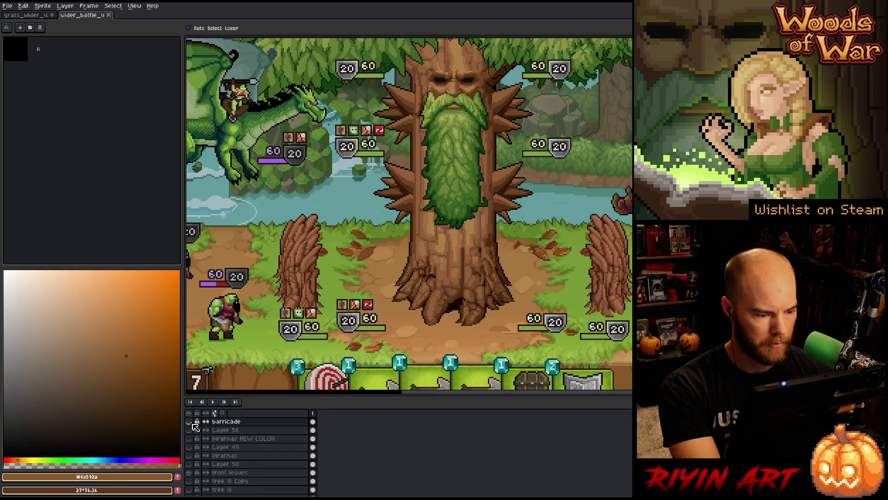
scroll(195, 426, up, 2)
click(189, 439)
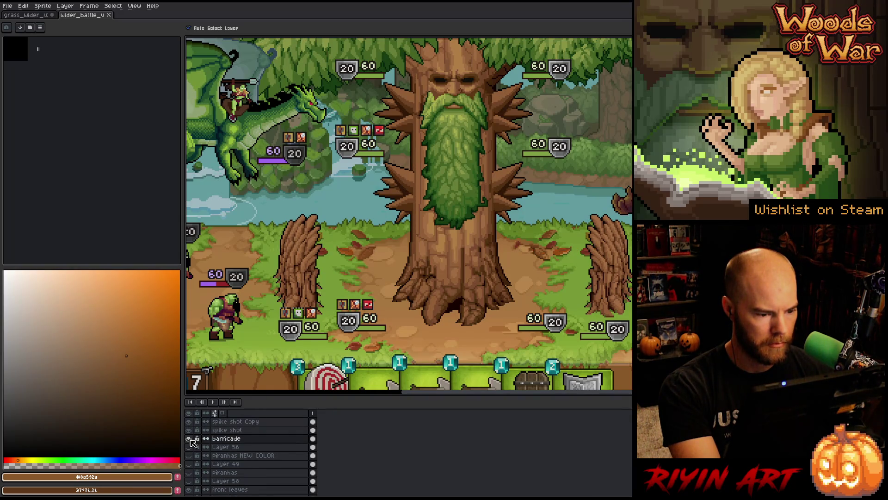
click(190, 439)
click(190, 439)
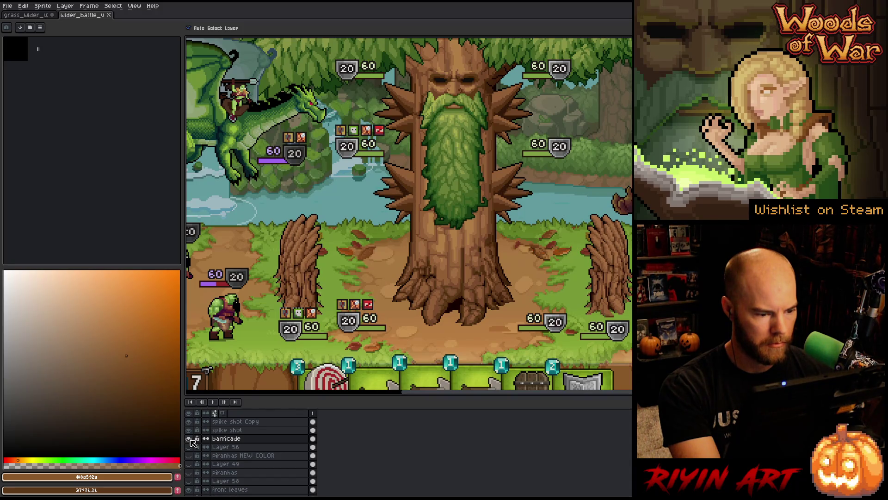
click(190, 439)
click(189, 438)
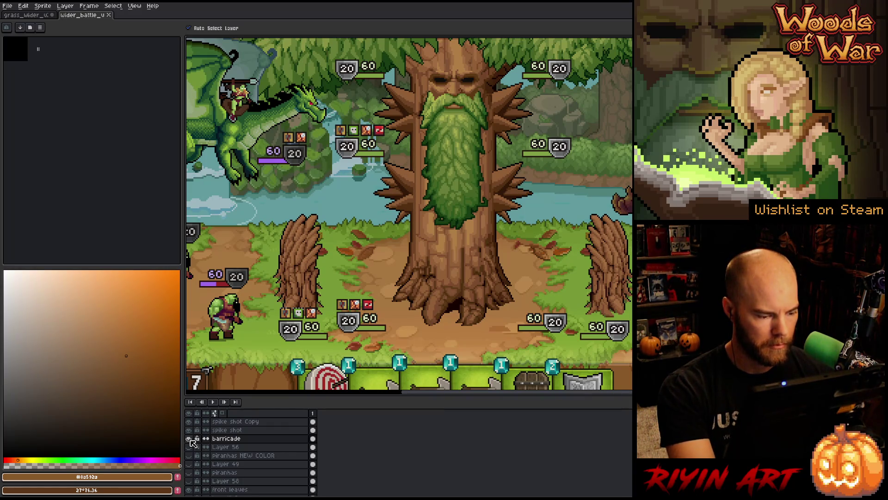
click(189, 439)
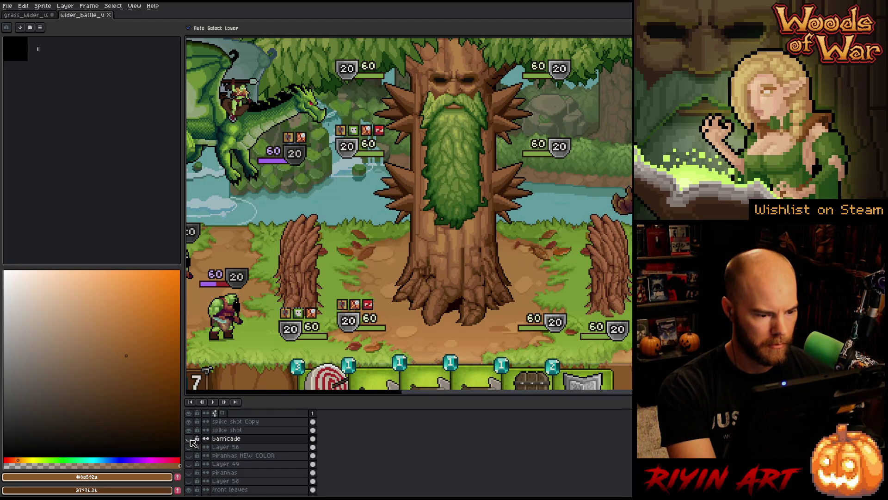
click(191, 441)
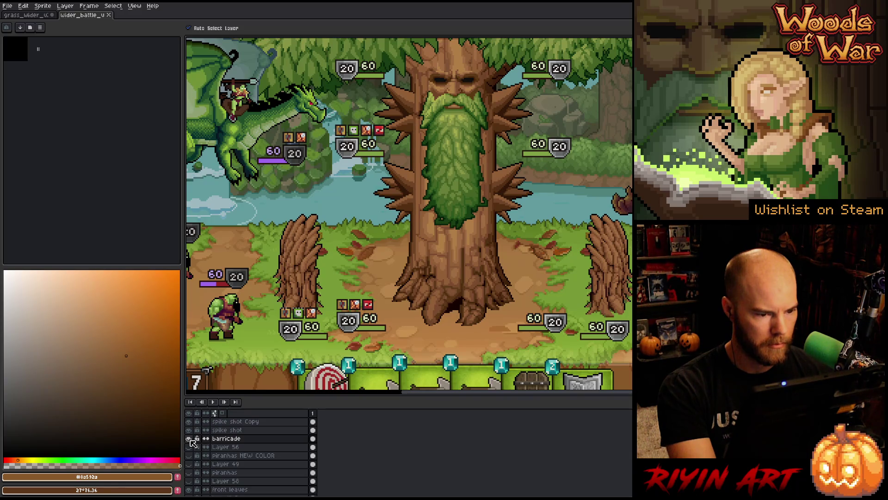
click(189, 440)
click(306, 275)
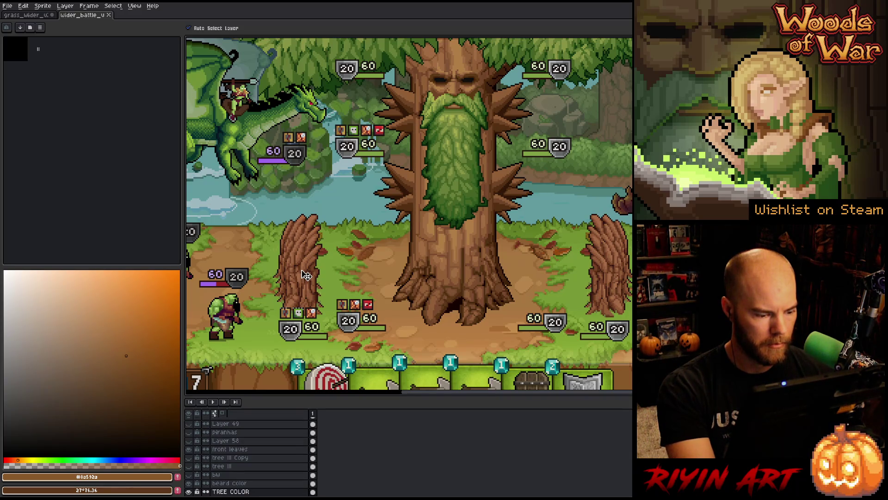
key(ctrl+t)
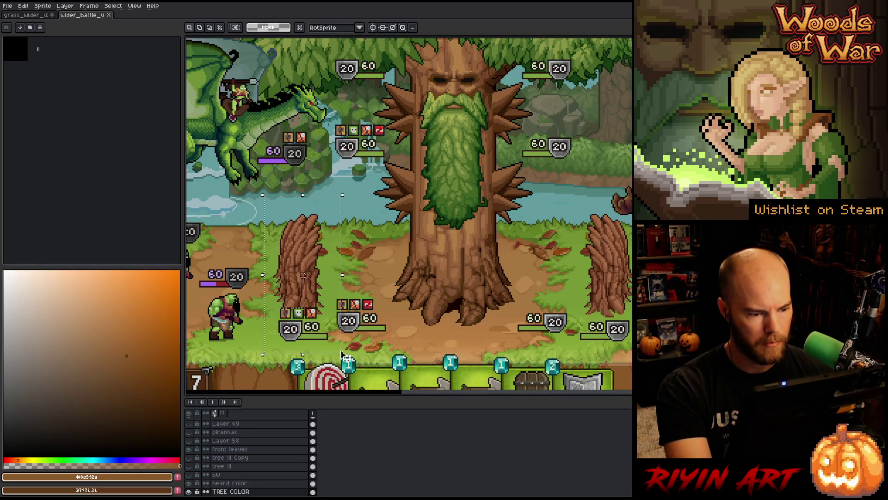
- Delete the left and right barricade trees and select a rectangle of the right-hand ground
key(Delete)
click(627, 261)
key(ctrl+t)
key(Delete)
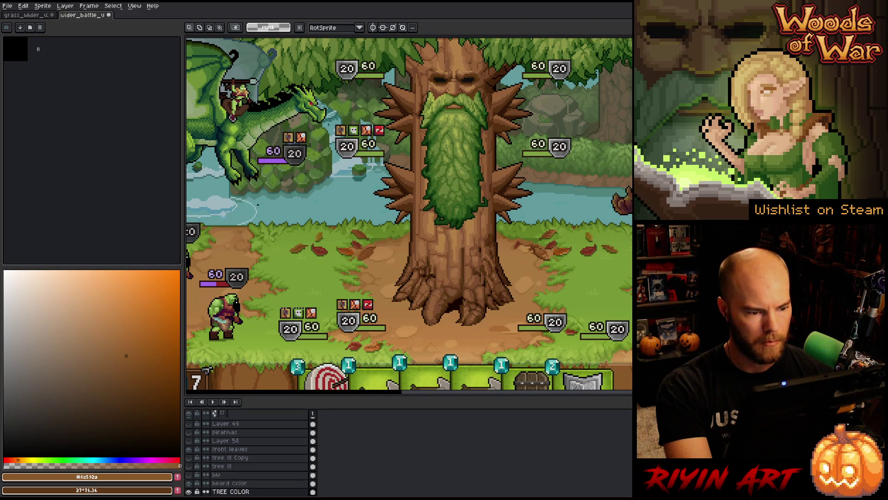
mouse_move(258, 205)
mouse_down()
mouse_move(632, 333)
mouse_move(632, 356)
mouse_up()
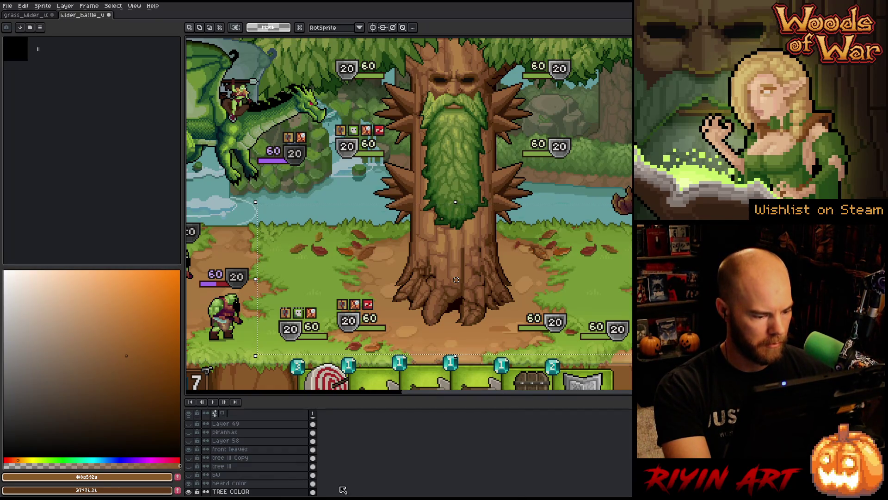
- Show the original and recoloured purple piranha plants and the barricade trees again
scroll(323, 487, up, 2)
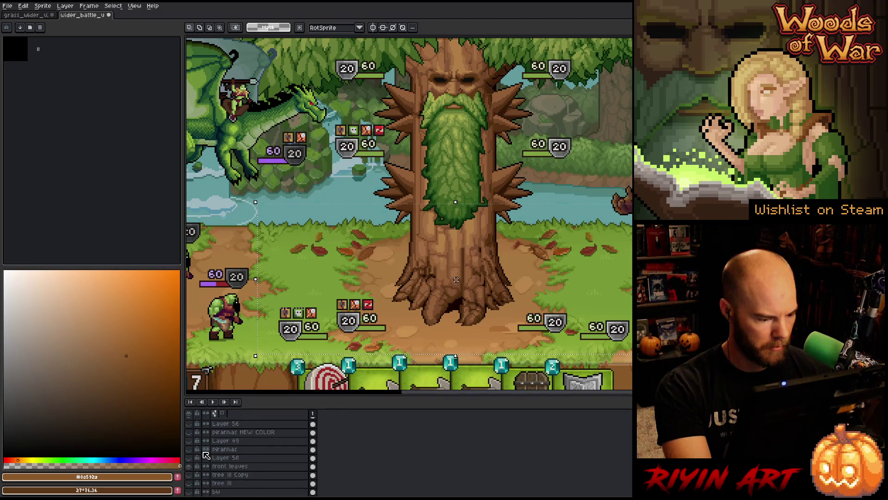
scroll(206, 456, up, 1)
click(188, 457)
click(189, 440)
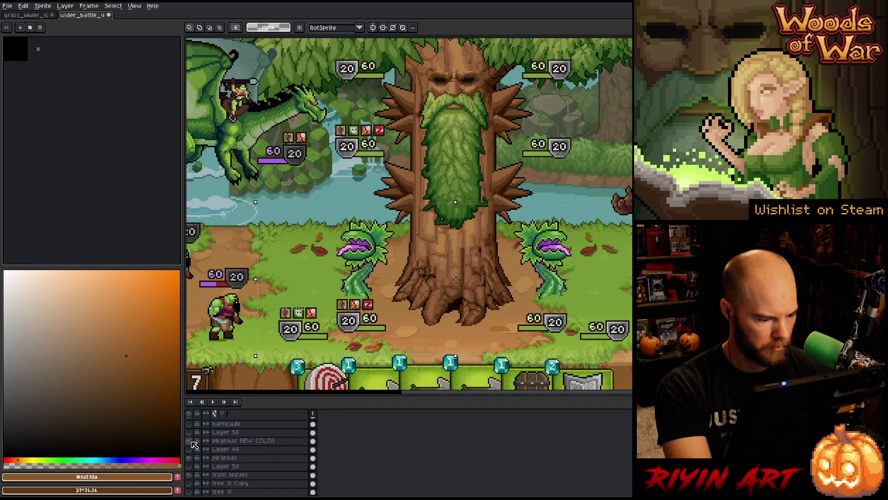
scroll(194, 445, up, 4)
click(190, 457)
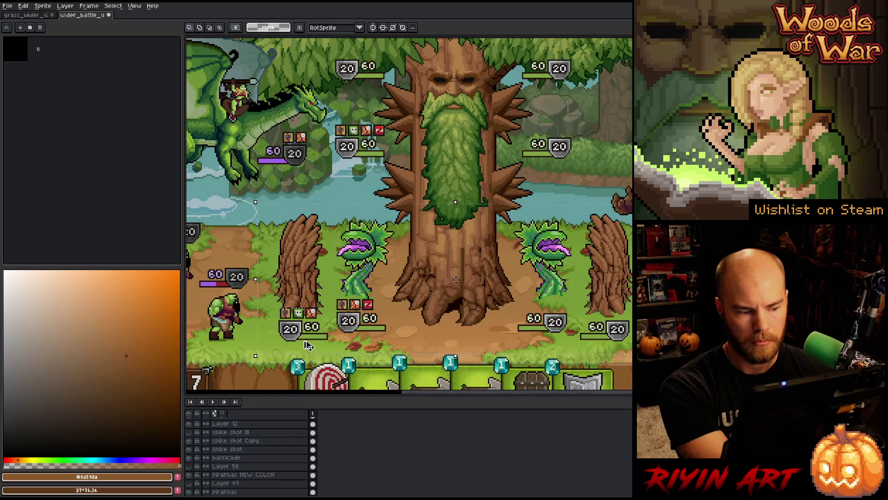
- Resize the layer panel, zoom out to fit the battle scene, and return to the grass strip document
scroll(227, 442, up, 1)
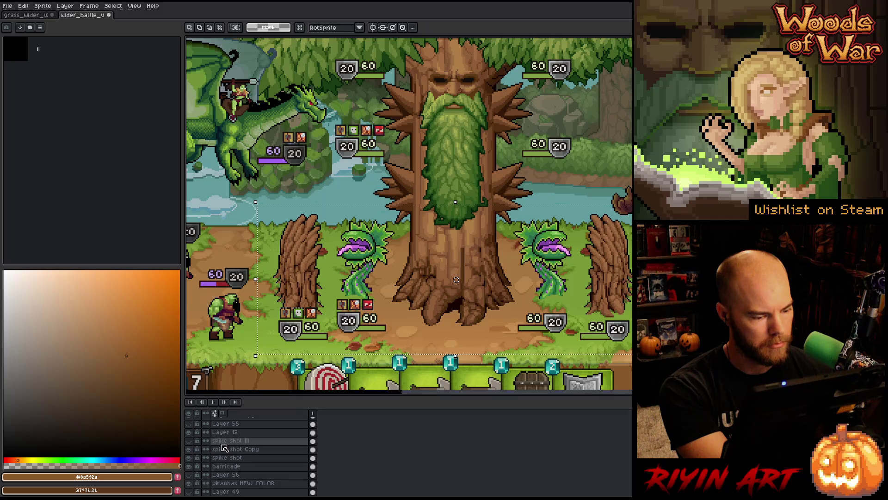
scroll(228, 453, up, 1)
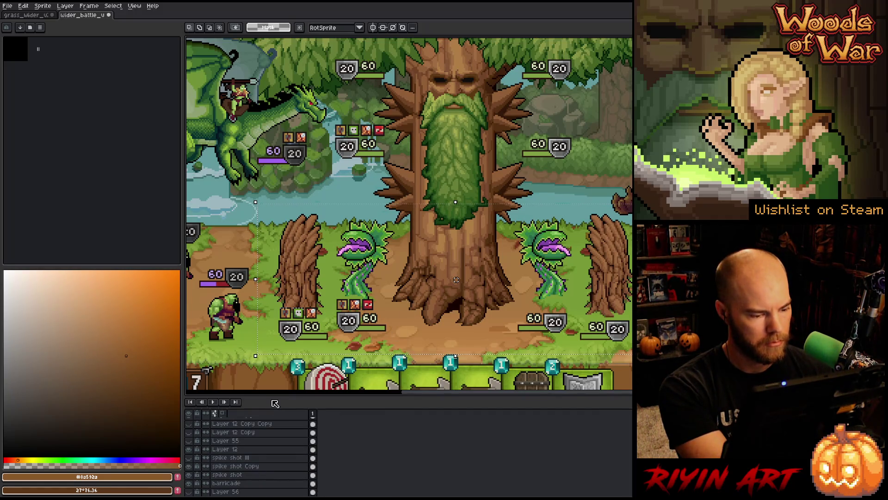
drag(276, 400, 275, 131)
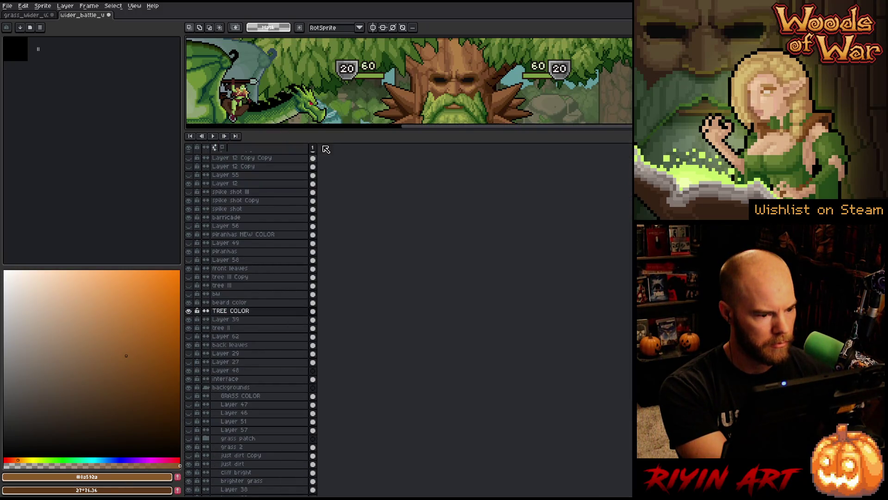
drag(331, 131, 325, 387)
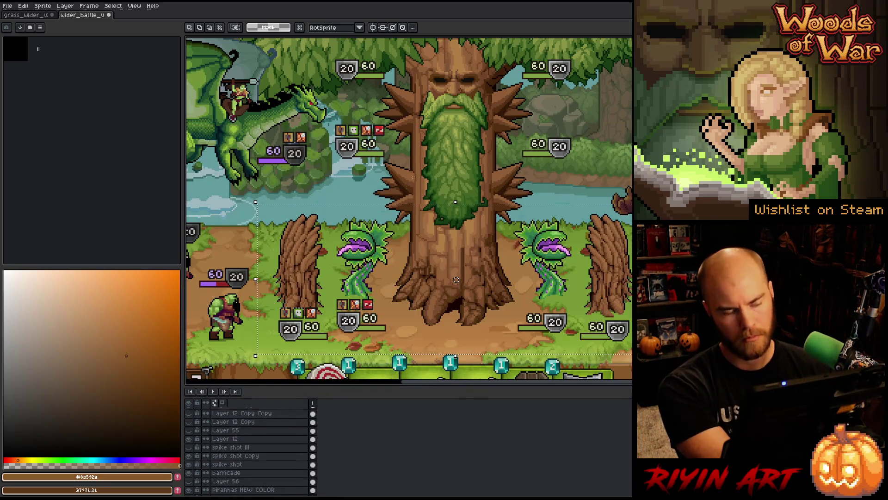
key(z)
key(minus)
key(minus)
key(minus)
key(v)
scroll(354, 168, up, 3)
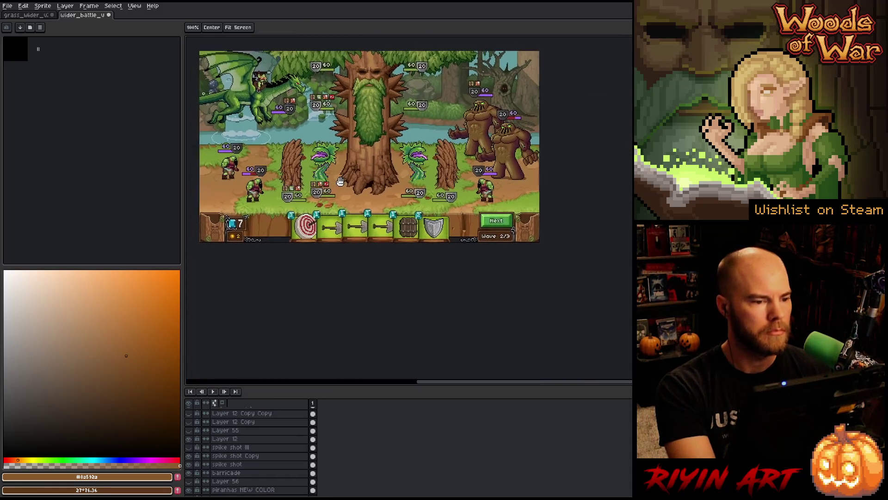
click(28, 15)
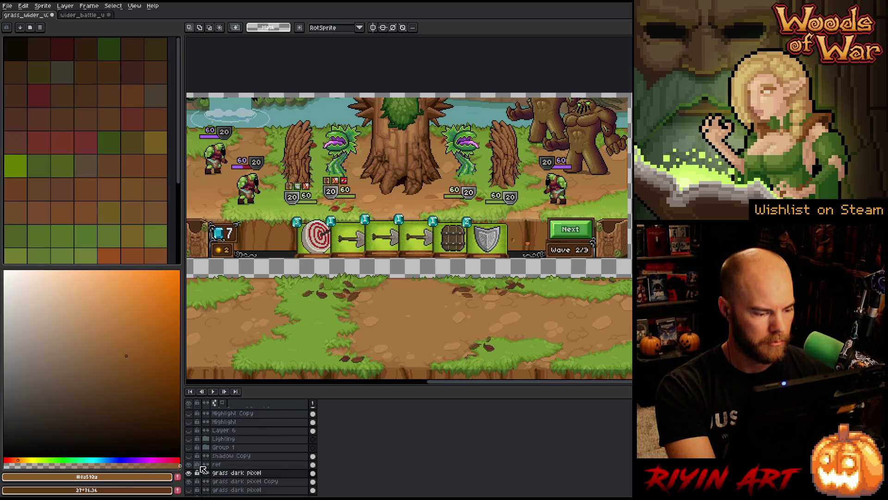
- Add a new layer above ref and name it 'ref2'
click(232, 465)
key(shift+n)
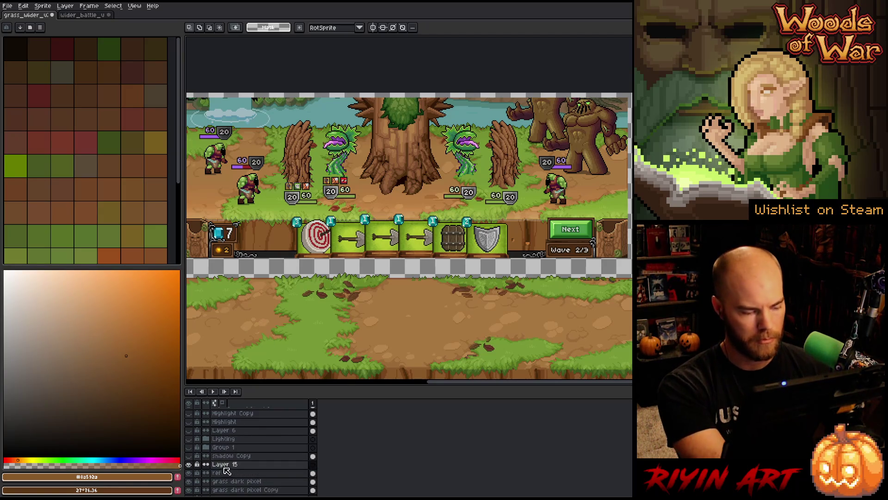
double_click(222, 464)
text(ref2)
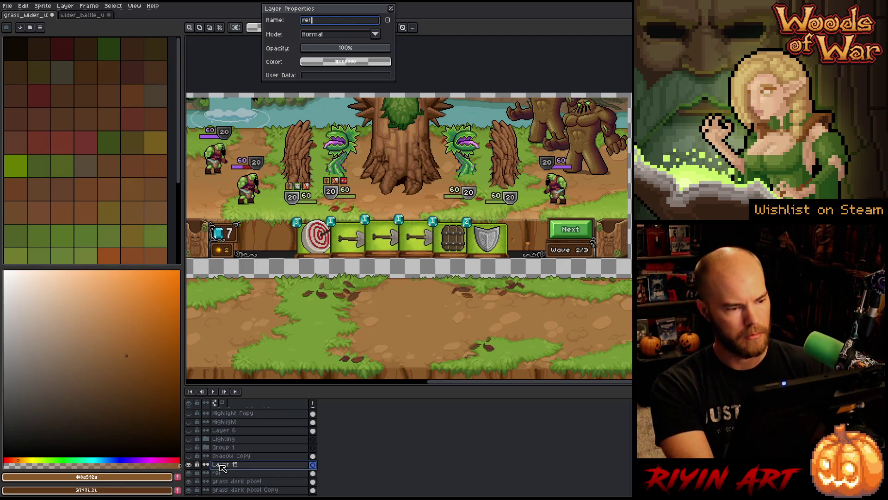
key(Return)
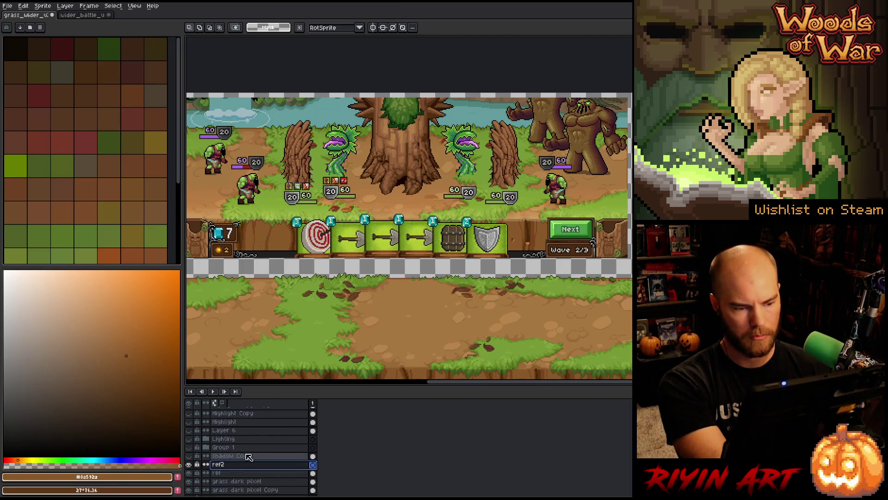
- Paste the copied scene onto ref2 over the tree area, commit it, and deselect
key(ctrl+v)
mouse_move(321, 226)
mouse_down()
mouse_move(360, 199)
mouse_move(446, 166)
mouse_up()
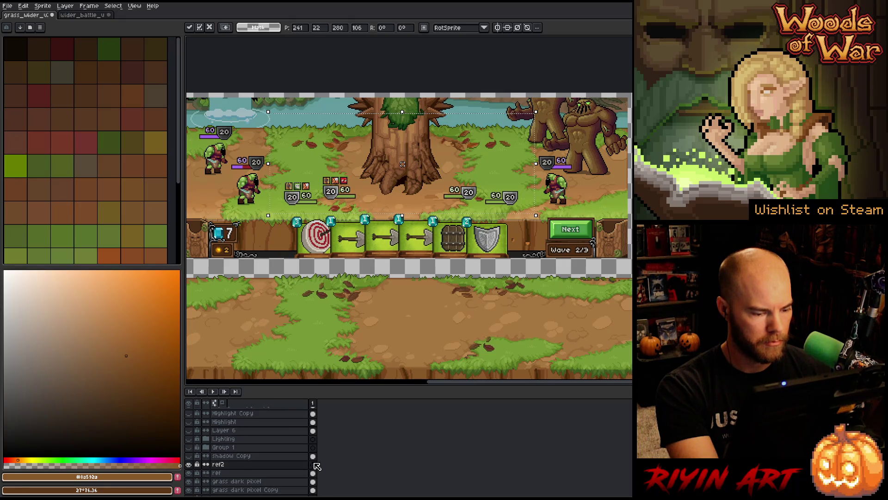
key(Return)
click(236, 481)
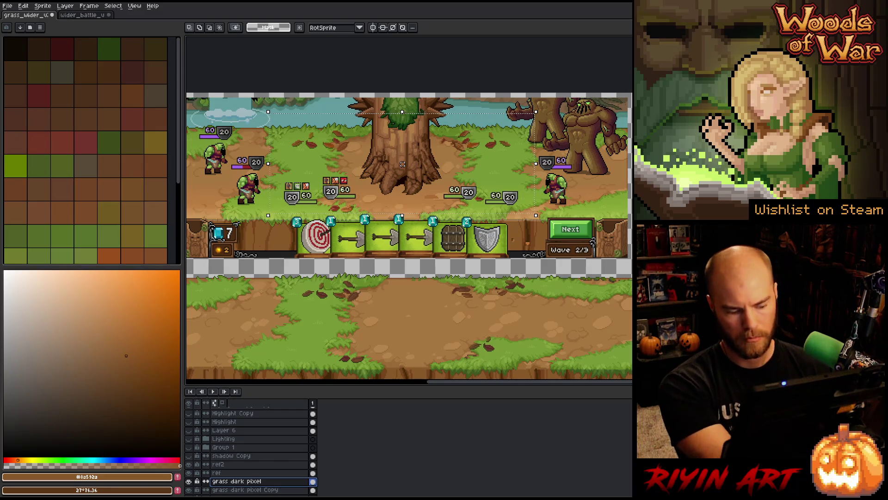
key(ctrl+d)
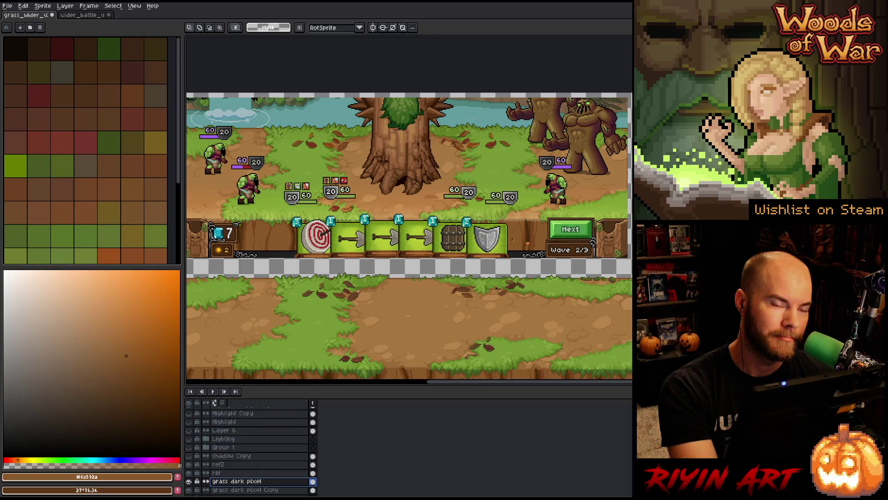
- Eyedrop the grass green as the drawing colour and switch to the pencil
scroll(372, 284, up, 3)
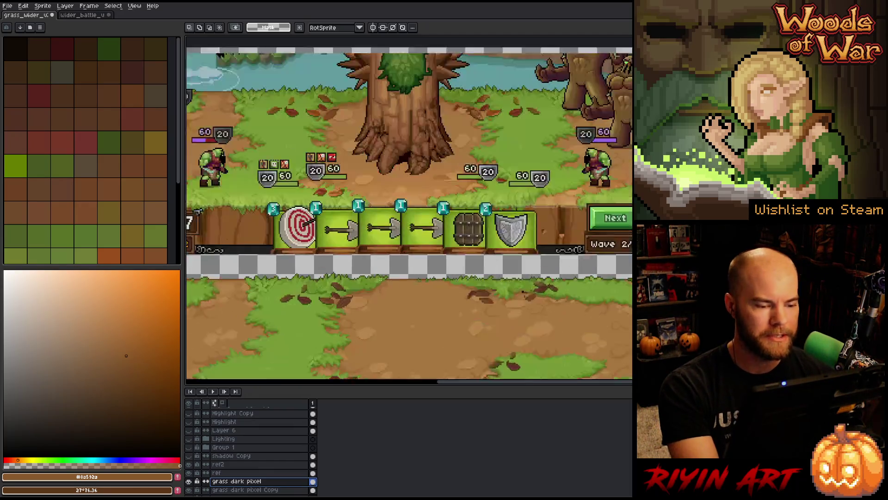
scroll(374, 296, down, 2)
scroll(374, 312, up, 2)
scroll(375, 313, down, 4)
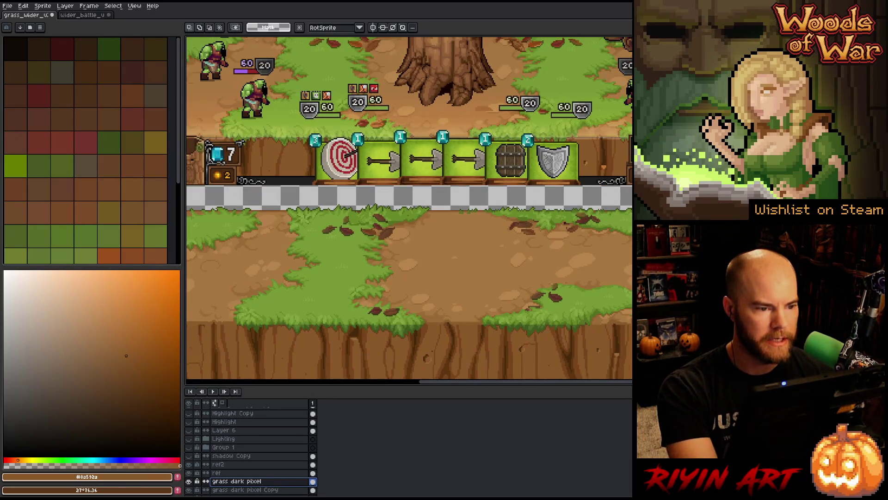
mouse_move(392, 169)
mouse_down()
mouse_move(381, 210)
mouse_move(355, 218)
mouse_up()
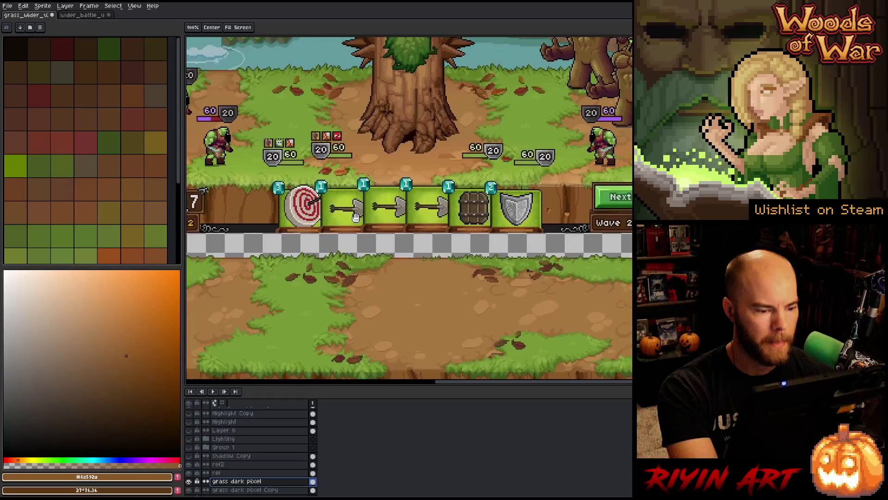
key(m)
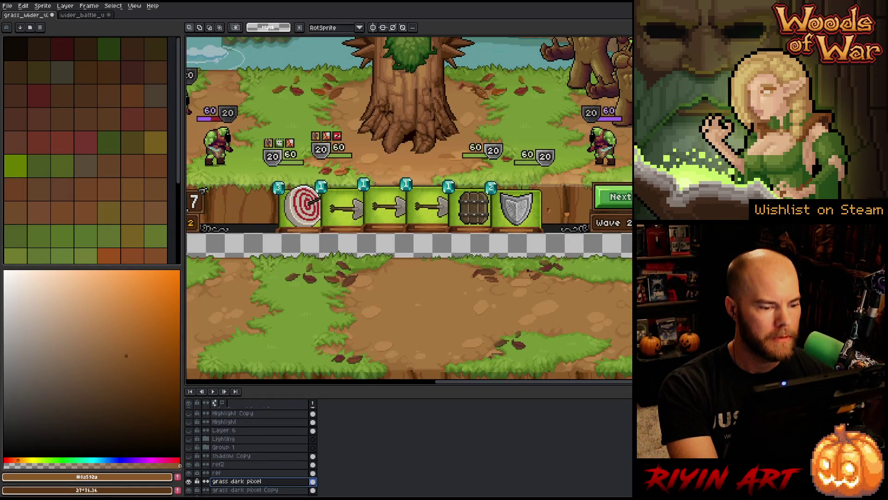
scroll(342, 294, up, 3)
key(i)
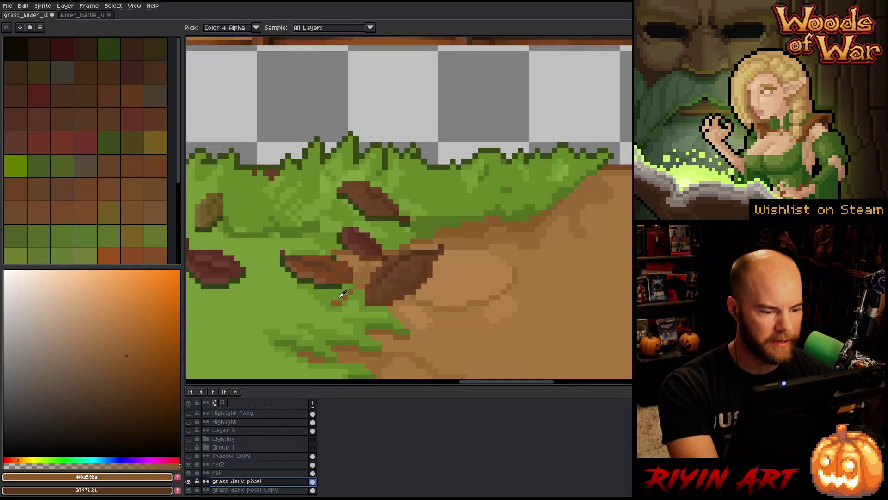
click(342, 296)
key(b)
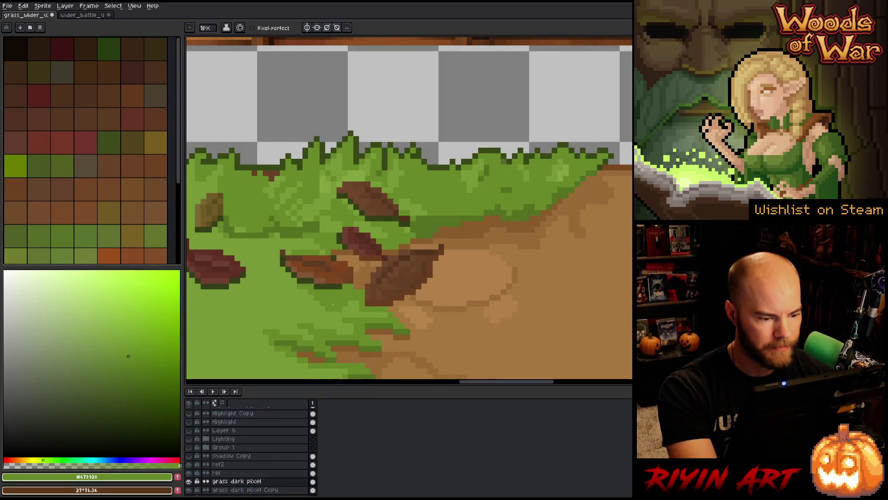
- Bring the whole battle scene back into view and save the file
scroll(335, 300, down, 3)
key(h)
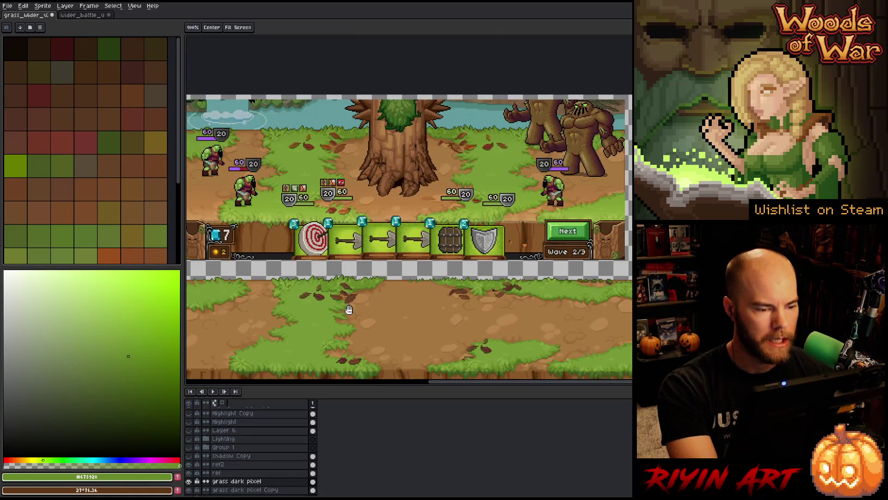
drag(347, 307, 339, 300)
key(b)
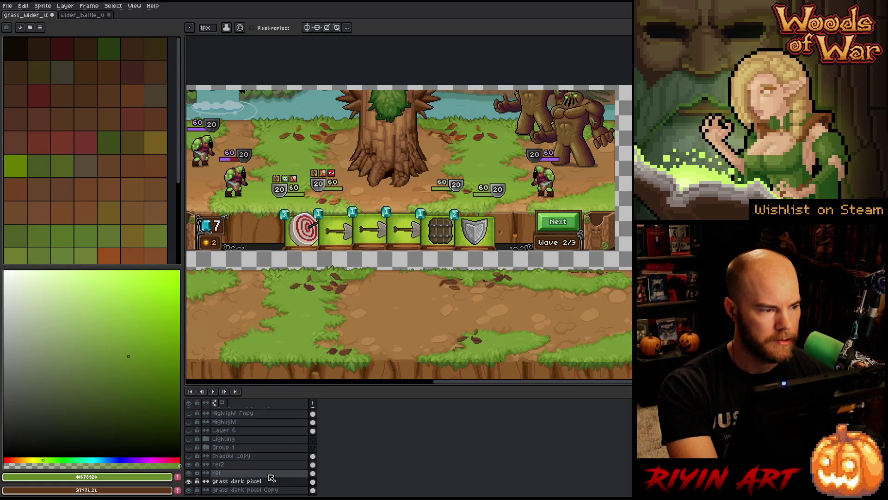
key(ctrl+s)
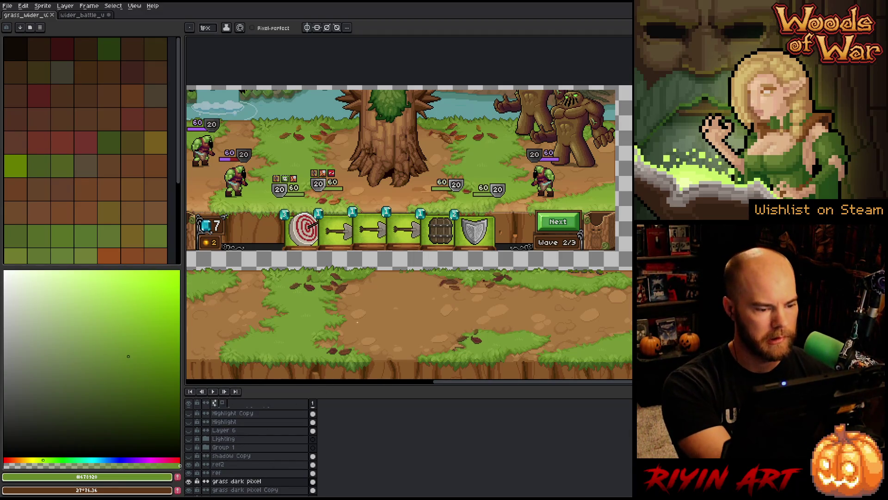
- Centre the view on the tree and tower bar and open Replace Color for the grass
scroll(337, 278, up, 3)
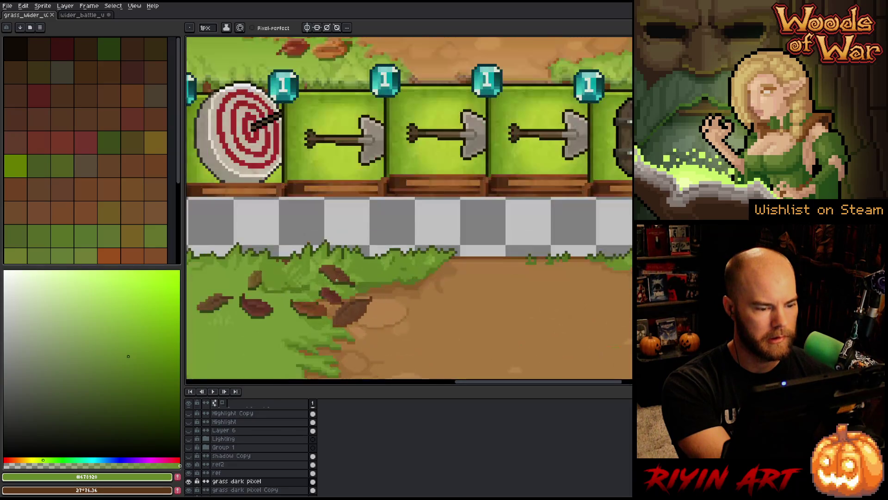
scroll(336, 278, down, 2)
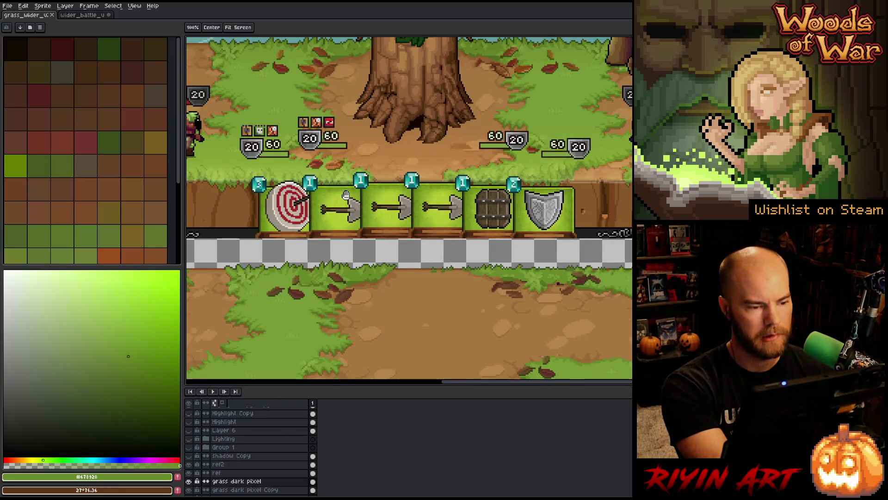
mouse_move(346, 192)
mouse_down()
mouse_move(356, 264)
mouse_move(372, 254)
mouse_move(373, 232)
mouse_up()
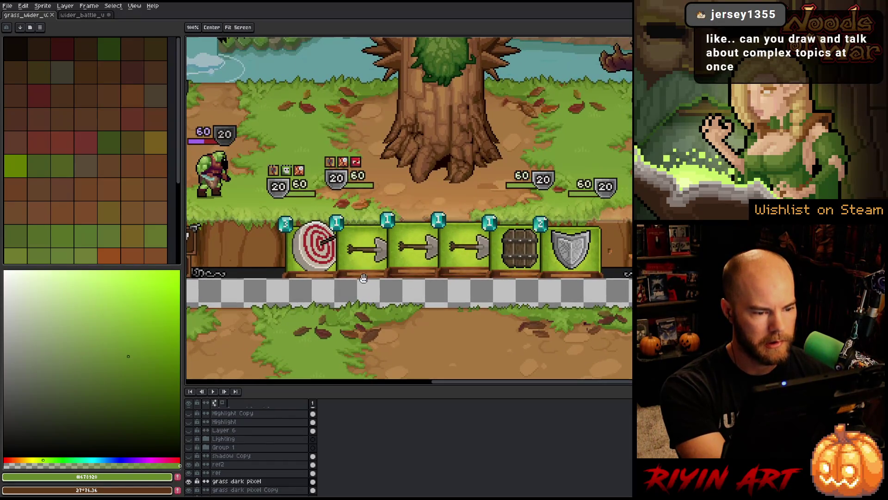
key(space)
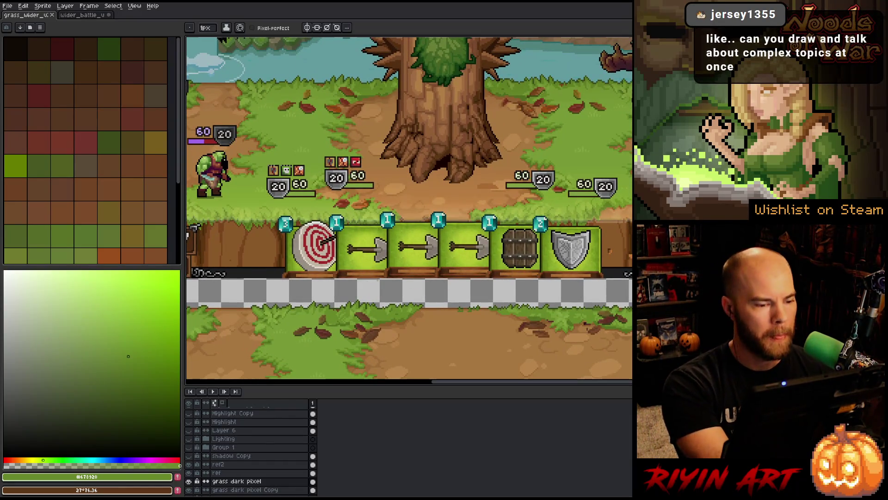
key(shift+r)
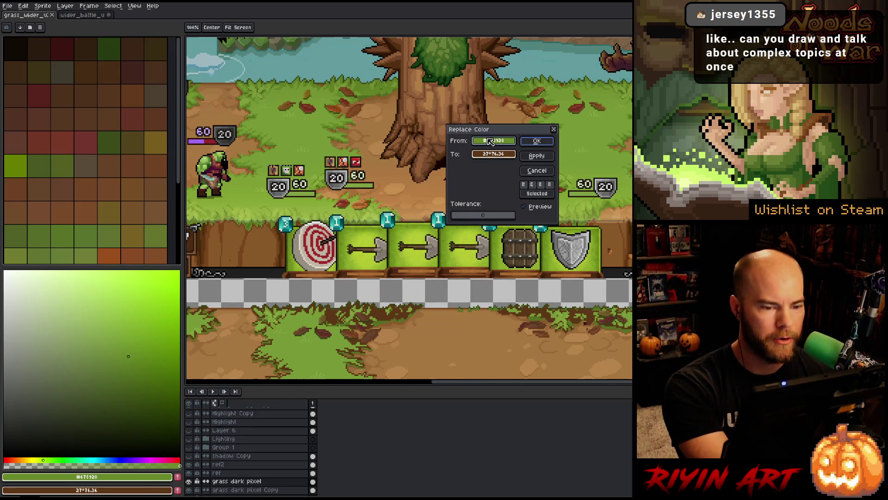
- Replace the dark leaf brown #674126 with the lighter brown #7b461d
click(375, 331)
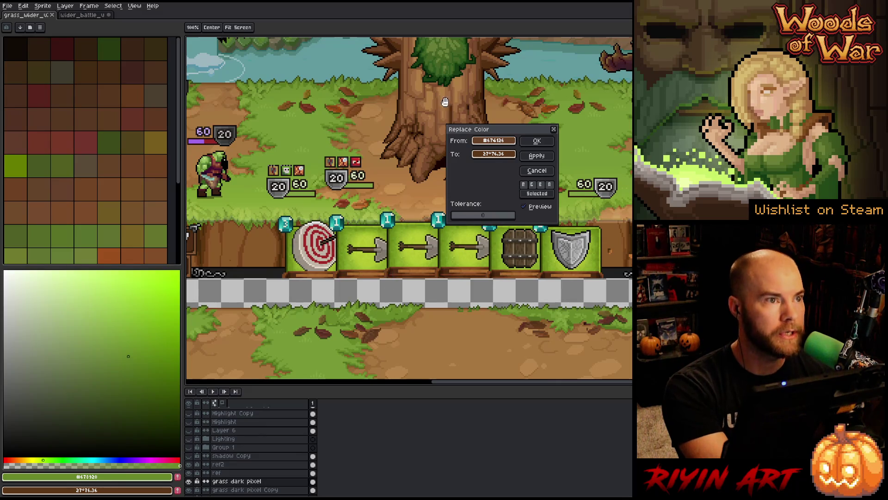
click(501, 155)
click(359, 106)
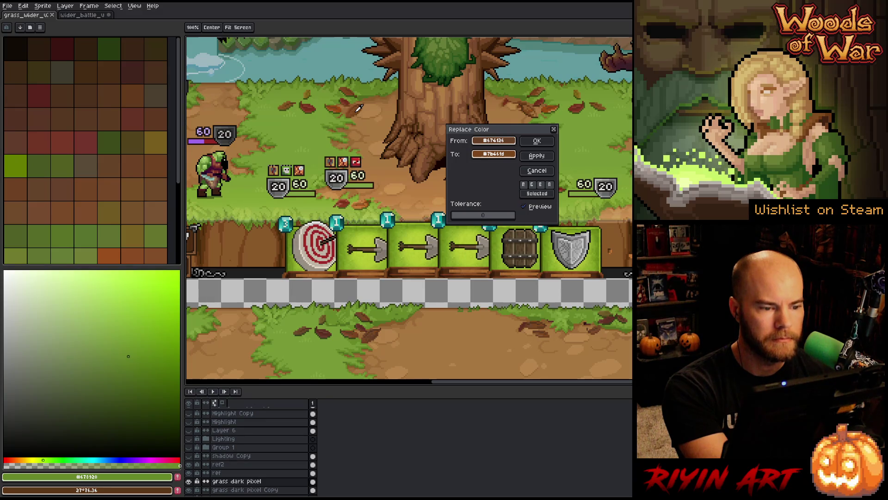
click(537, 141)
- Try swapping the lighter leaf brown for paler browns, then close without applying
key(shift+r)
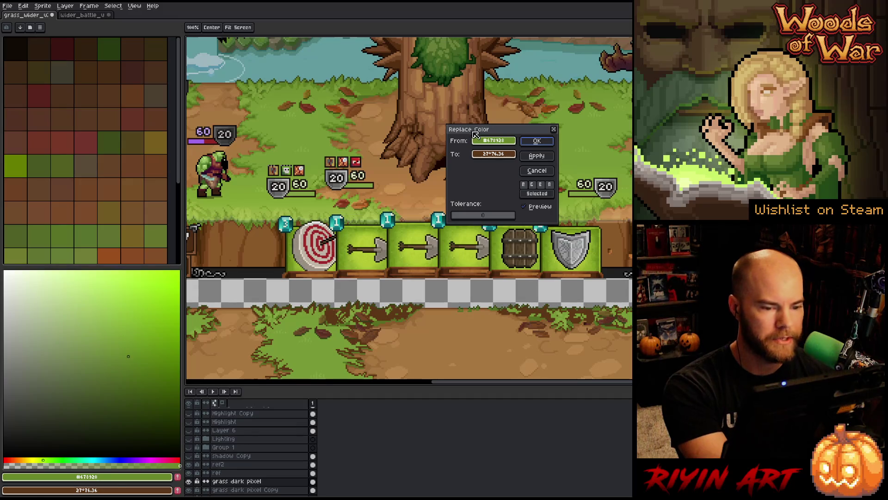
click(379, 329)
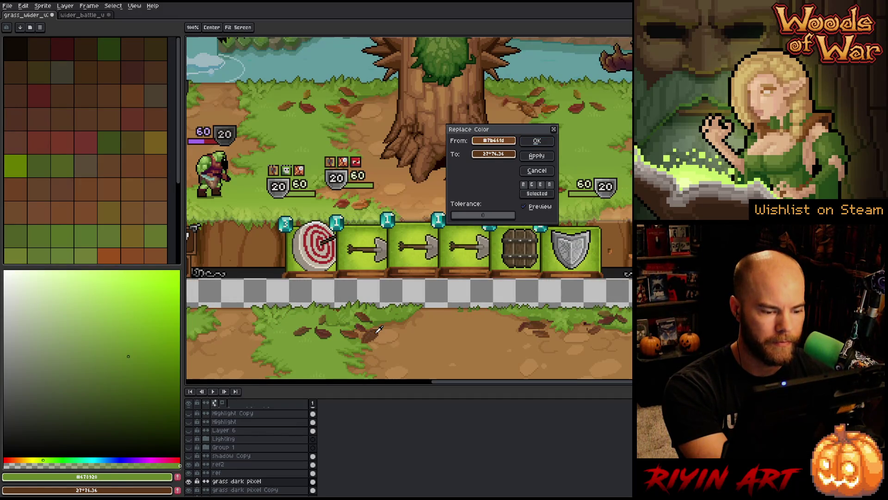
right_click(351, 107)
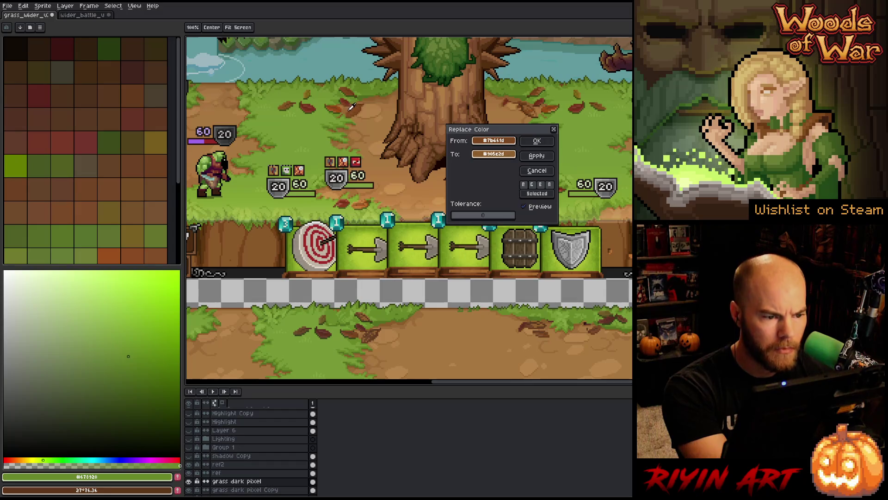
right_click(354, 110)
right_click(354, 110)
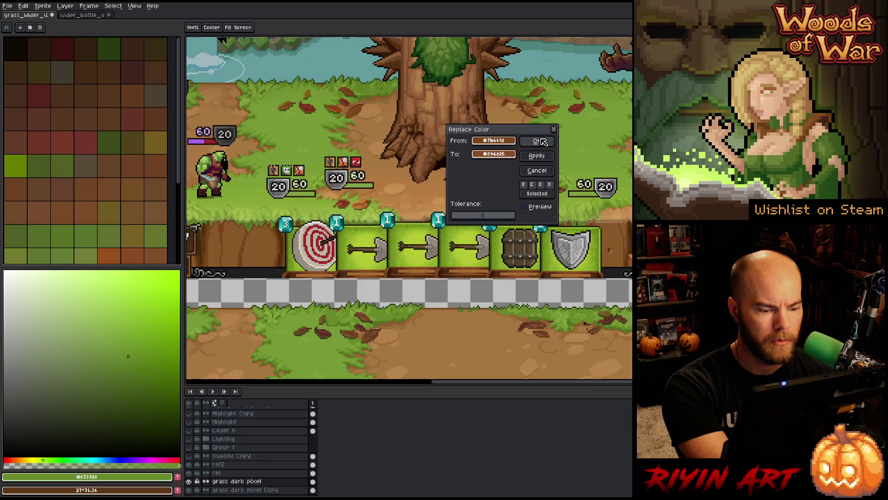
click(540, 170)
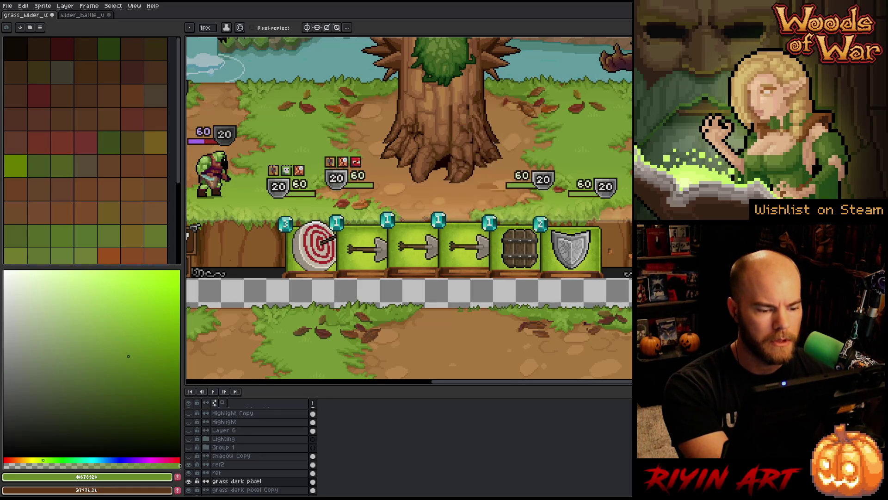
- Test one more dark-brown-to-leaf-brown swap and cancel it
key(shift+r)
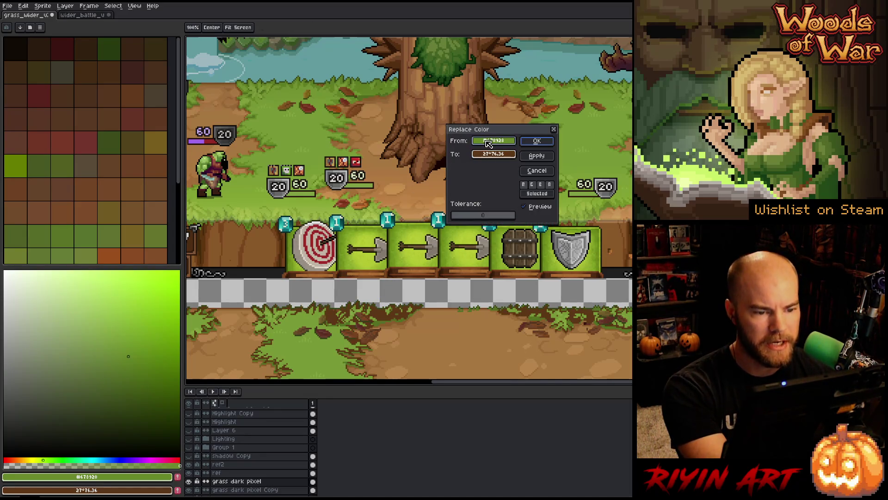
mouse_move(488, 143)
mouse_down()
mouse_move(407, 301)
mouse_move(376, 333)
mouse_up()
drag(481, 154, 359, 112)
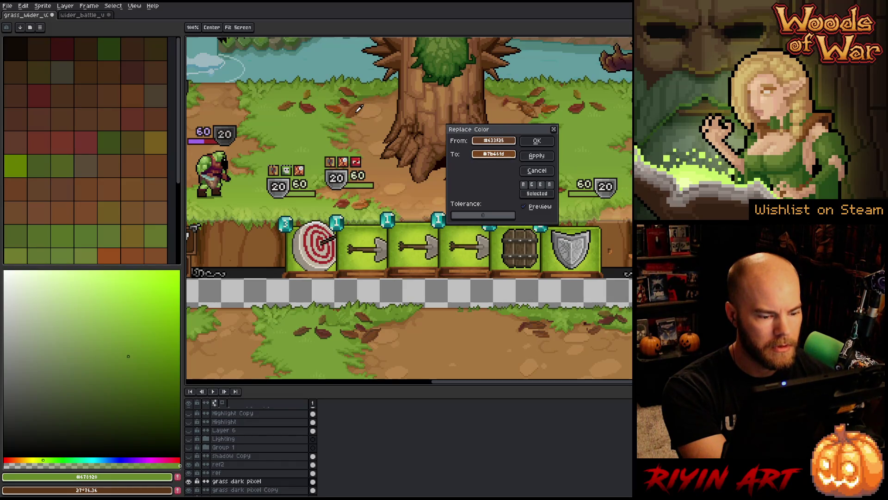
click(537, 171)
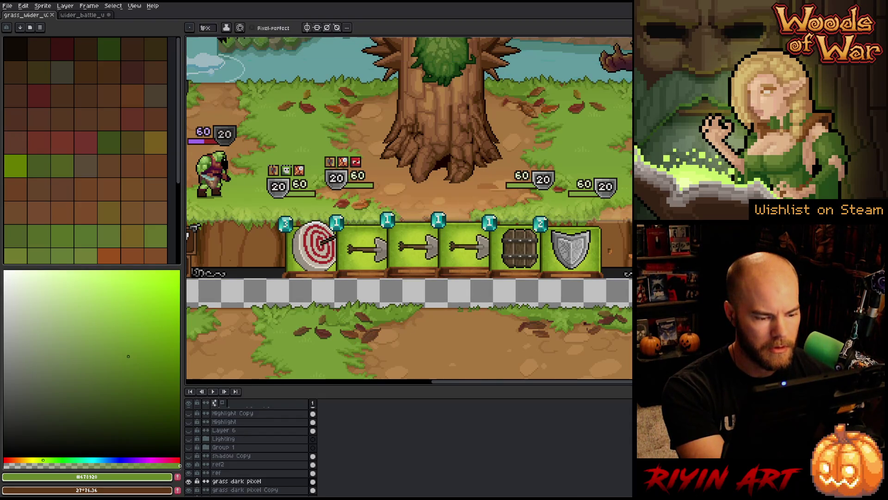
scroll(401, 321, down, 3)
scroll(379, 309, up, 2)
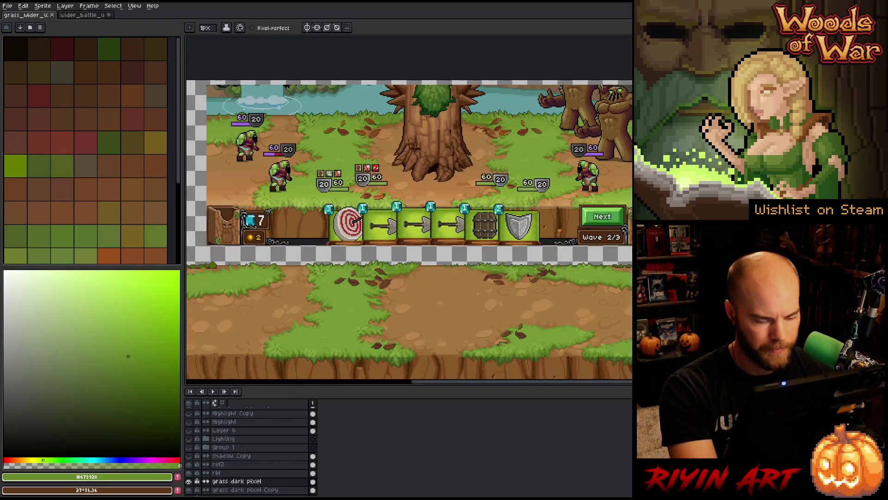
- Select a rectangle over the lower grass strip with the marquee
key(m)
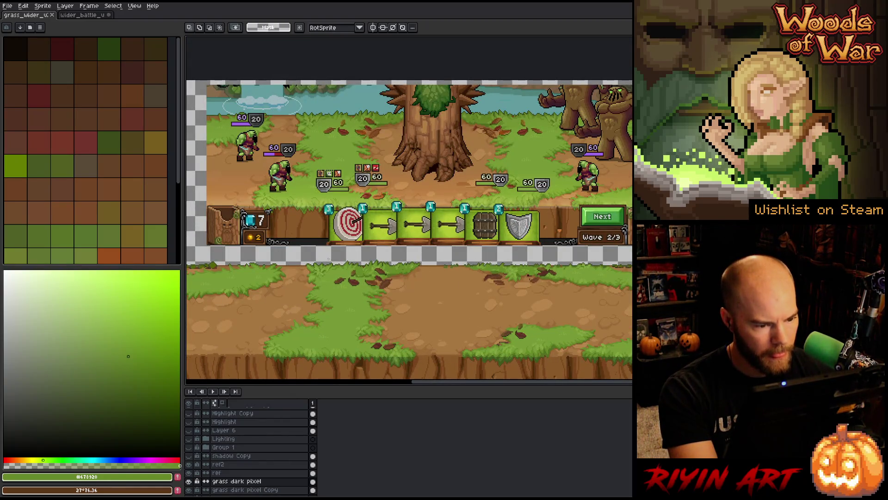
mouse_move(334, 266)
mouse_down()
mouse_move(407, 303)
mouse_move(401, 295)
mouse_up()
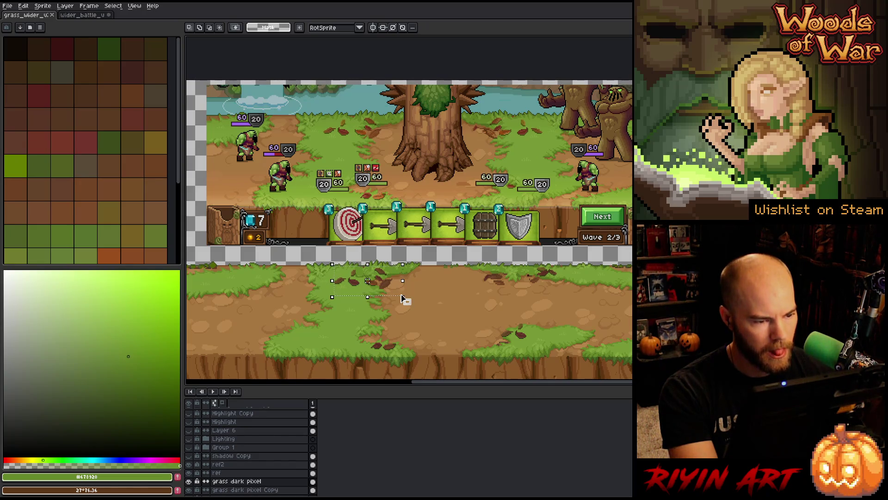
scroll(362, 111, up, 3)
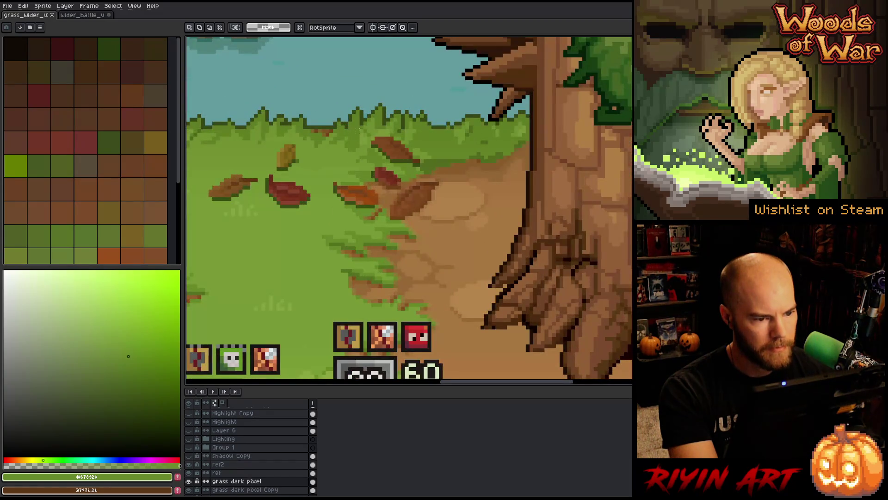
scroll(356, 130, up, 2)
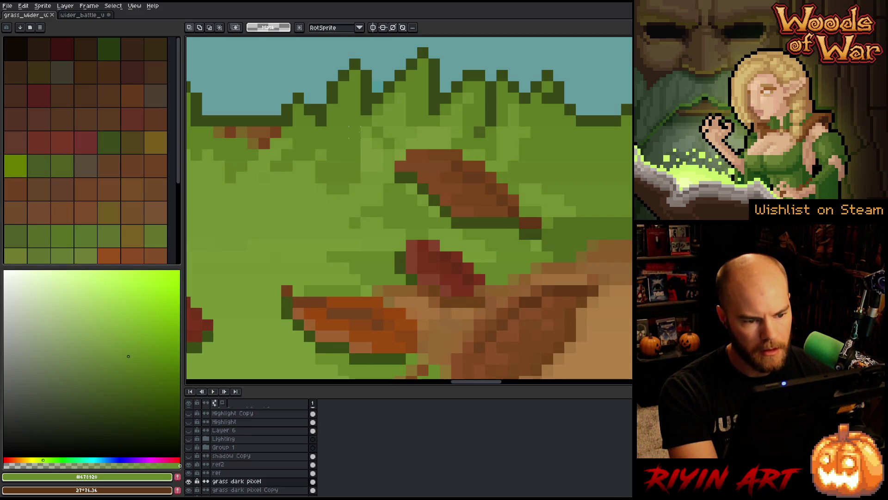
- Zoom to inspect the selection, then bring up the wider_battle document
scroll(355, 131, down, 3)
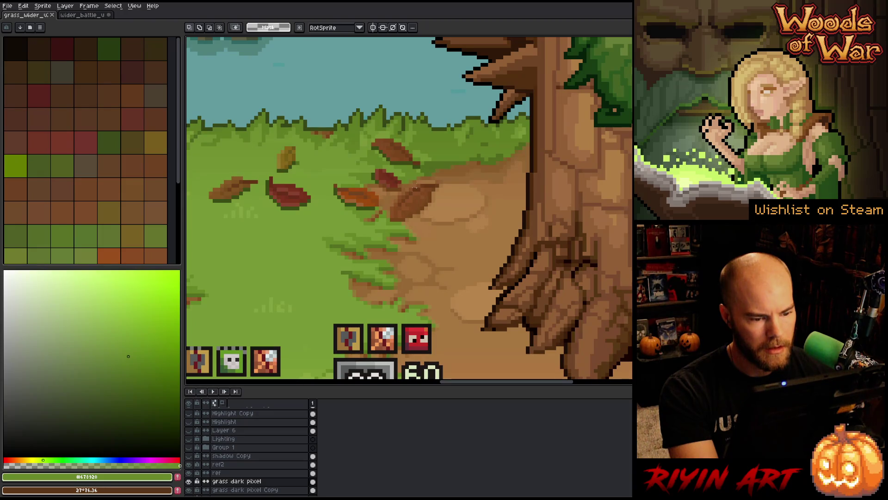
scroll(440, 248, up, 3)
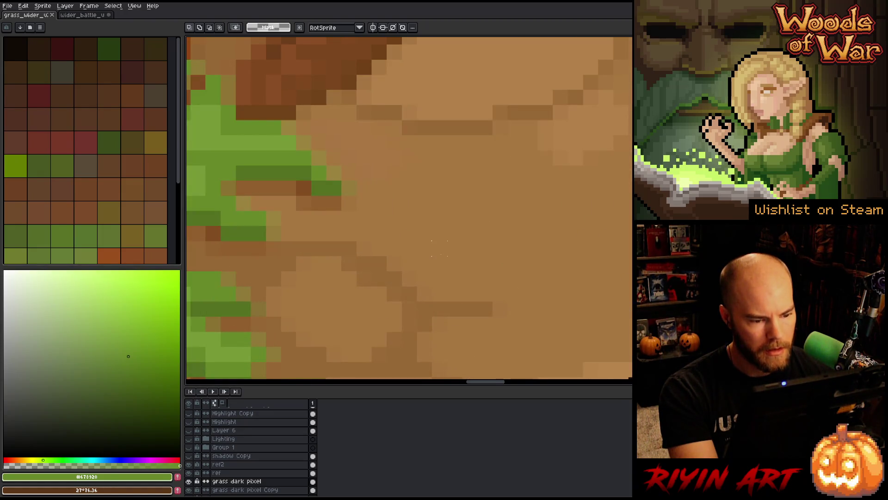
scroll(439, 248, down, 3)
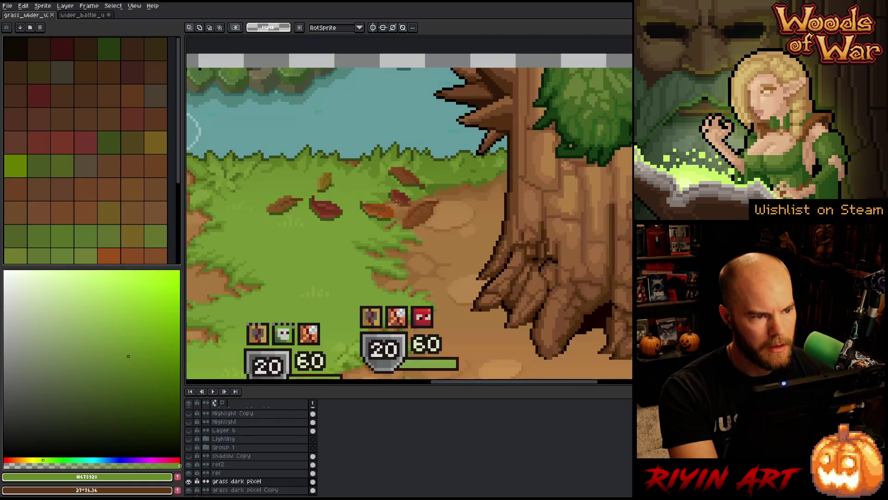
click(82, 15)
scroll(417, 194, up, 3)
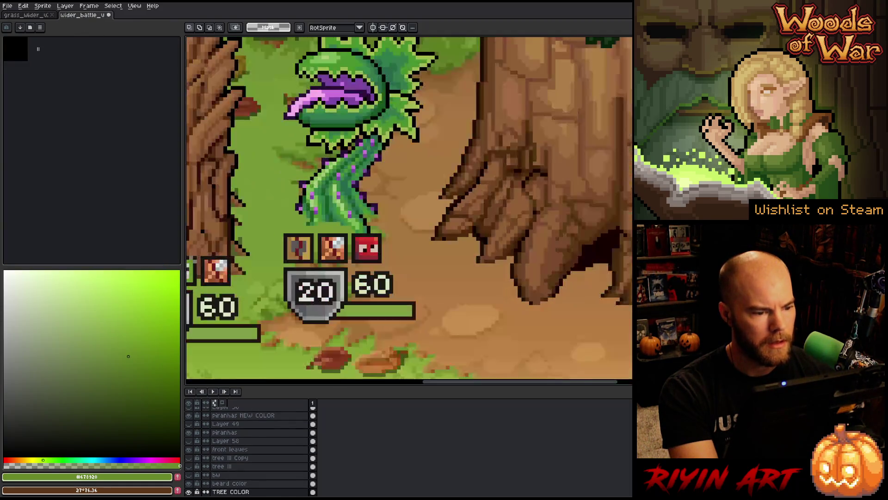
- Hide the piranhas NEW COLOR and piranhas layers to compare old and new piranha colours
scroll(417, 195, down, 2)
scroll(418, 195, up, 1)
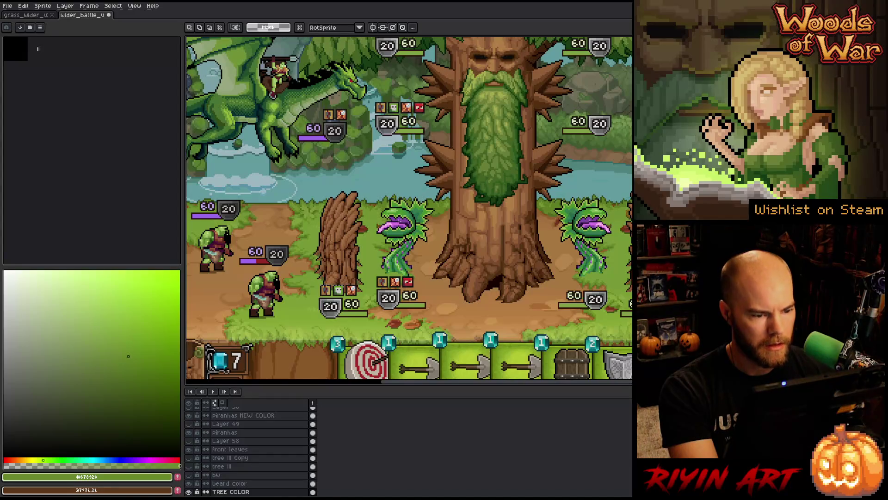
scroll(403, 227, up, 2)
click(407, 237)
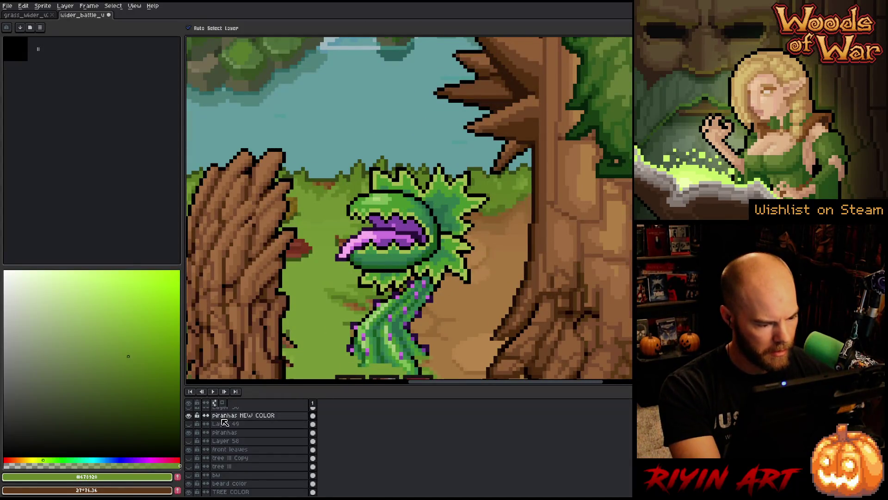
scroll(199, 422, up, 1)
click(189, 424)
scroll(200, 425, up, 2)
scroll(203, 431, up, 1)
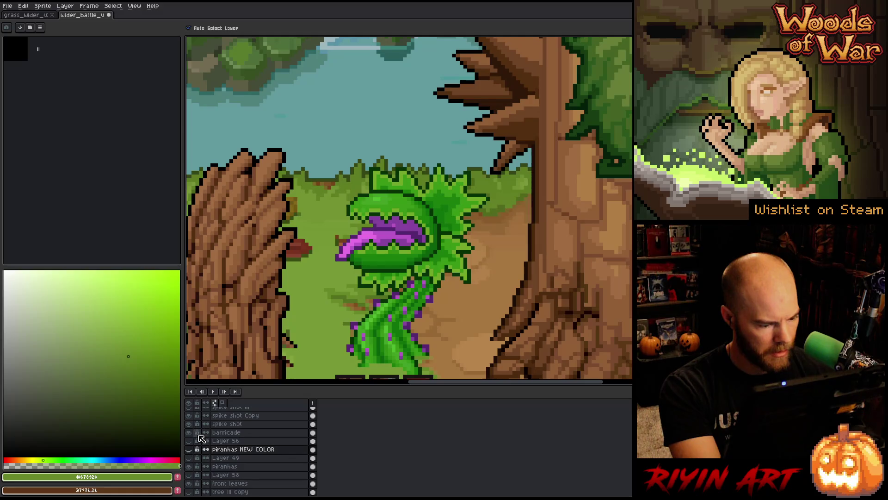
click(189, 466)
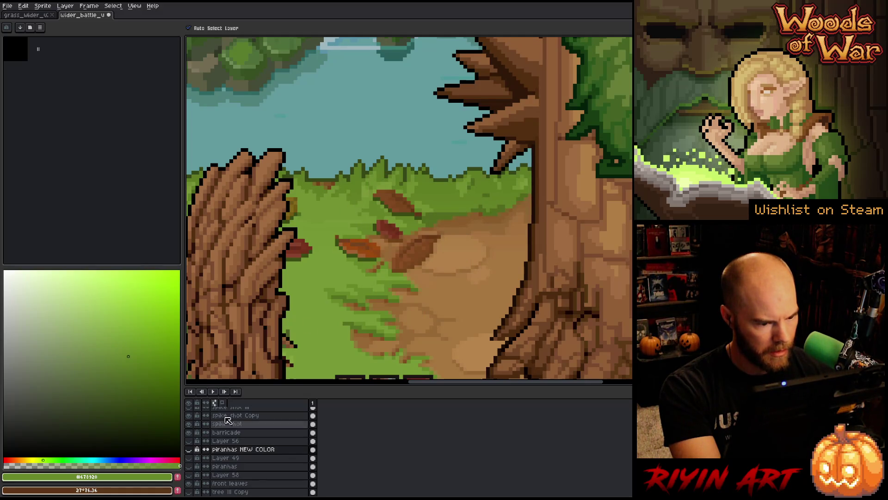
scroll(431, 243, up, 3)
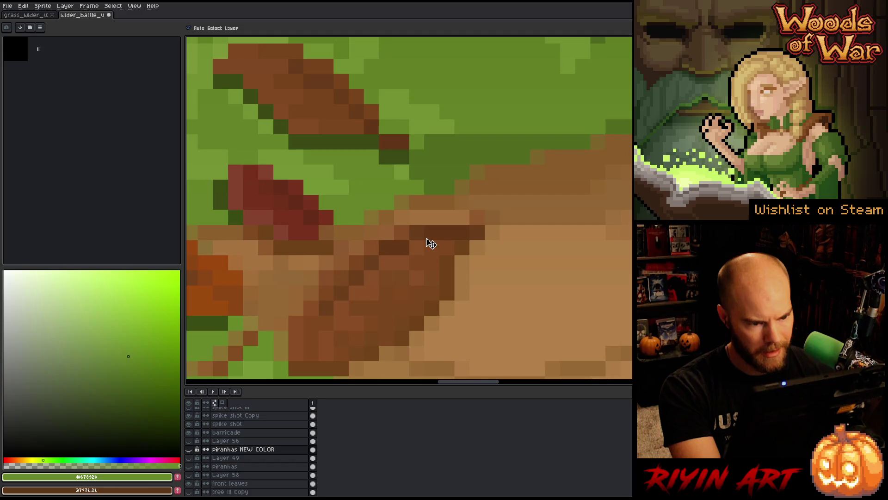
scroll(431, 243, down, 5)
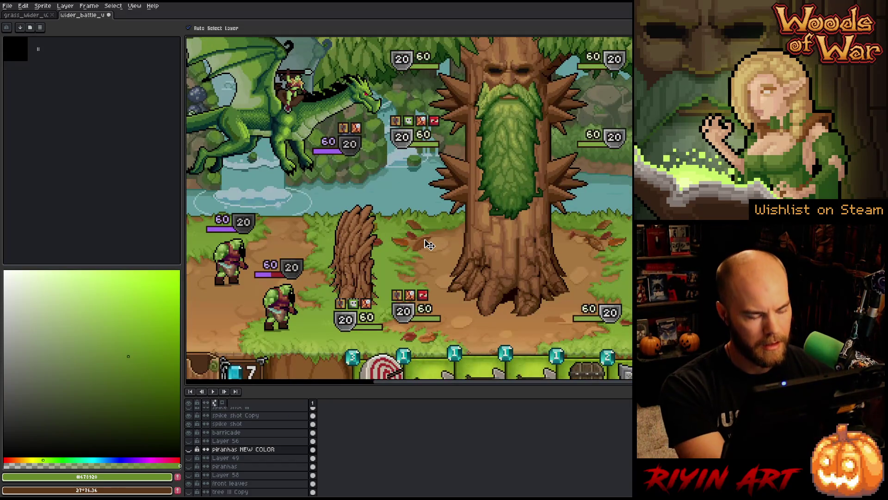
- Show the piranhas layers again and save the battle scene document
ctrl+click(423, 244)
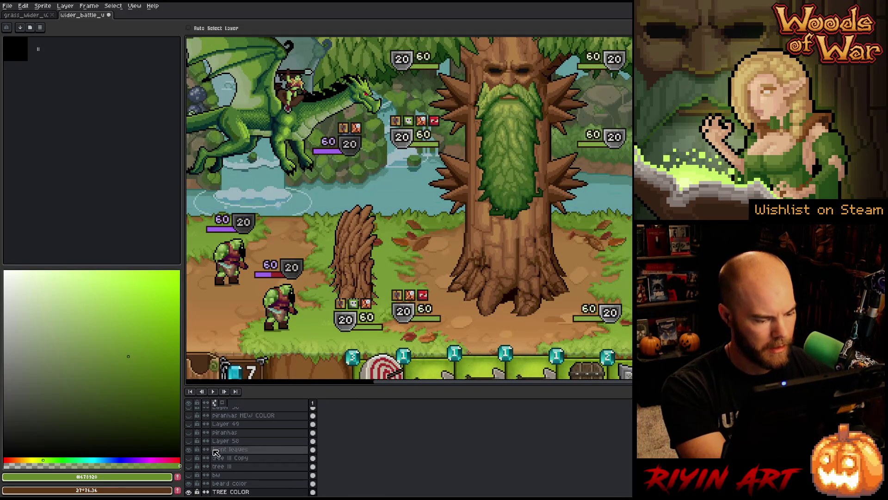
click(188, 433)
click(189, 416)
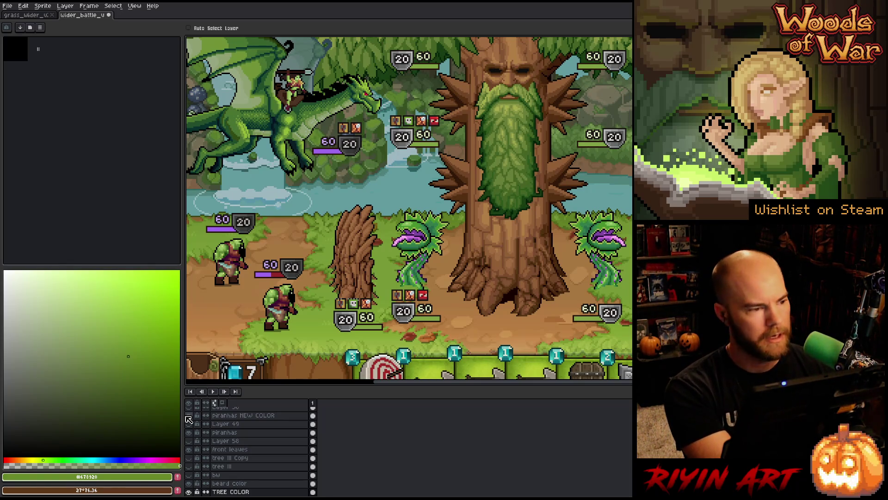
right_click(426, 227)
key(ctrl+s)
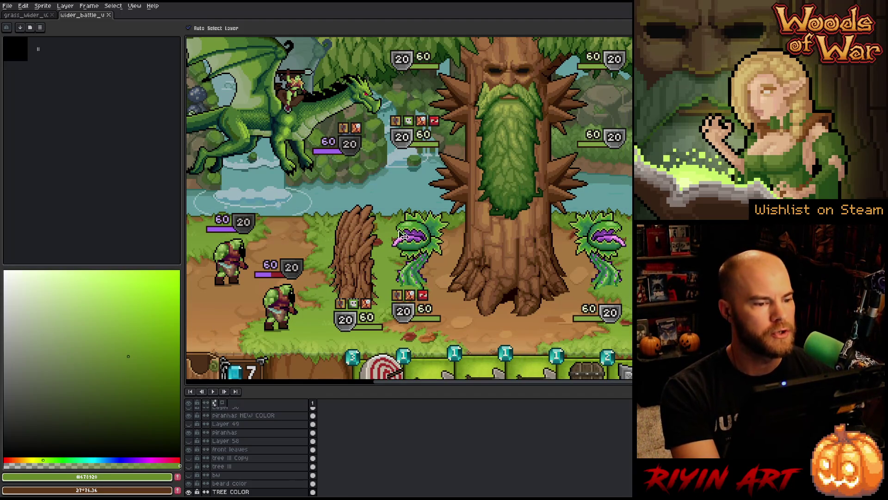
- Pan out over the battle scene and return to the grass_wider document
scroll(418, 237, down, 2)
mouse_move(458, 227)
mouse_down()
mouse_move(433, 260)
mouse_move(441, 258)
mouse_up()
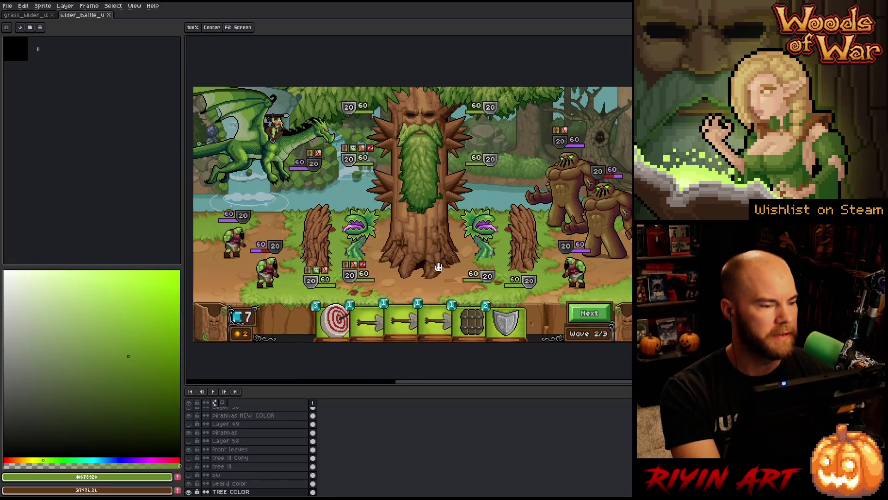
click(26, 15)
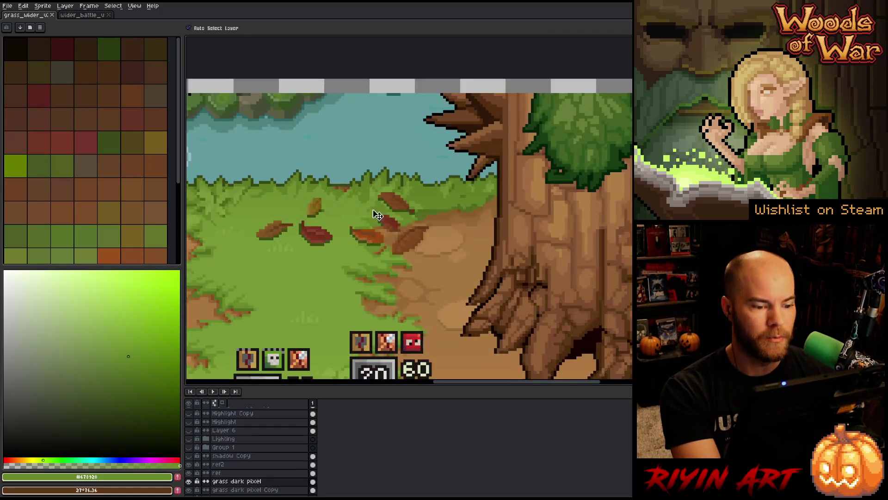
- Pan the view to show the lower grass strip and the tree
scroll(398, 217, down, 2)
scroll(397, 217, down, 3)
drag(351, 320, 322, 219)
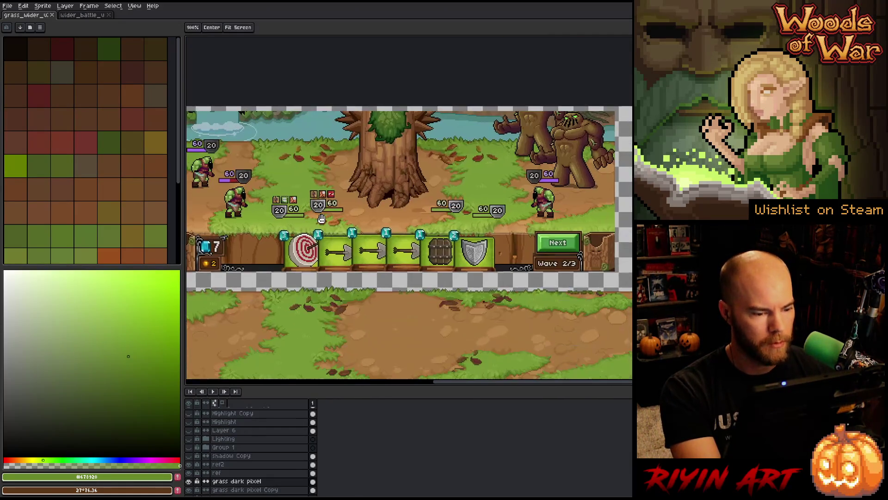
scroll(331, 307, up, 4)
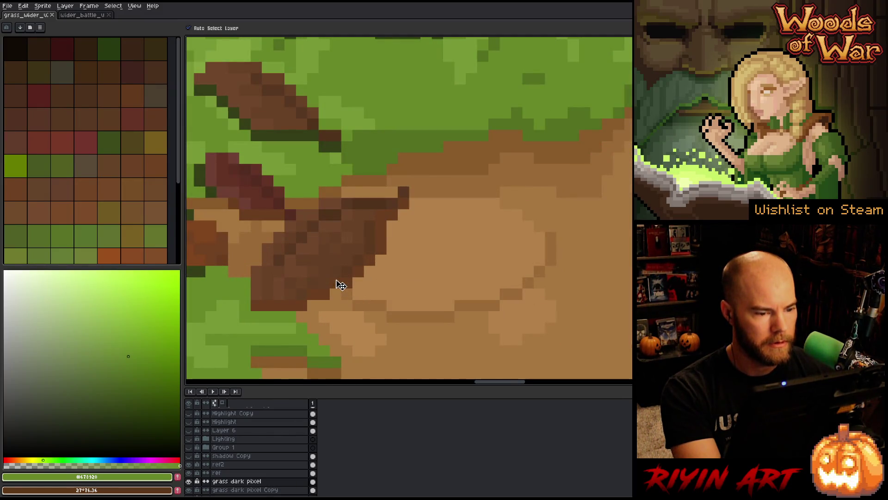
scroll(341, 285, down, 4)
mouse_move(337, 284)
mouse_down()
mouse_move(360, 349)
mouse_move(362, 264)
mouse_move(364, 281)
mouse_up()
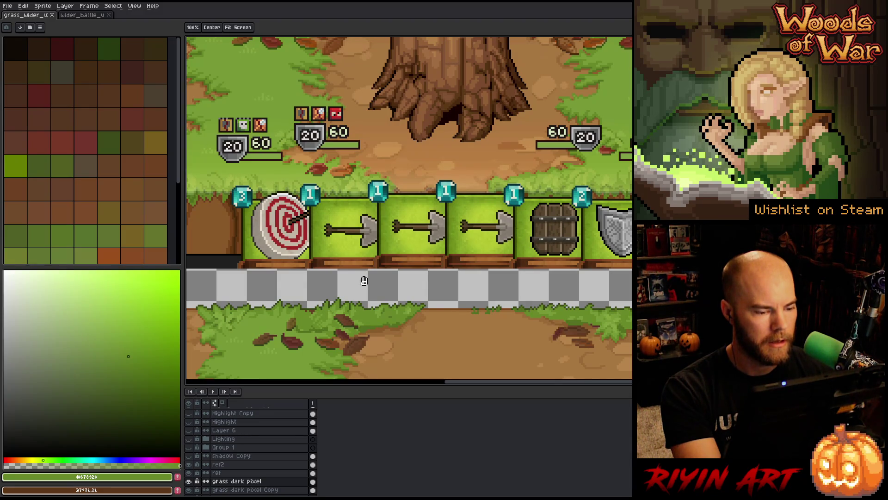
drag(364, 280, 392, 371)
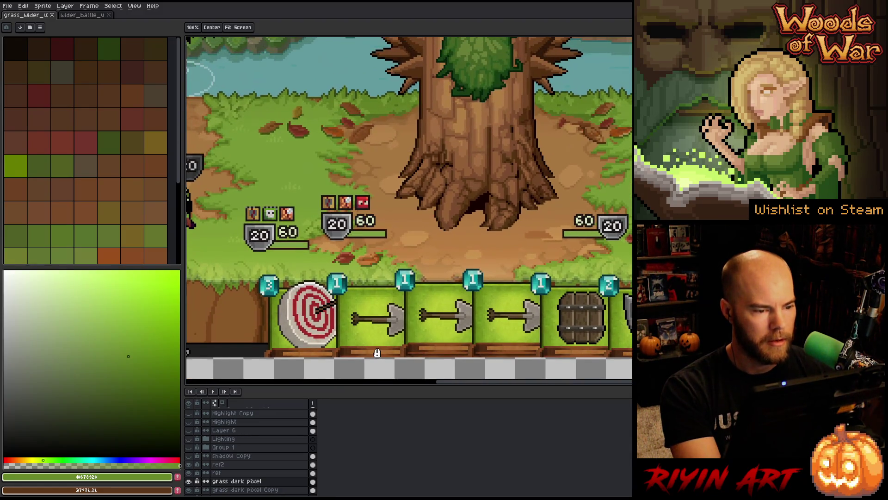
- Move ref2 and ref below grass dark pixel, keeping grass dark pixel Copy above them
click(220, 465)
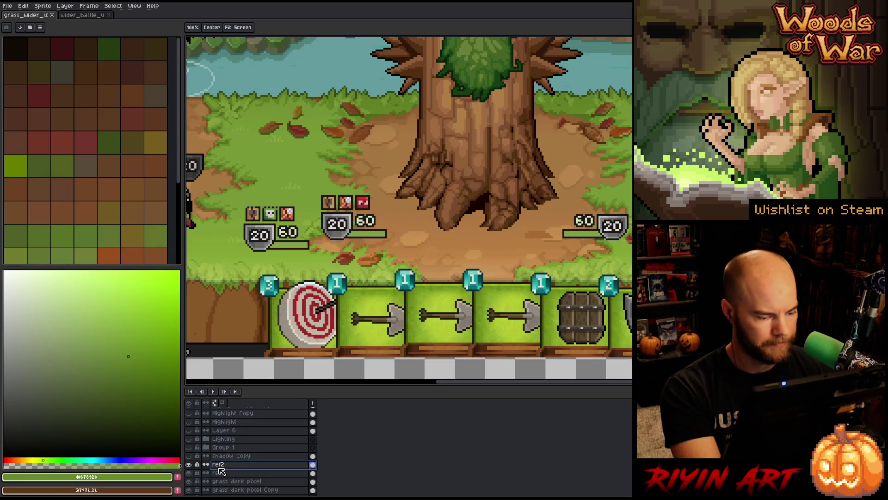
shift+click(249, 471)
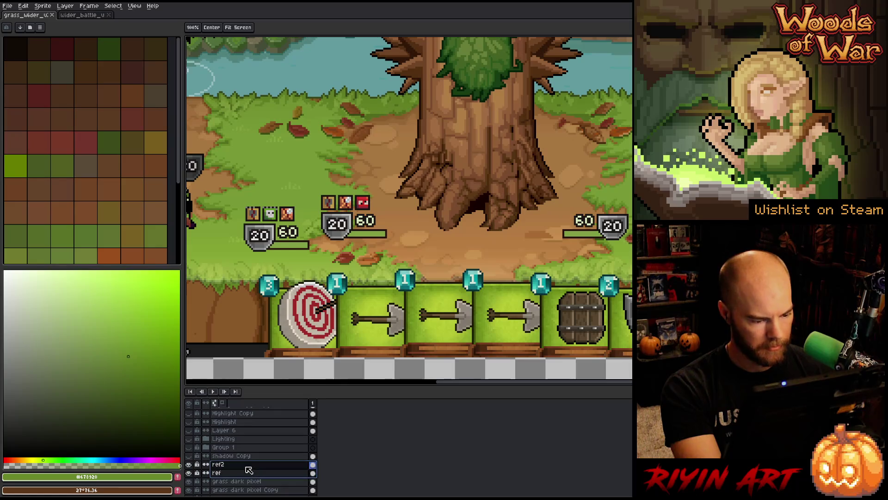
drag(249, 470, 250, 493)
drag(250, 494, 248, 474)
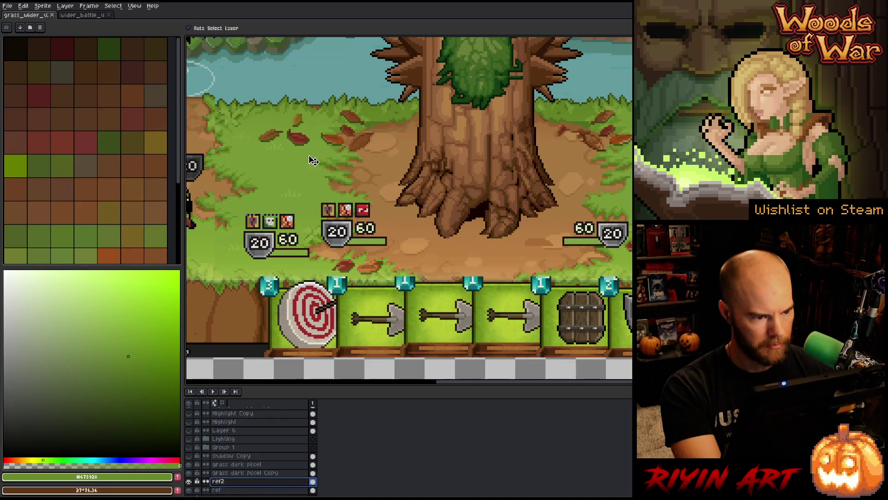
- Shift the ref2 image right and down, then open Replace Color on grass dark pixel
scroll(309, 160, down, 5)
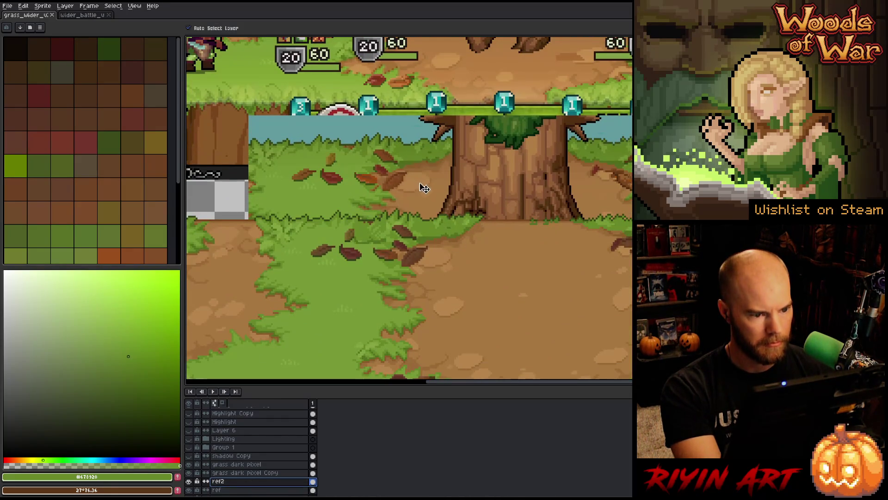
mouse_move(416, 184)
mouse_down()
mouse_move(444, 196)
mouse_move(428, 215)
mouse_up()
scroll(427, 216, up, 2)
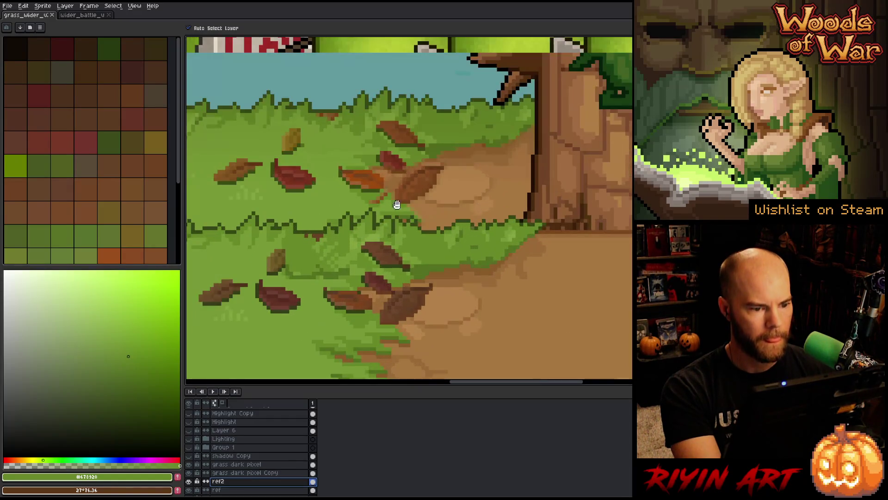
click(257, 464)
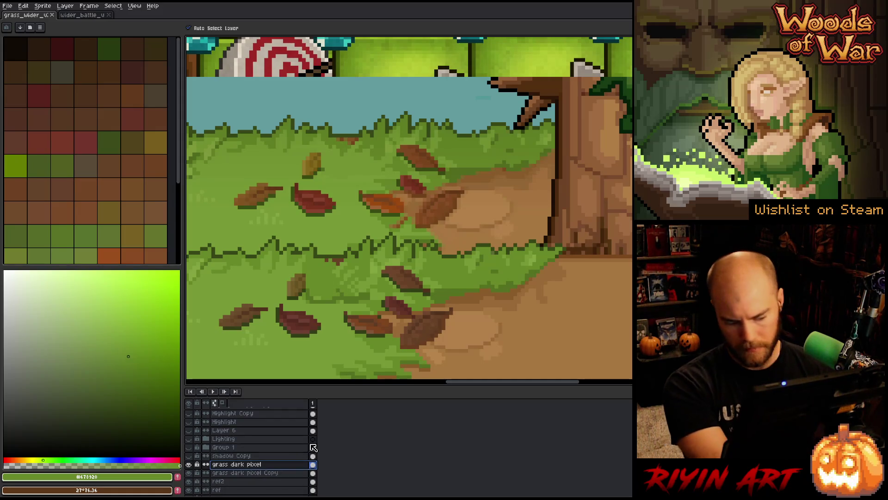
key(shift+r)
drag(489, 134, 565, 182)
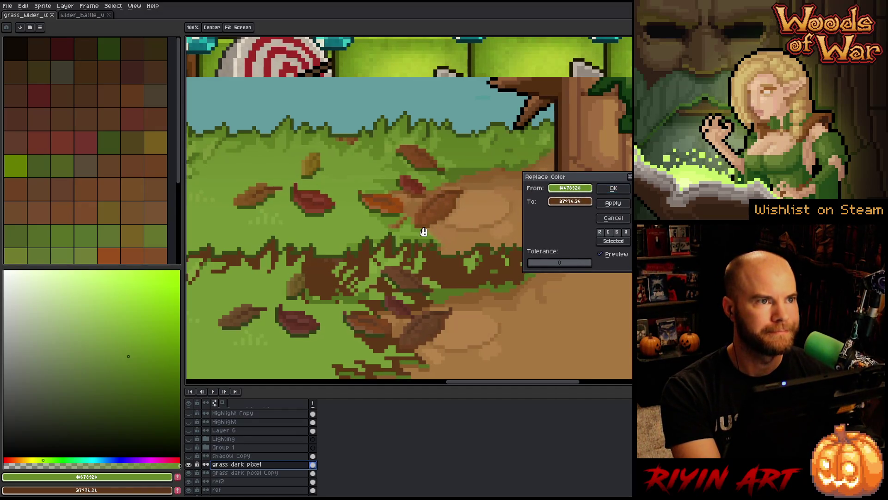
- Swap a first leaf brown on the dark grass for a brown sampled from another leaf
drag(422, 234, 390, 199)
click(394, 288)
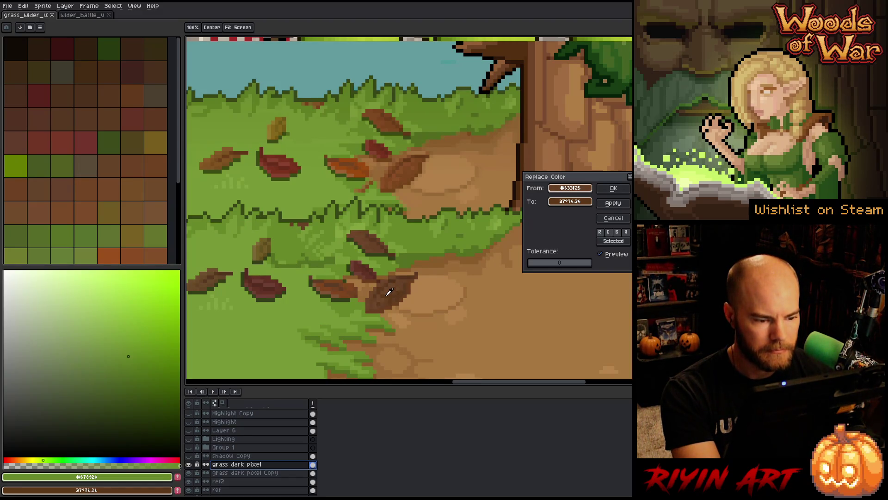
click(570, 202)
click(402, 171)
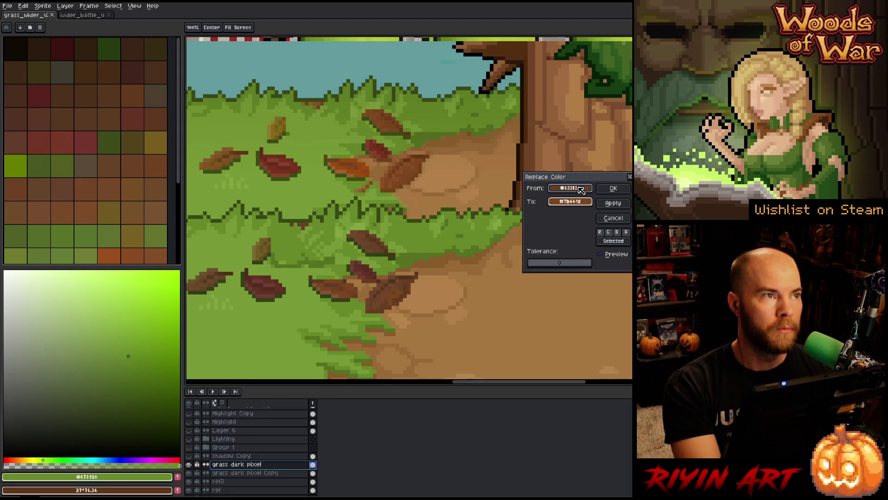
click(604, 192)
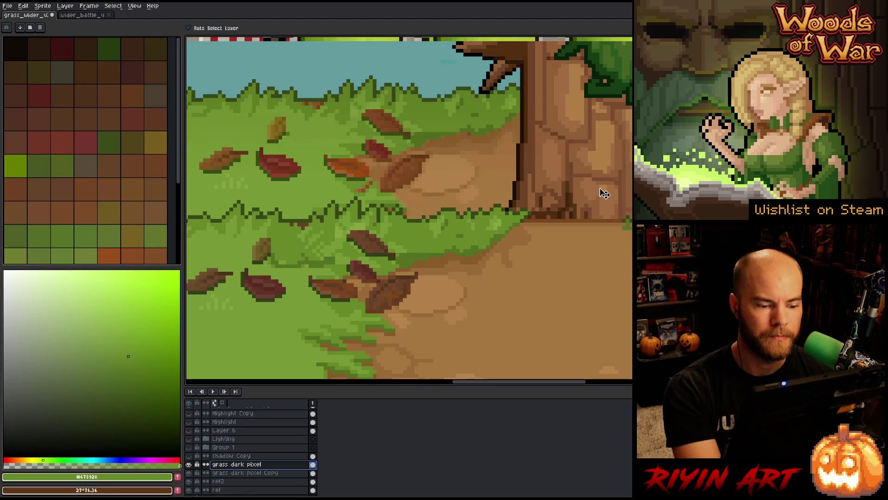
- Replace a second leaf brown shade with a new sampled brown
key(shift+r)
drag(586, 190, 394, 285)
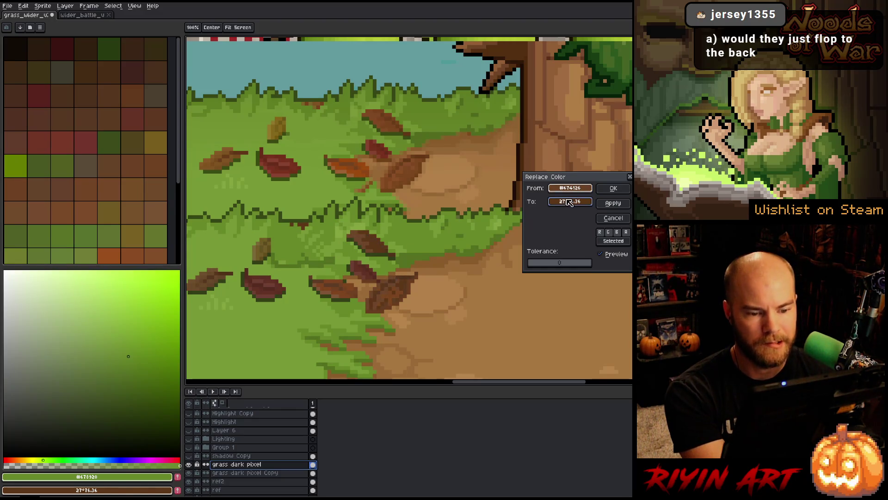
right_click(409, 162)
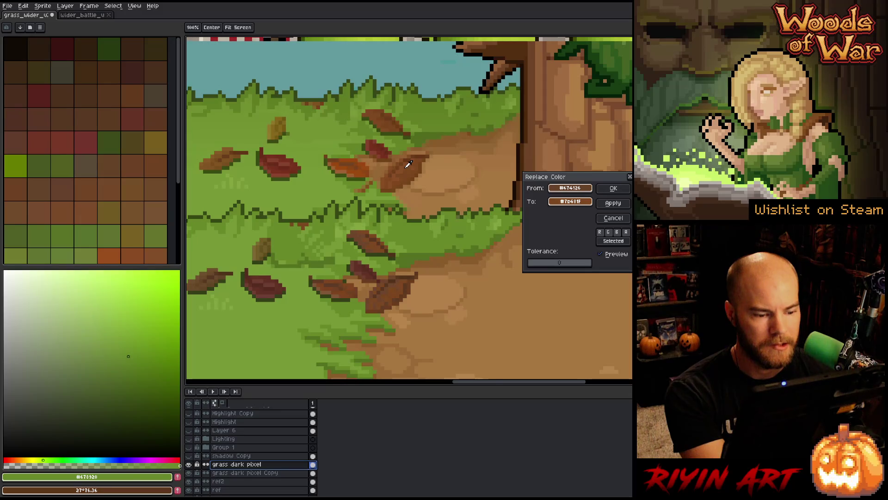
click(613, 188)
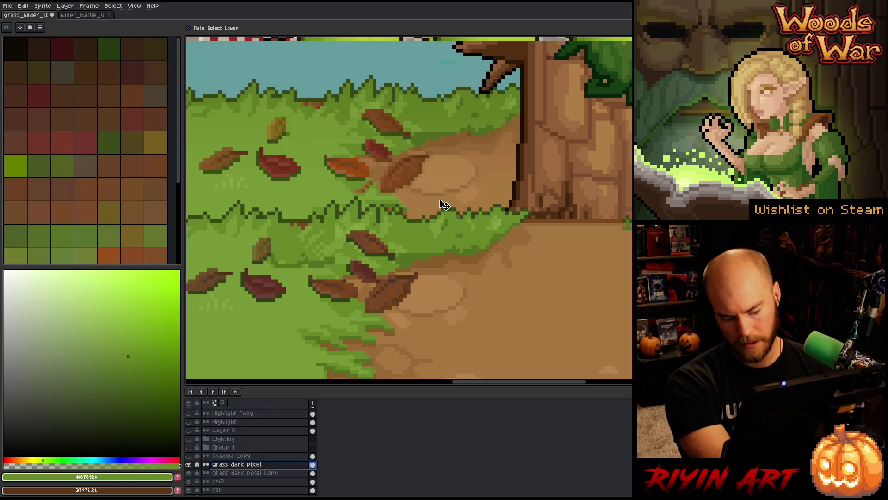
- Replace a darker leaf brown with a brown picked from a leaf
key(shift+r)
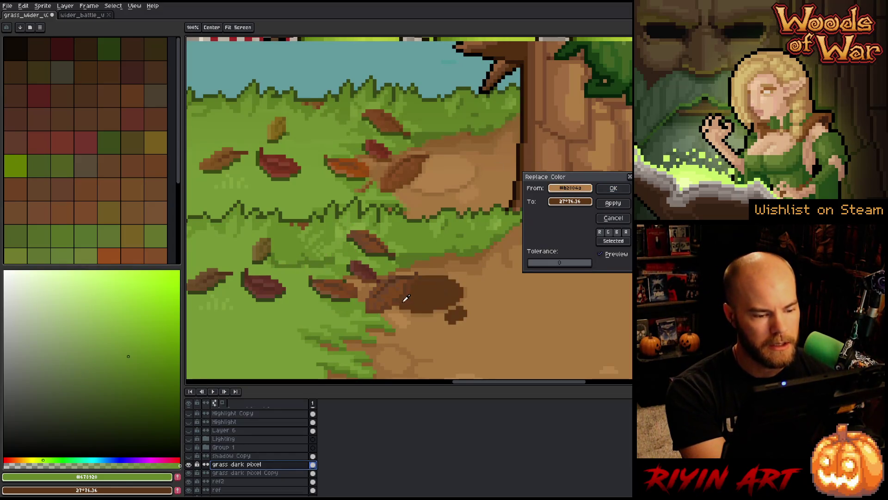
click(391, 300)
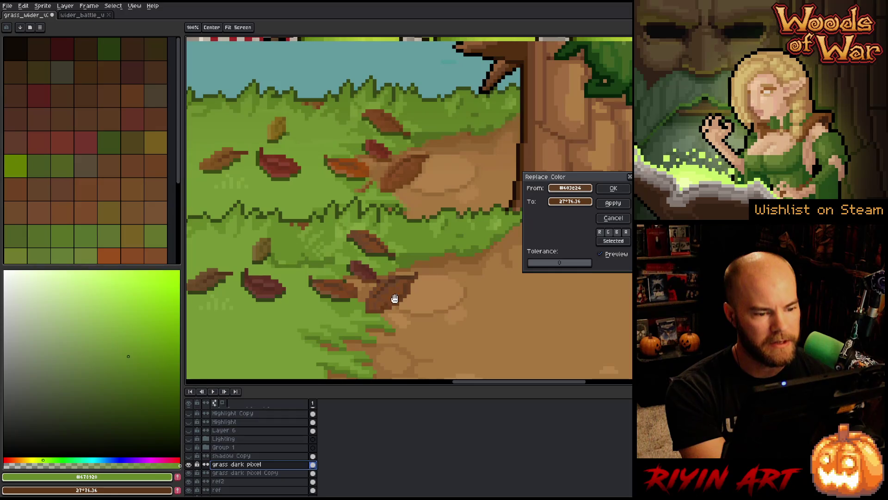
click(570, 201)
click(402, 179)
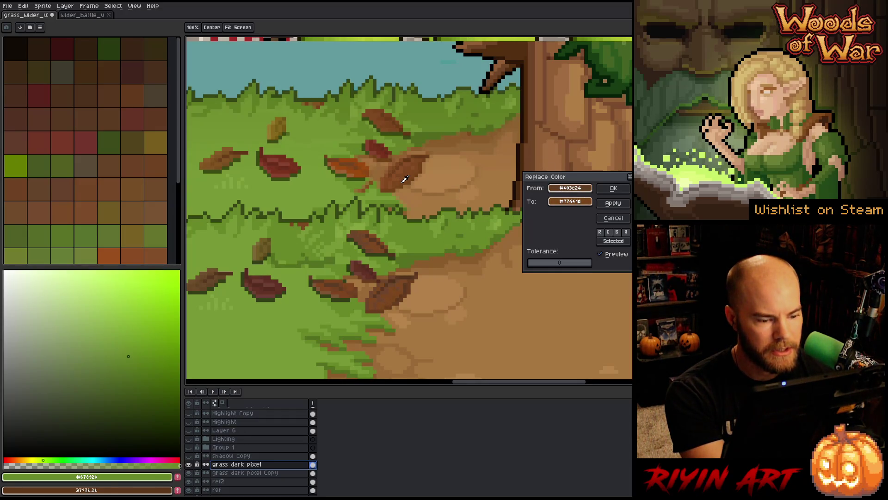
click(609, 190)
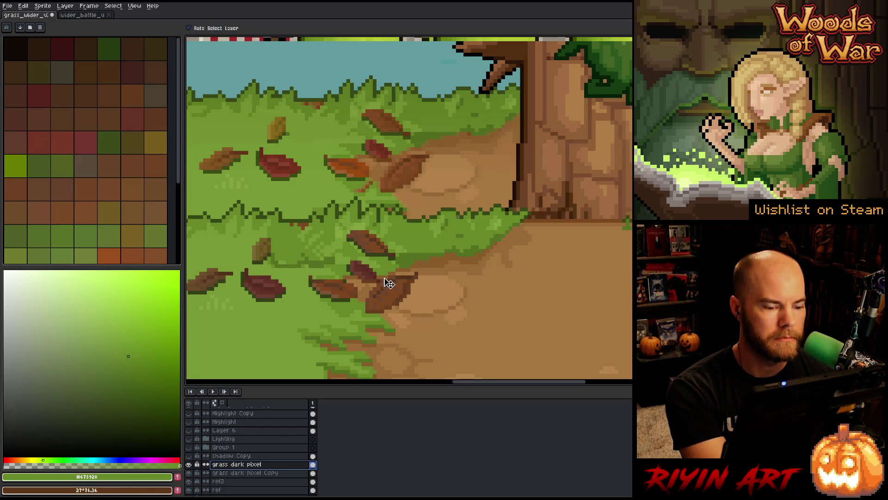
- Swap one more leaf shade for a slightly different brown, then work on grass dark pixel Copy
key(shift+r)
click(414, 285)
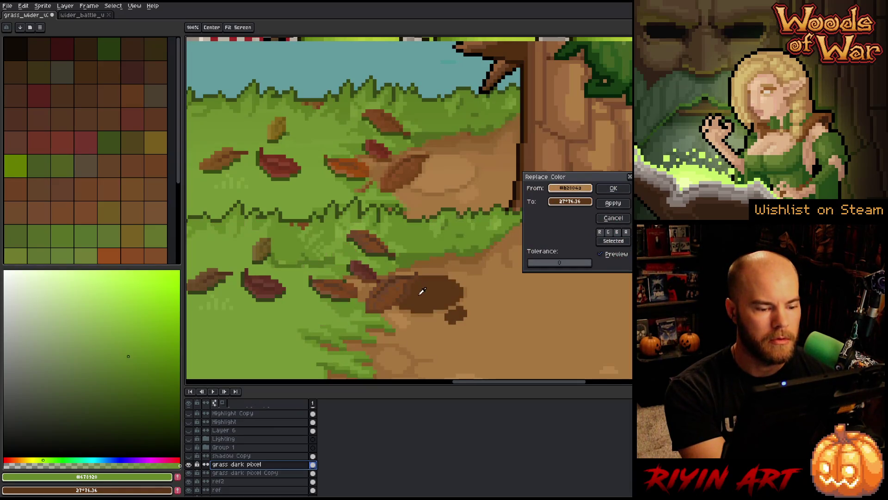
click(564, 202)
click(421, 167)
click(421, 166)
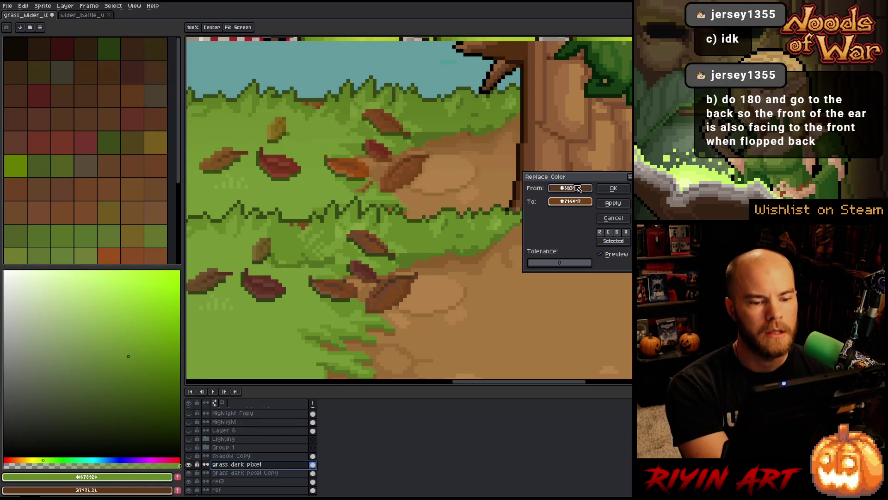
click(613, 188)
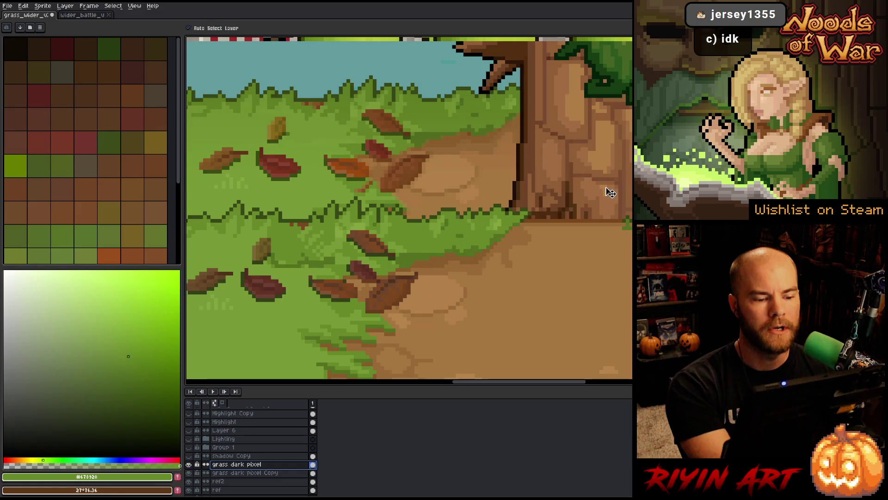
ctrl+click(447, 281)
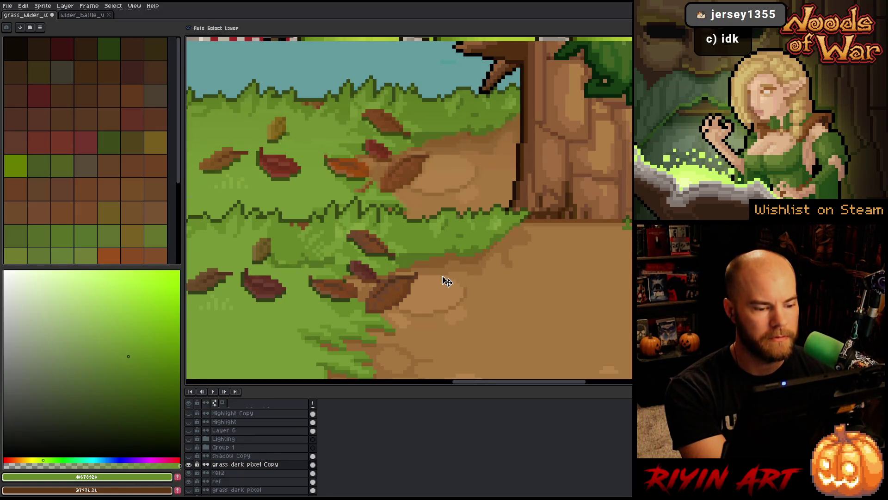
- Replace one leaf brown on the copied grass layer with a brown sampled from a leaf
key(shift+r)
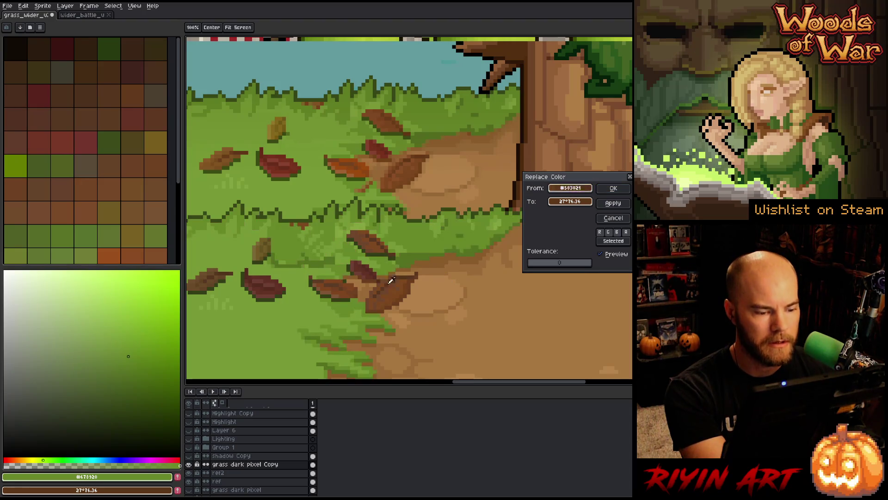
click(379, 296)
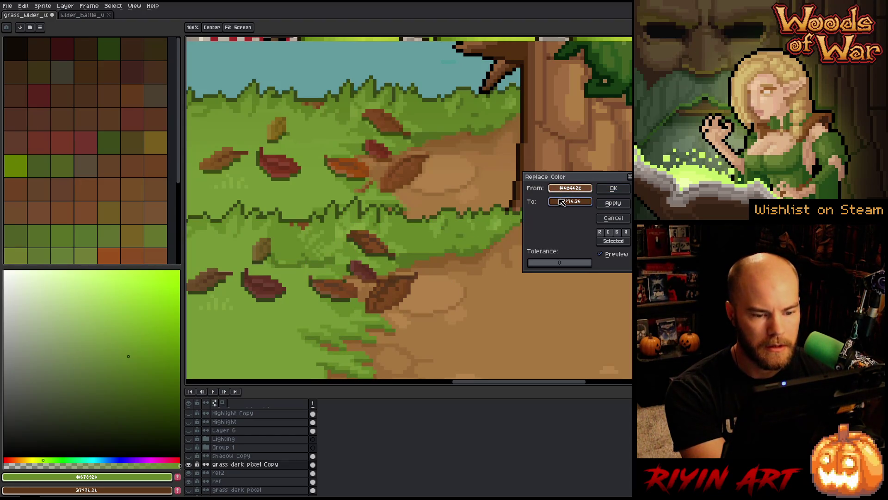
drag(570, 201, 404, 168)
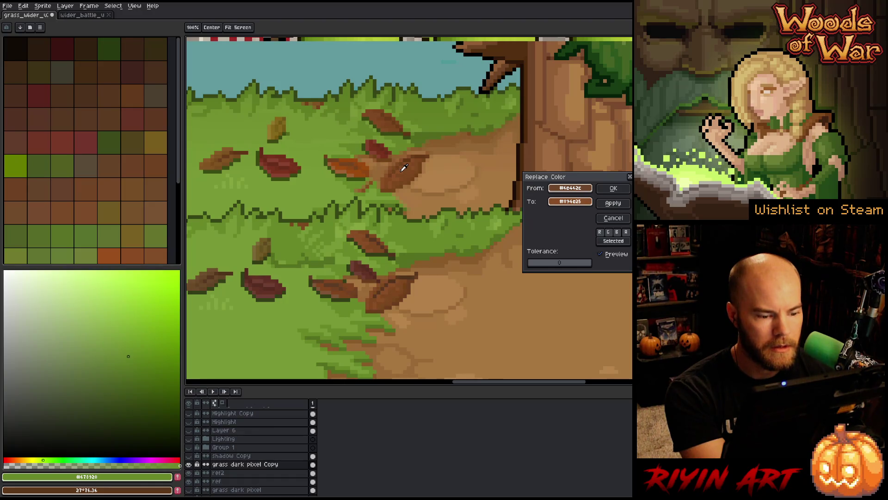
click(614, 188)
- Start another dark leaf brown replacement, then cancel it unapplied
key(shift+r)
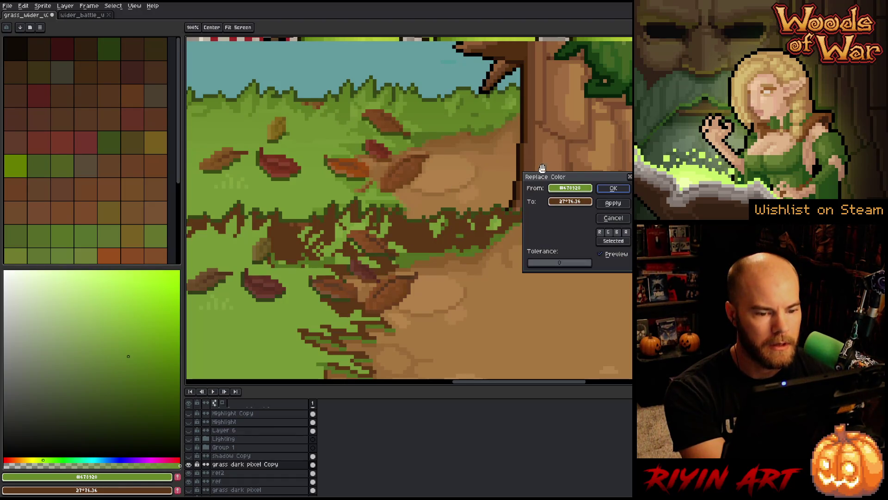
click(570, 188)
click(394, 277)
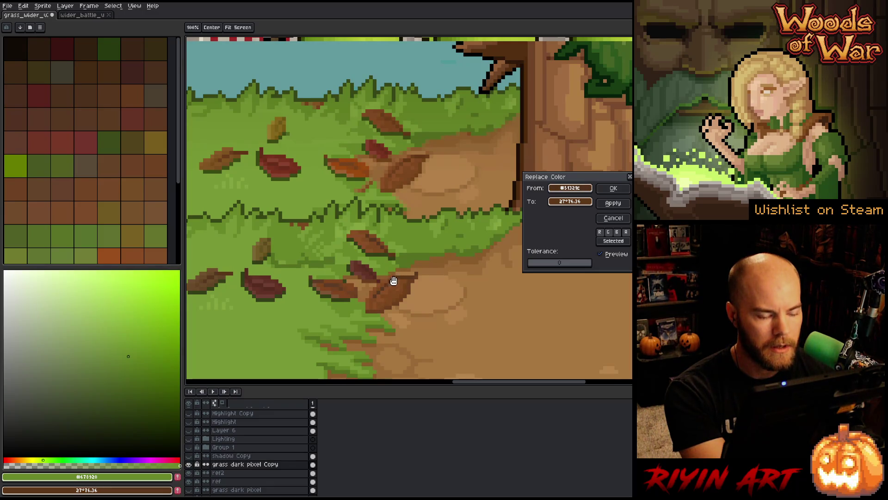
scroll(393, 281, down, 3)
scroll(396, 307, up, 1)
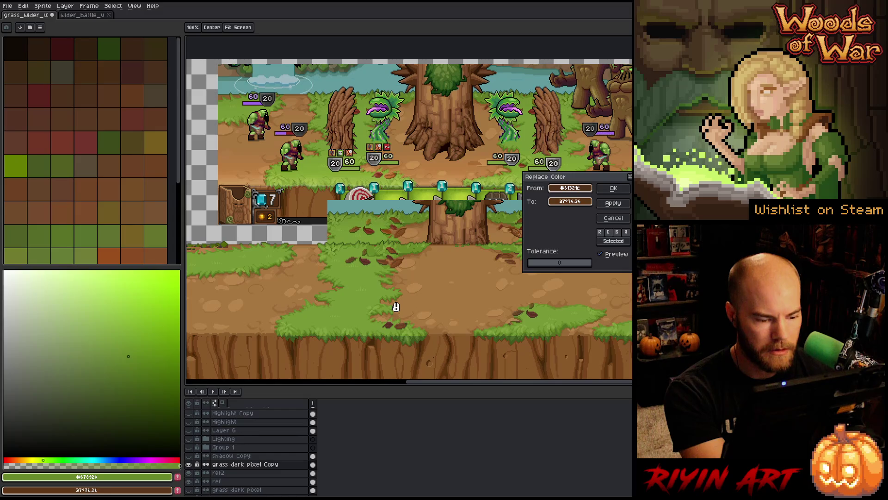
scroll(396, 307, down, 1)
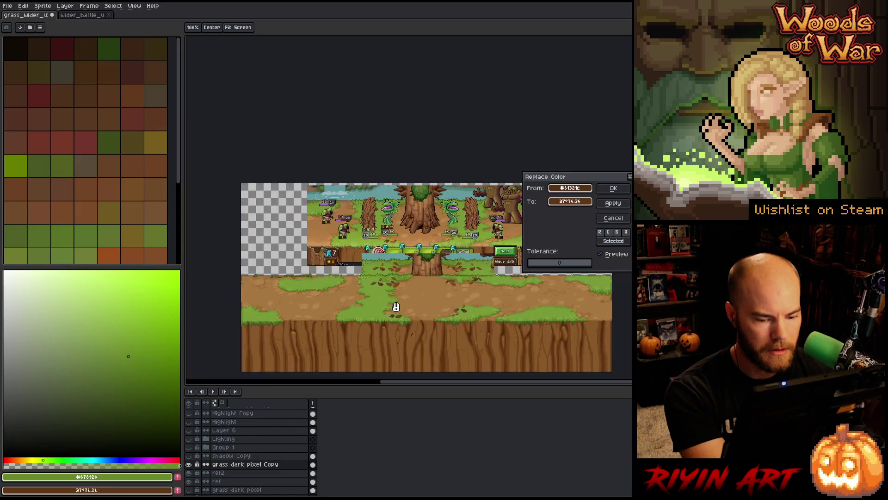
click(613, 218)
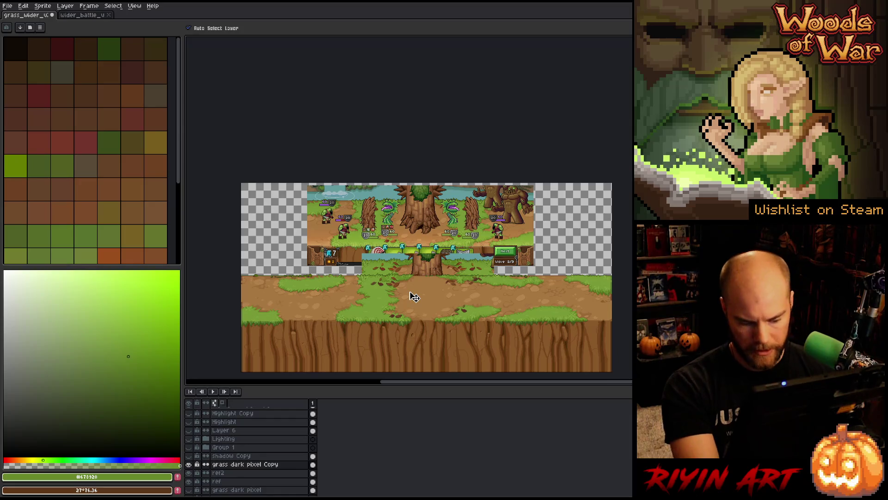
- Select the grass and ground strip across the scene with a rectangular marquee
drag(326, 265, 531, 319)
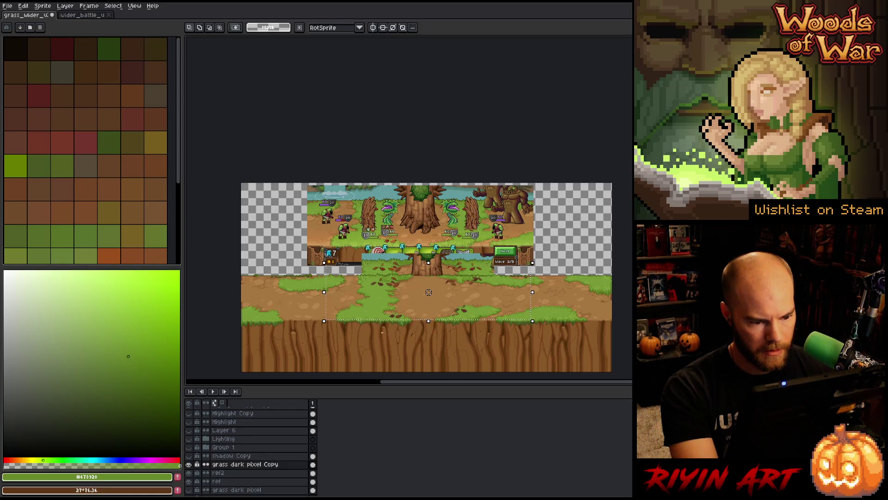
scroll(567, 170, up, 3)
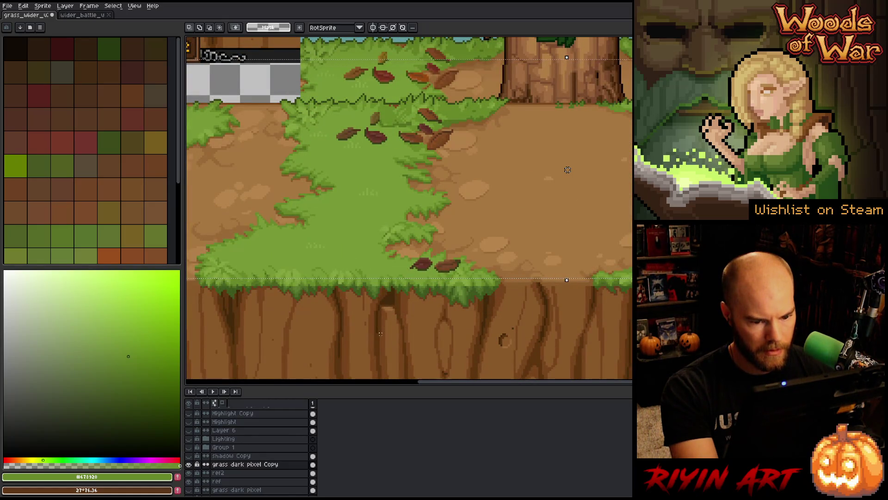
scroll(568, 169, down, 3)
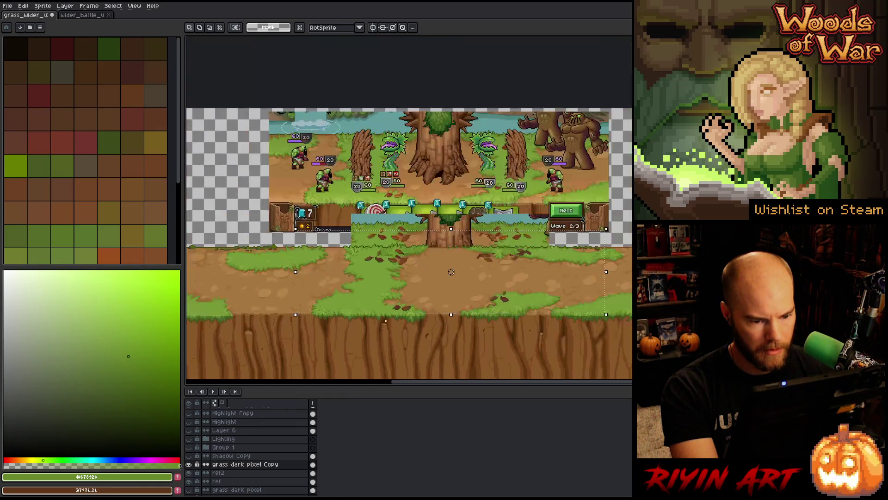
scroll(390, 283, up, 4)
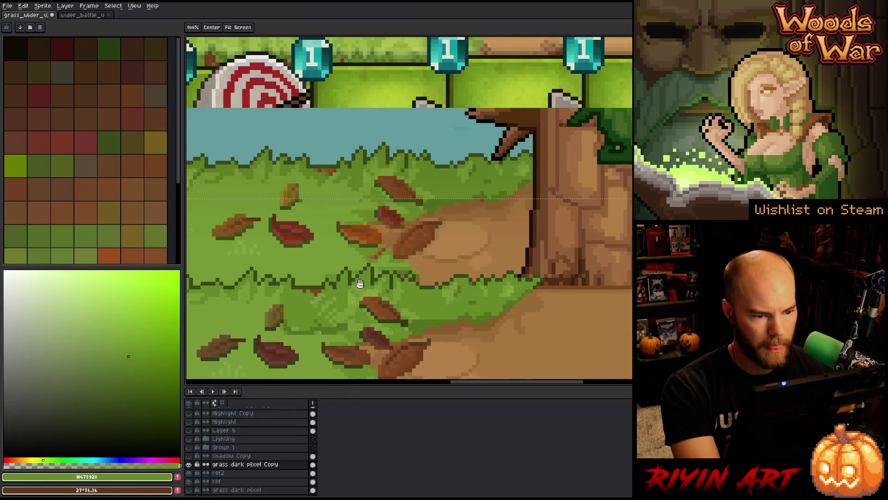
scroll(398, 268, down, 1)
scroll(406, 251, left, 2)
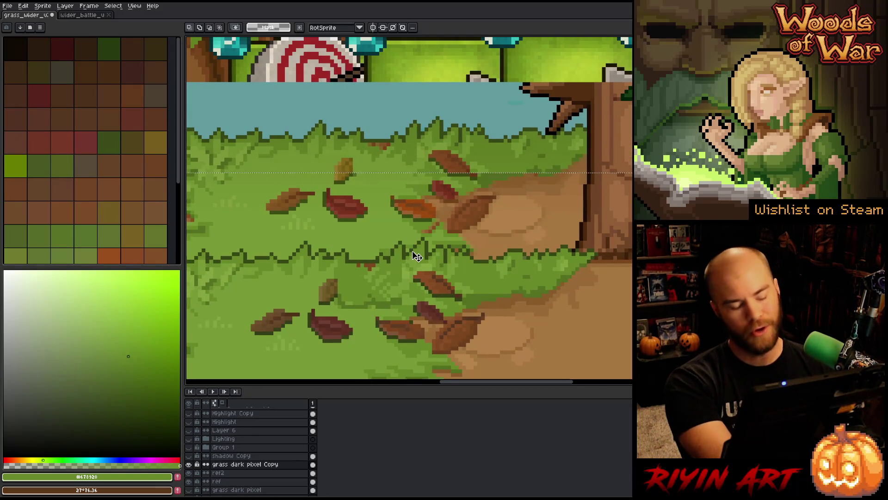
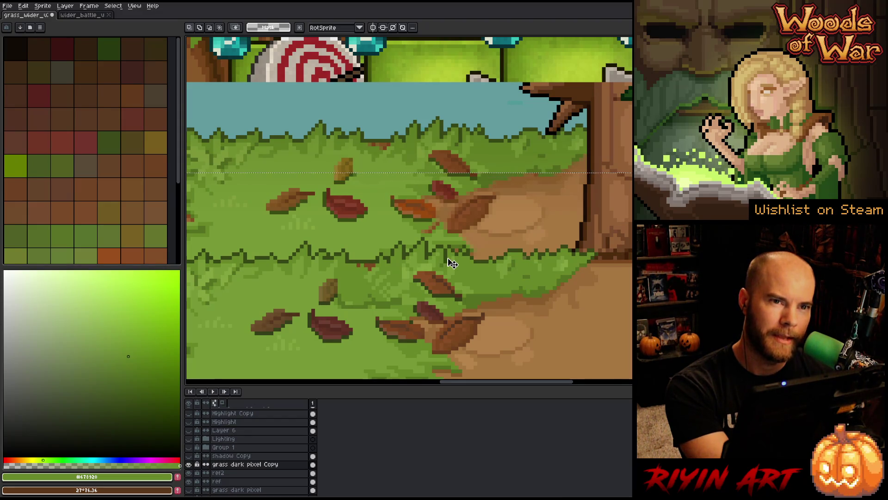
- Replace a fallen-leaf brown with a darker brown sampled from nearby leaves
key(shift+r)
click(520, 290)
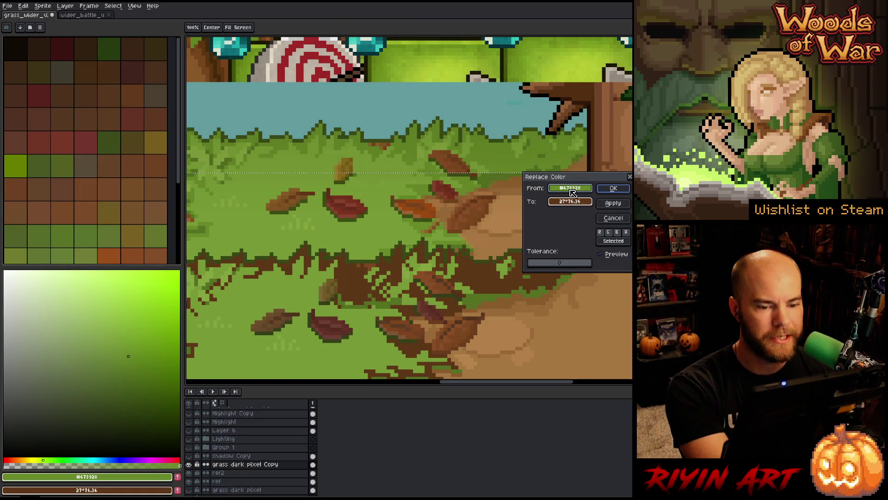
click(466, 339)
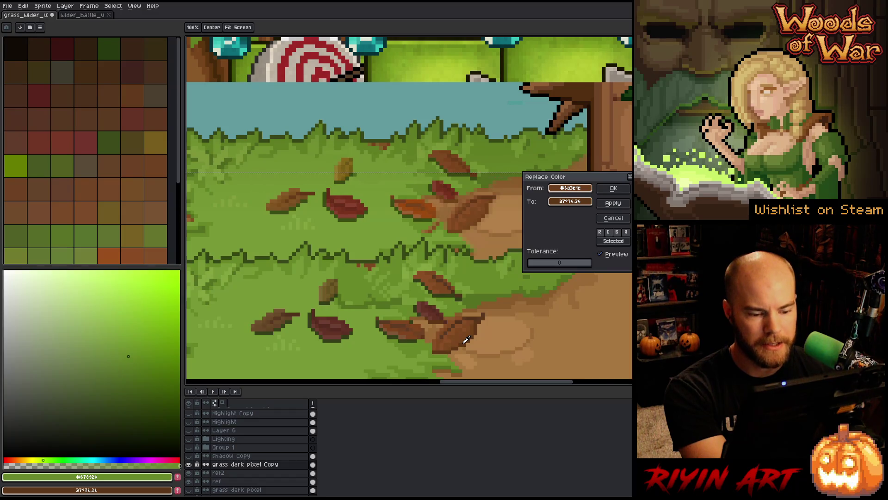
drag(550, 202, 472, 226)
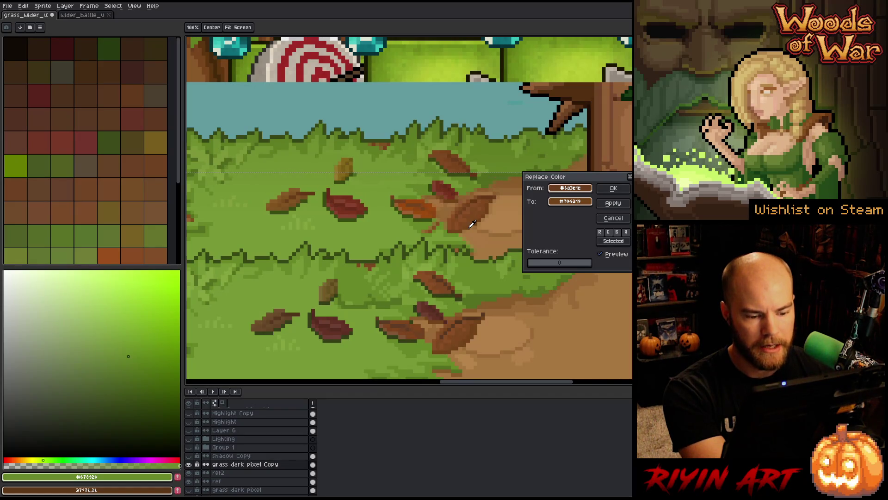
drag(473, 224, 479, 222)
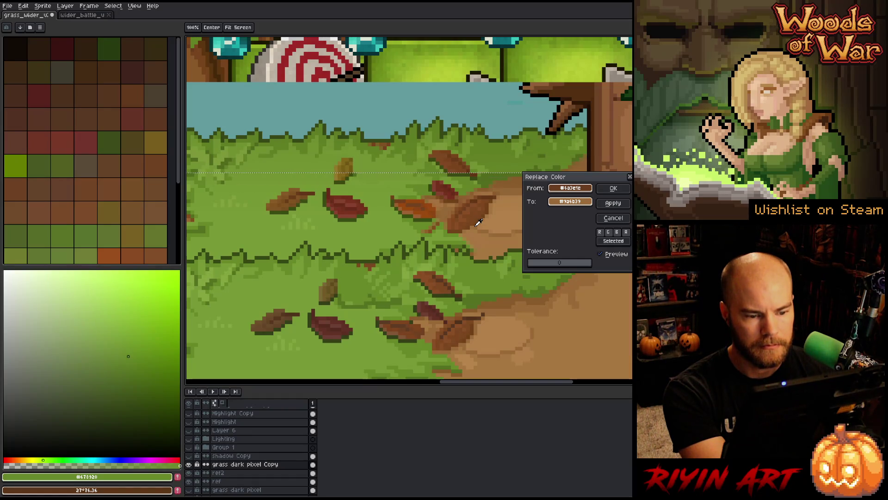
drag(478, 222, 495, 195)
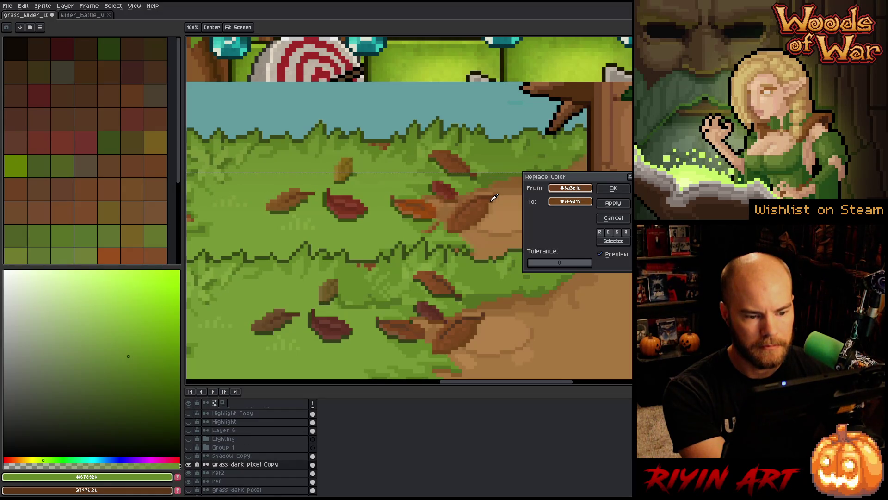
click(614, 188)
- Start another leaf swap, sampling a new brown to replace and a leaf brown to use
key(shift+r)
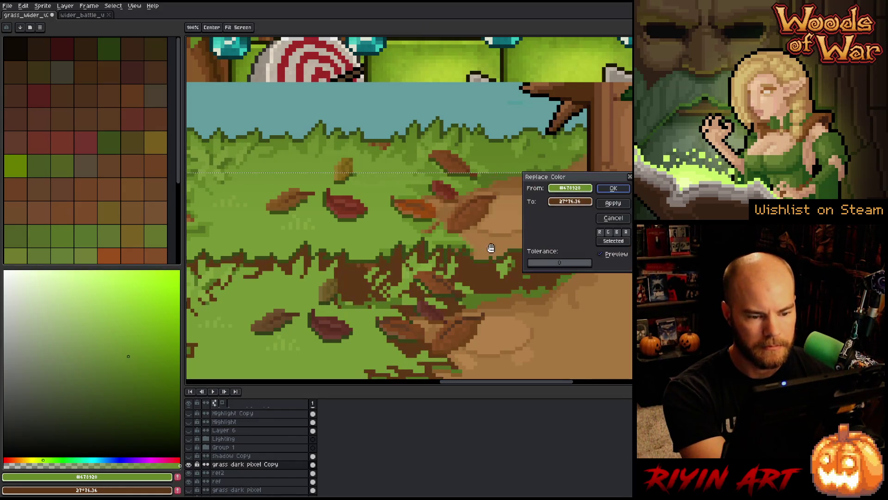
mouse_move(568, 188)
mouse_down()
mouse_move(446, 300)
mouse_move(439, 282)
mouse_move(476, 322)
mouse_up()
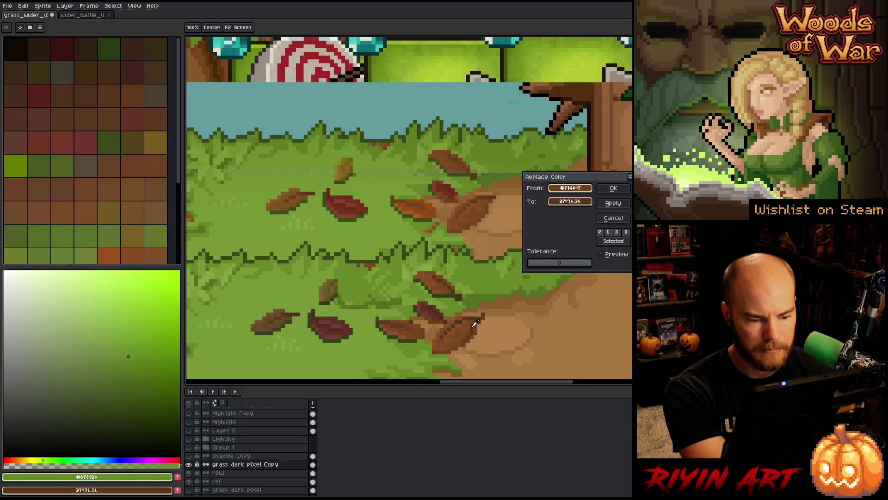
drag(570, 201, 487, 207)
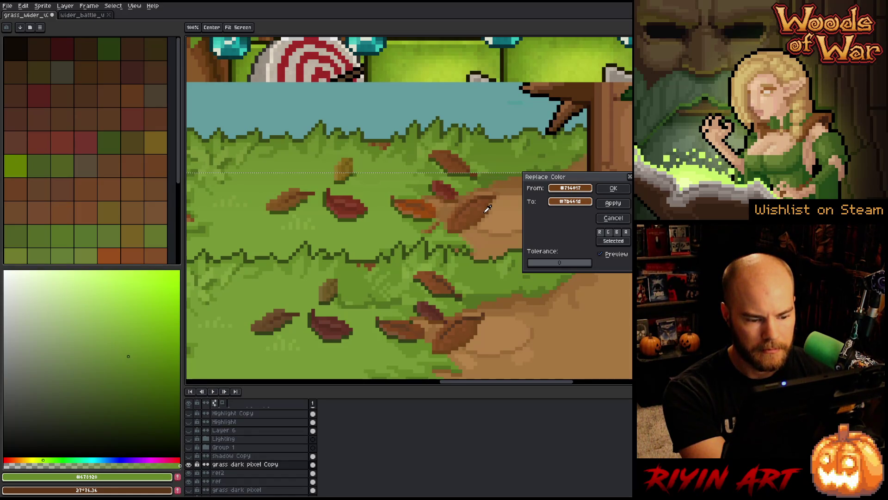
scroll(486, 327, down, 1)
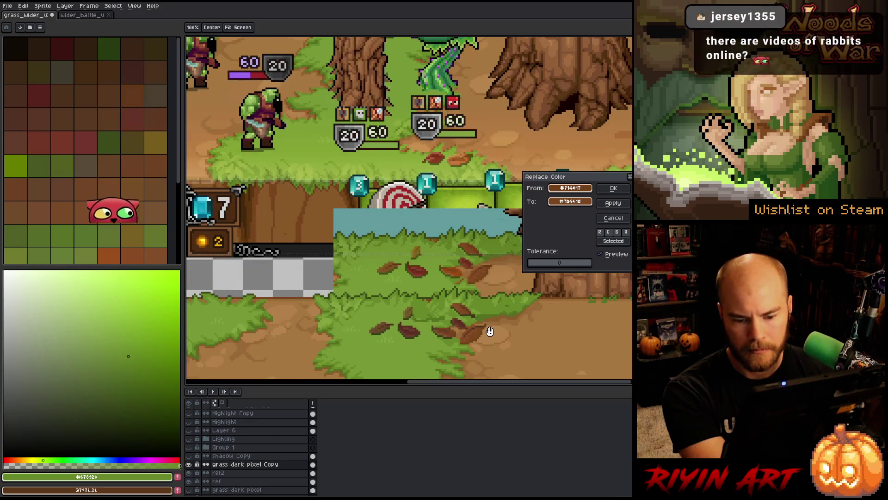
- Apply the pending leaf swap, then pick another brown and cancel that replacement
scroll(490, 332, up, 1)
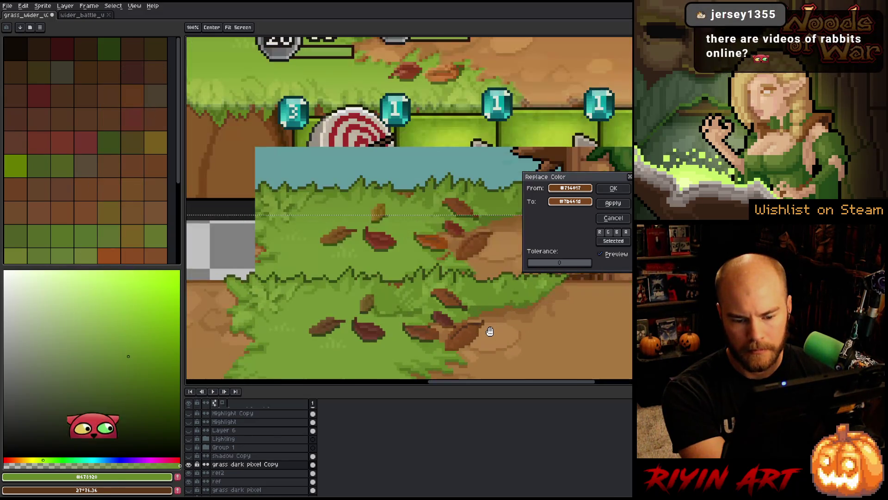
click(611, 189)
key(shift+r)
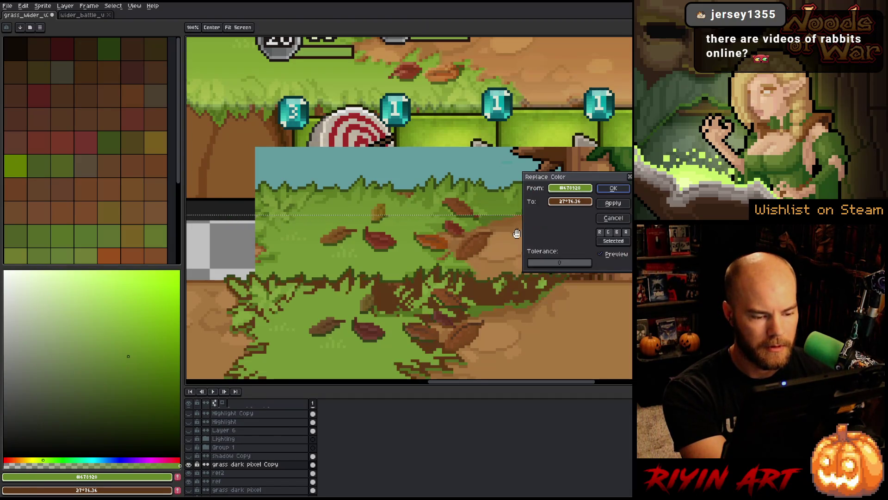
click(444, 297)
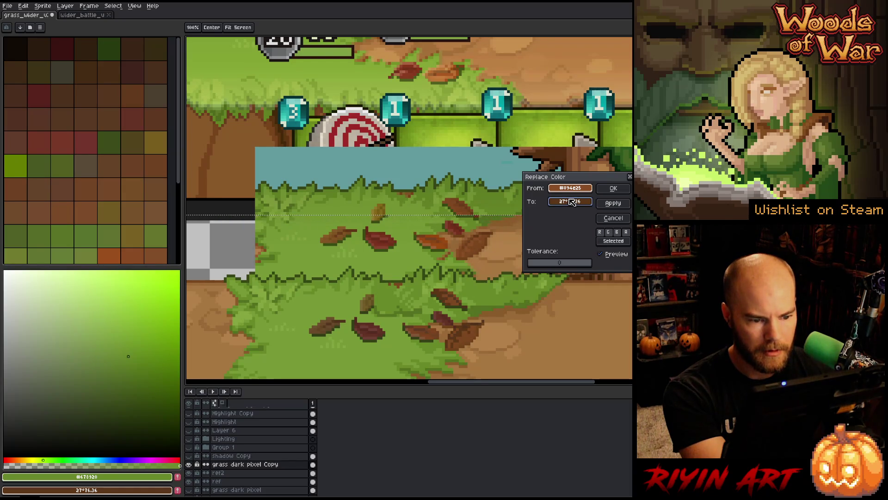
click(614, 218)
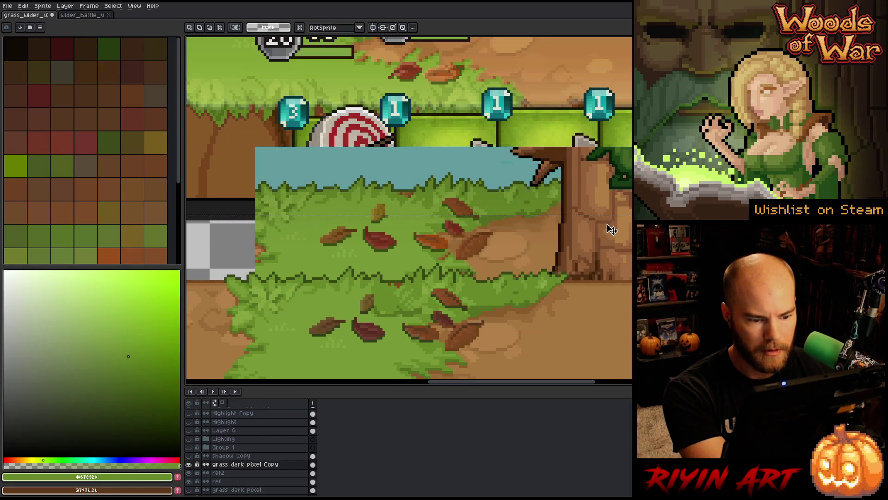
- Replace two leaf browns with an orange sampled from a nearby leaf
key(shift+r)
drag(561, 185, 425, 334)
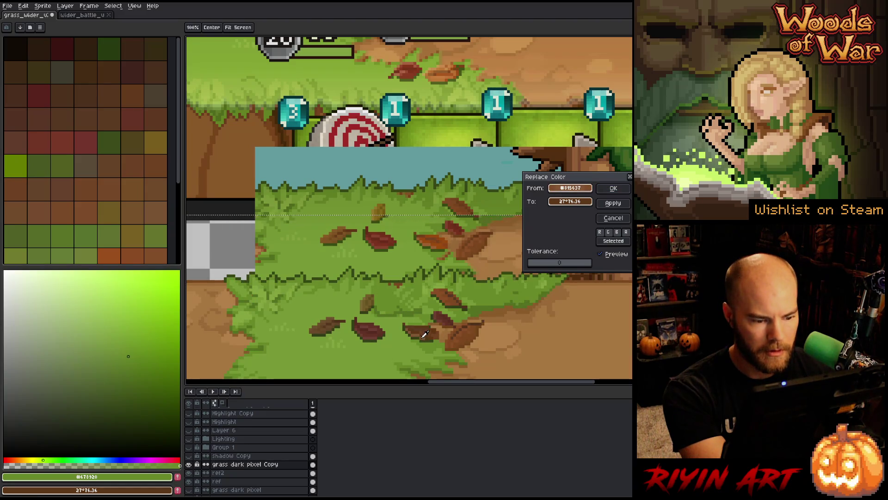
mouse_move(569, 205)
mouse_down()
mouse_move(532, 217)
mouse_move(416, 333)
mouse_move(439, 243)
mouse_up()
click(614, 188)
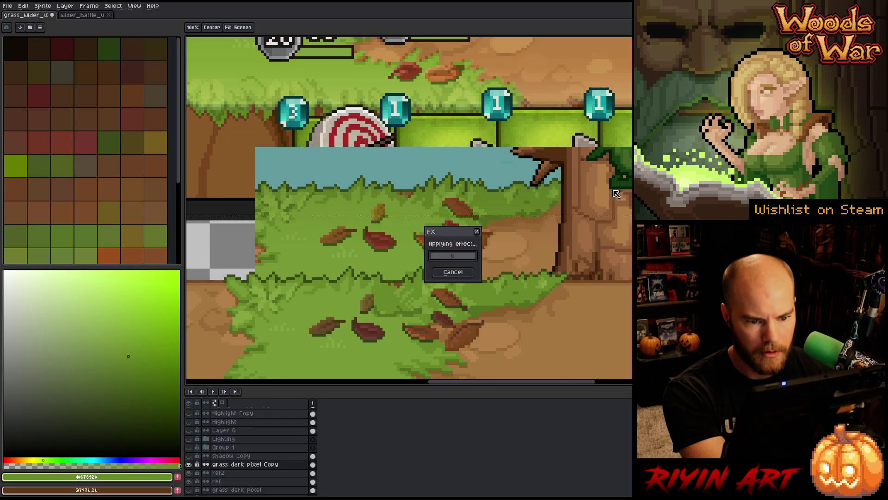
key(shift+r)
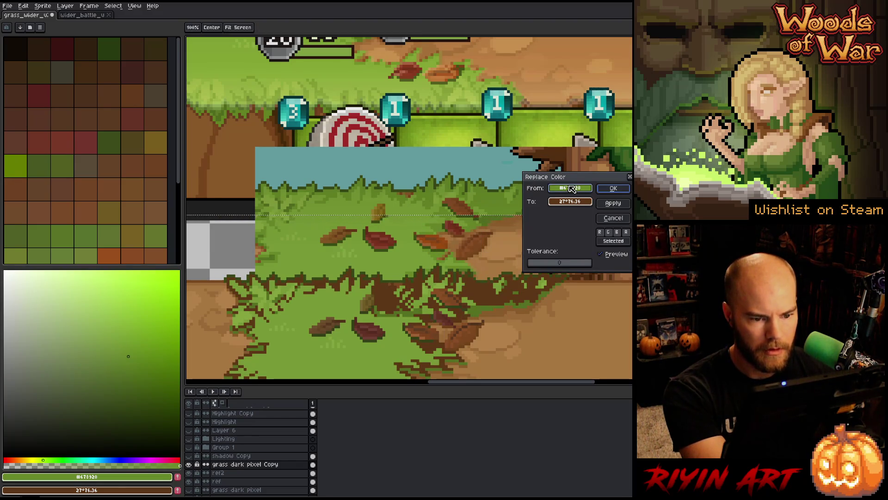
click(433, 330)
drag(430, 330, 441, 241)
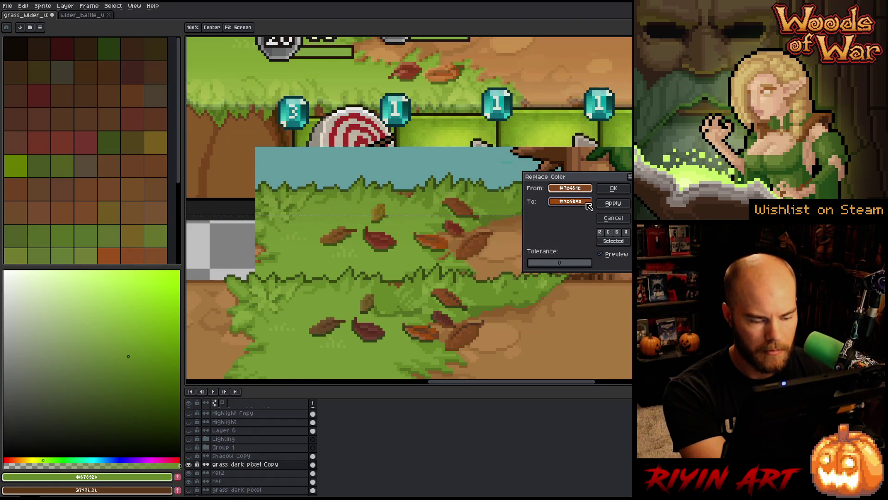
click(613, 188)
- Swap two more dark leaf browns for orange and orange-brown leaf shades
key(shift+r)
click(450, 333)
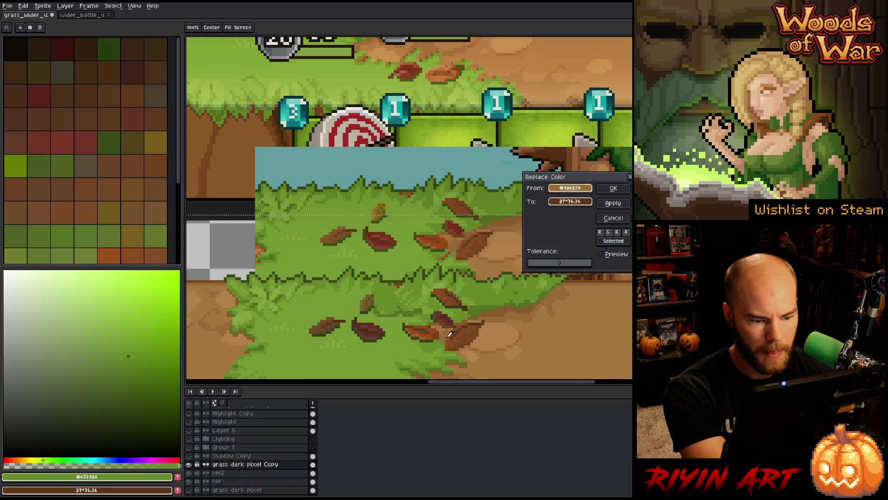
click(424, 328)
mouse_move(420, 334)
mouse_down()
mouse_move(428, 332)
mouse_move(437, 241)
mouse_up()
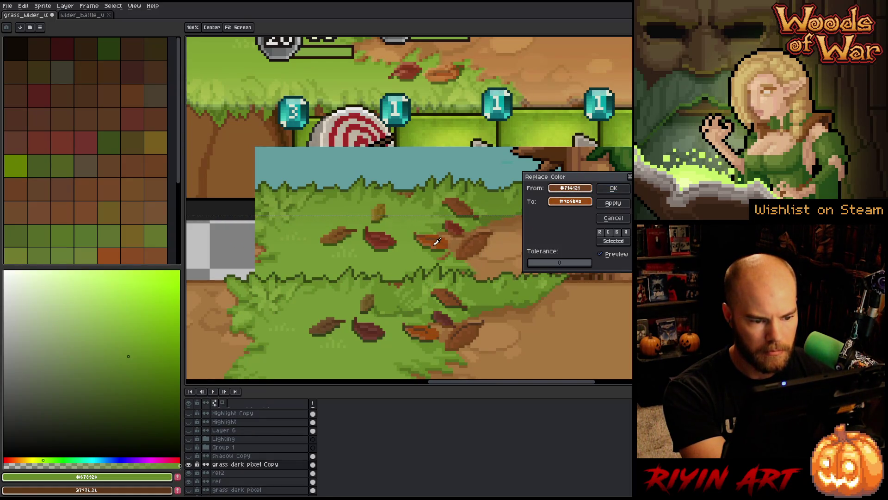
click(613, 188)
key(shift+r)
click(427, 325)
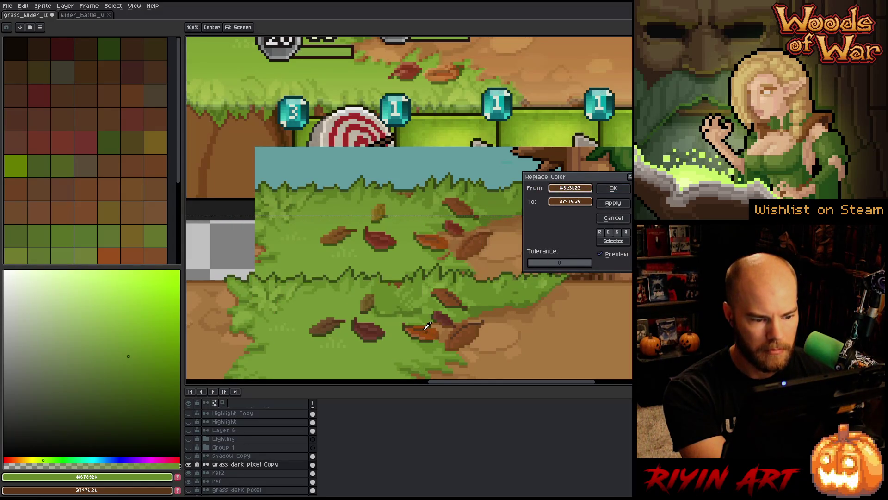
drag(574, 198, 435, 234)
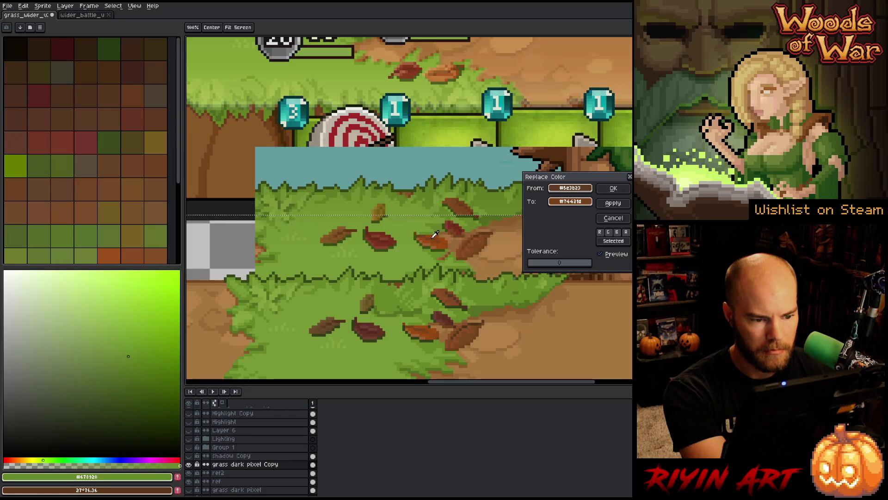
click(615, 189)
- Replace another leaf brown with a brown sampled from a neighbouring leaf
key(shift+r)
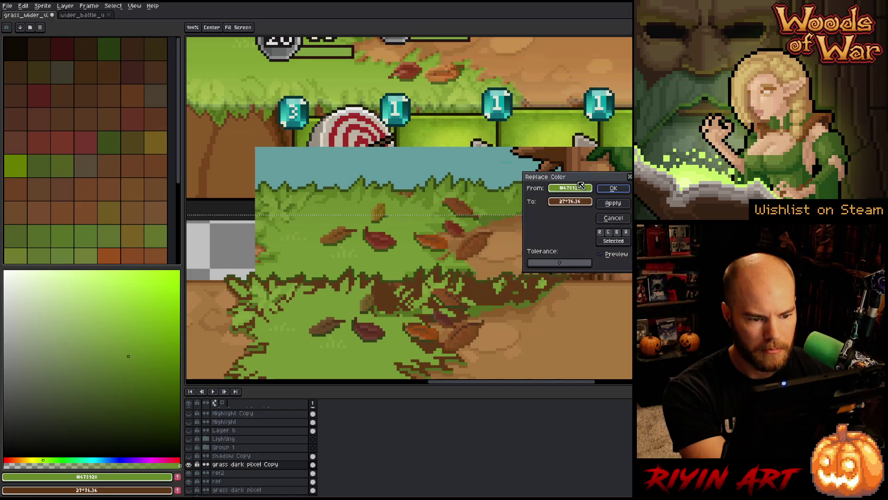
click(448, 320)
click(448, 322)
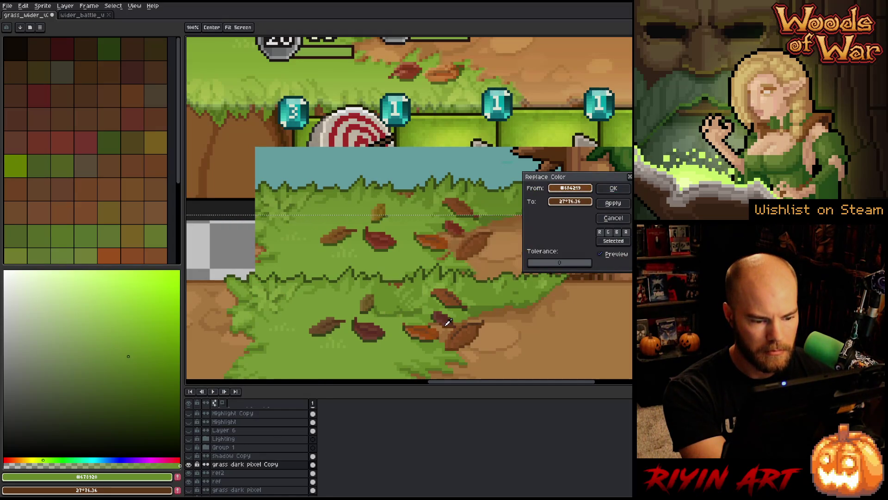
click(564, 203)
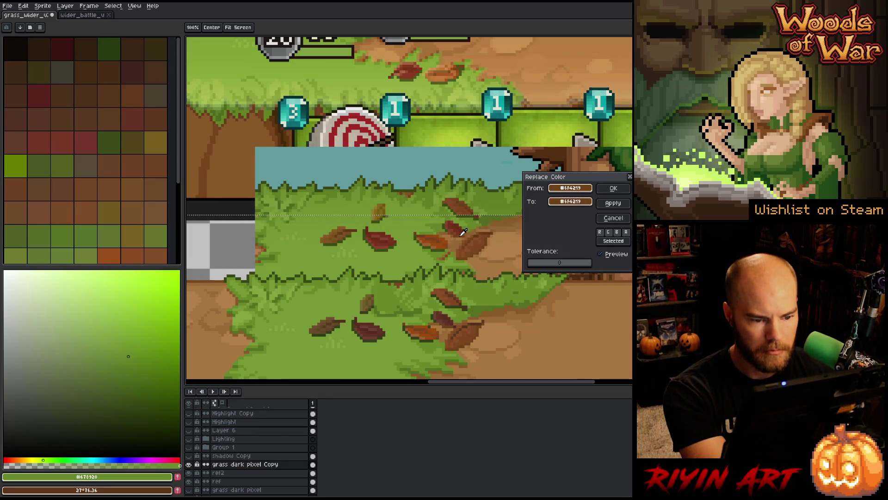
key(Return)
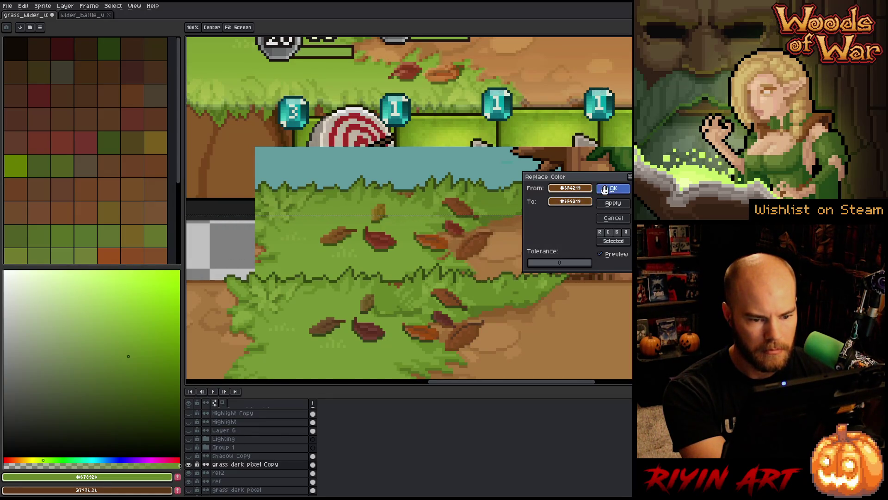
- Retune reddish and dark leaf browns toward darker brown and a dark olive shade
key(shift+r)
click(457, 230)
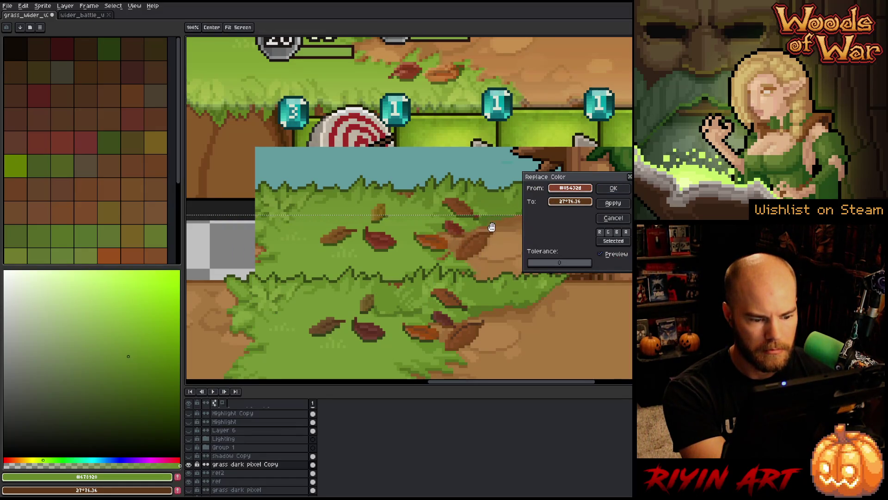
click(560, 203)
click(436, 316)
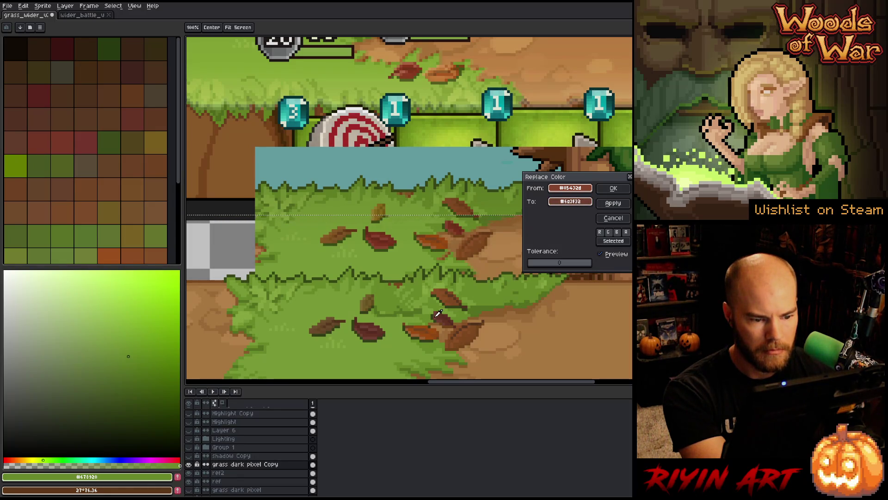
click(564, 188)
click(481, 295)
click(483, 294)
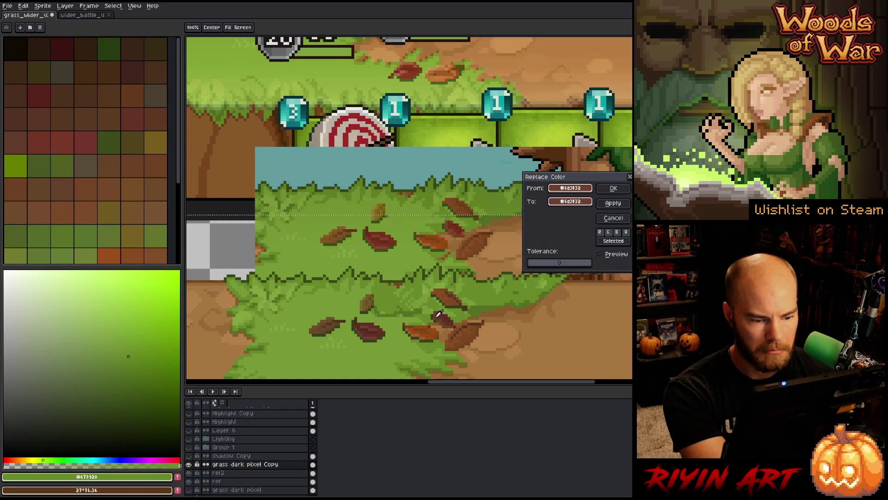
click(570, 202)
click(449, 223)
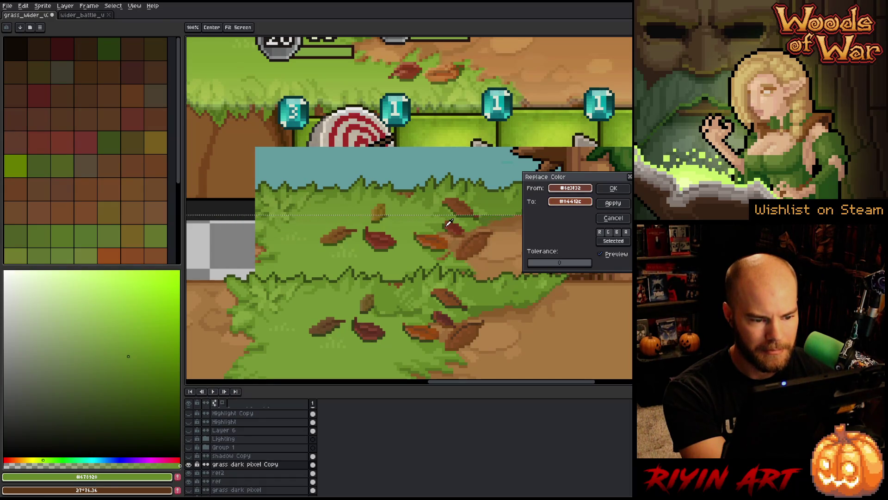
key(Escape)
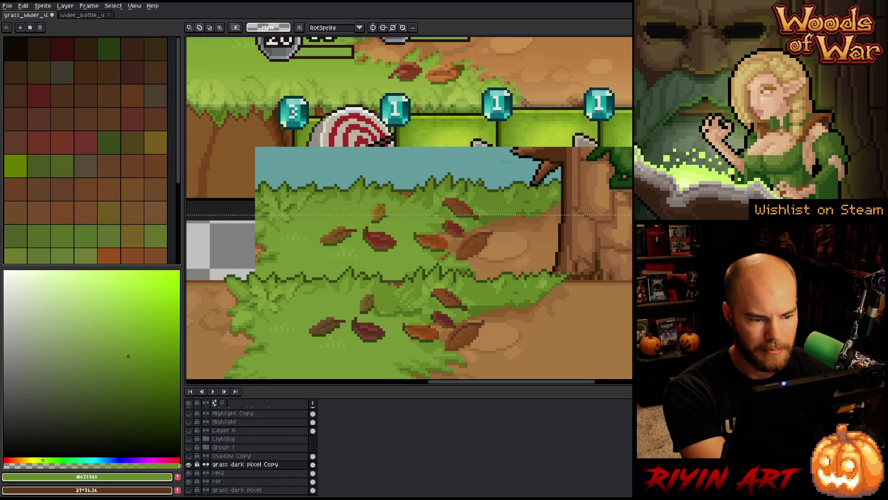
- Pick a reddish leaf brown to replace, then abandon that replacement
key(shift+r)
click(570, 187)
click(440, 315)
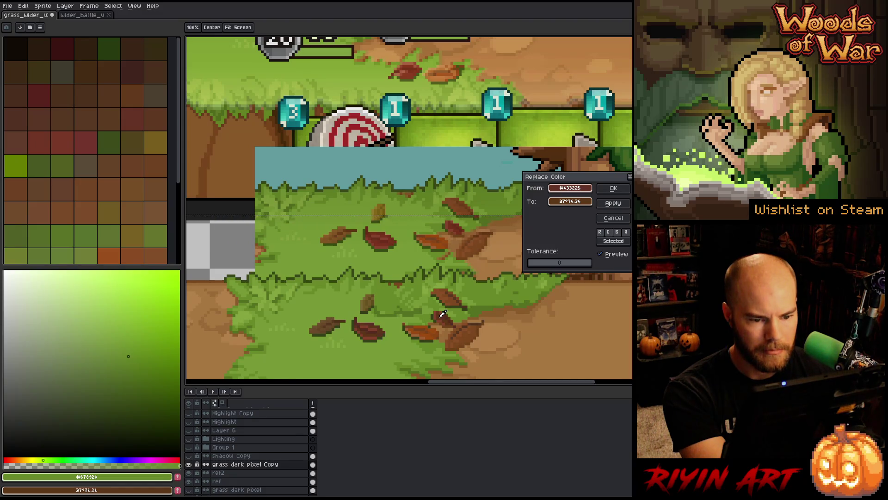
click(613, 217)
- Swap foreground and background, then replace a dark leaf shade with a red-brown one
key(x)
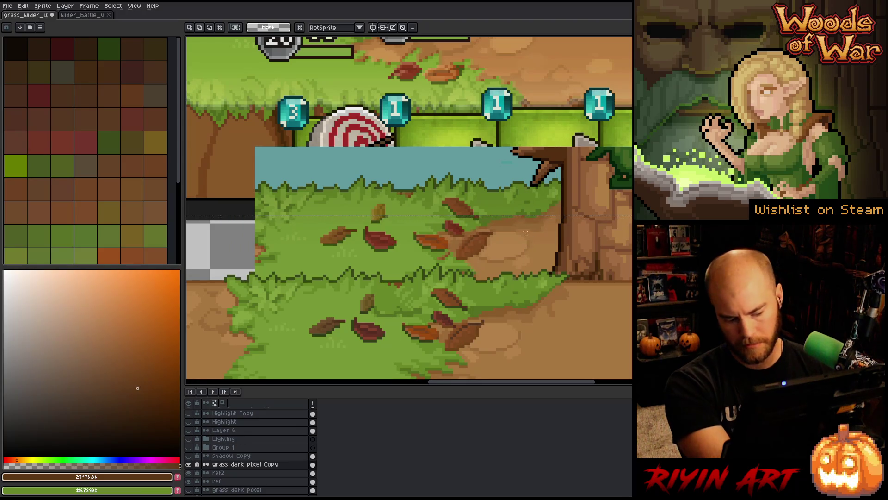
key(shift+r)
drag(563, 190, 444, 321)
drag(559, 205, 454, 224)
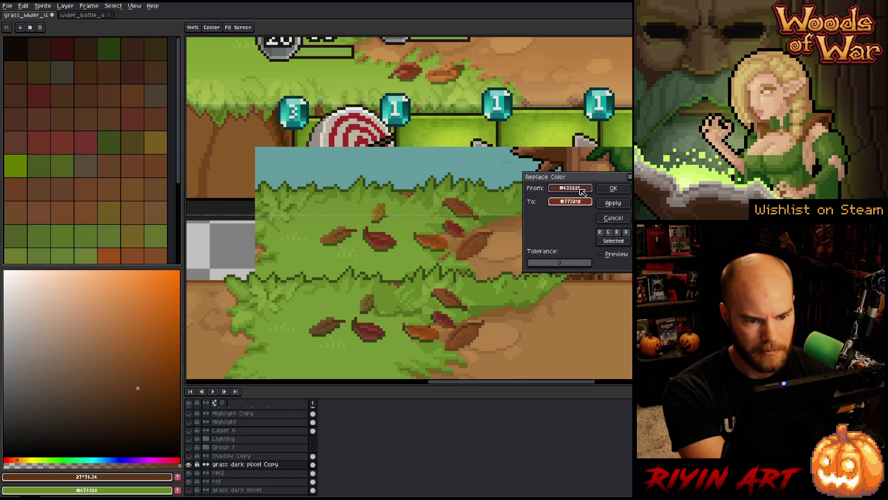
click(613, 189)
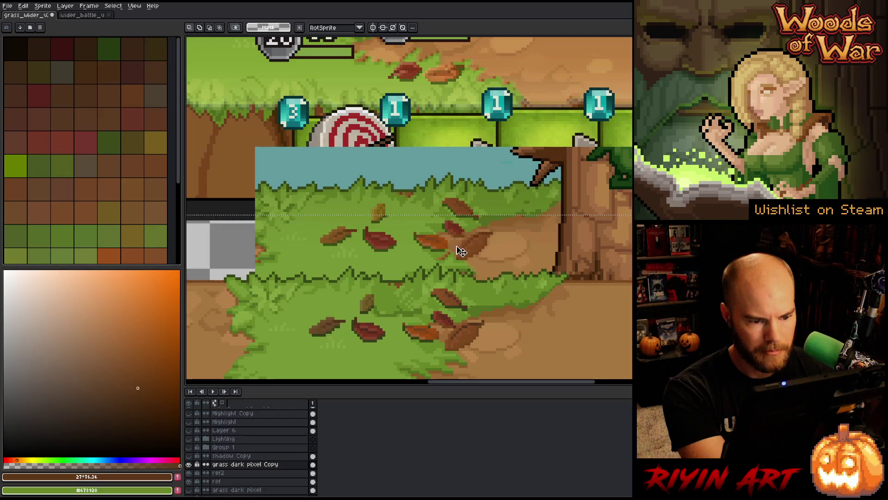
- Recolour a red-brown leaf shade to a red sampled from another leaf
key(shift+r)
drag(570, 188, 458, 221)
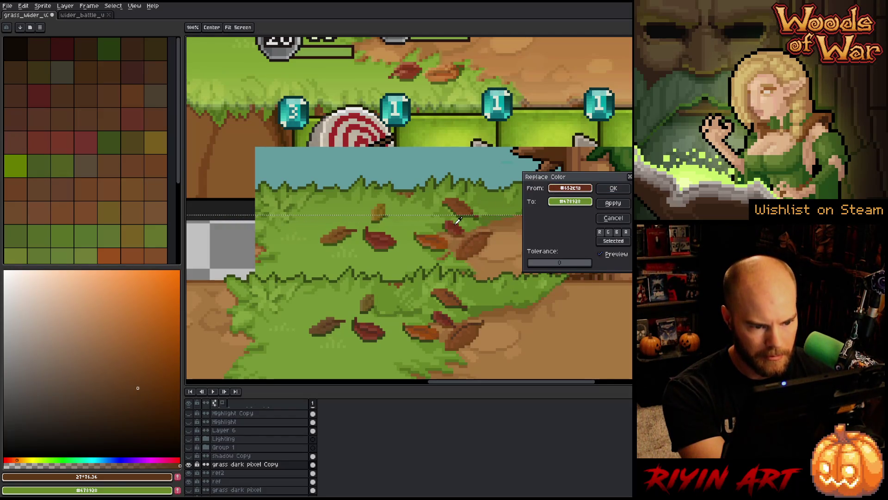
mouse_move(570, 201)
mouse_down()
mouse_move(500, 240)
mouse_move(449, 313)
mouse_up()
click(449, 313)
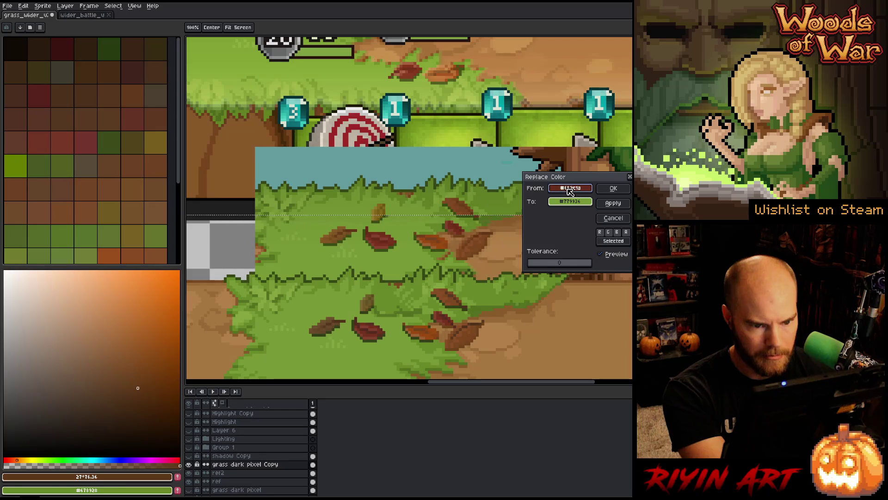
click(449, 313)
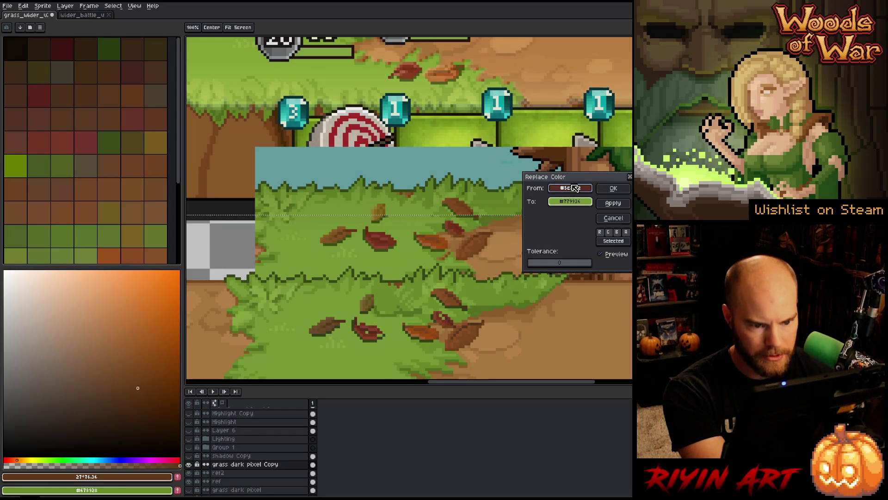
click(470, 222)
drag(470, 222, 458, 220)
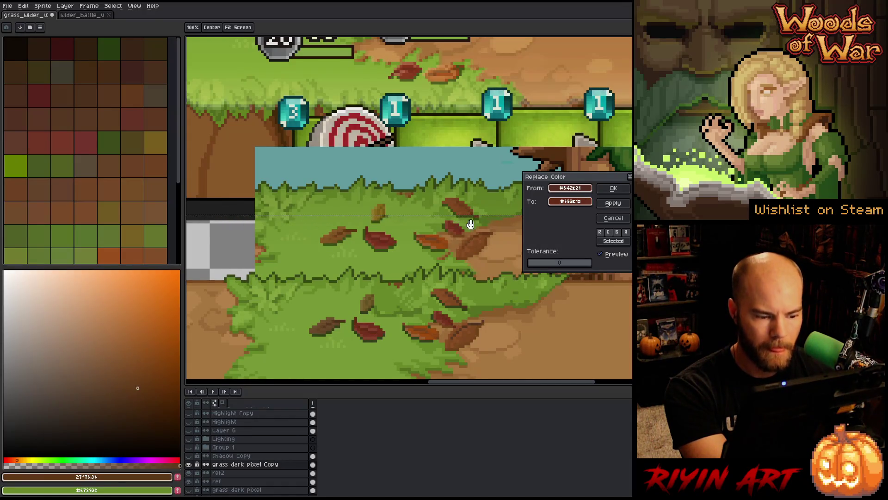
click(613, 188)
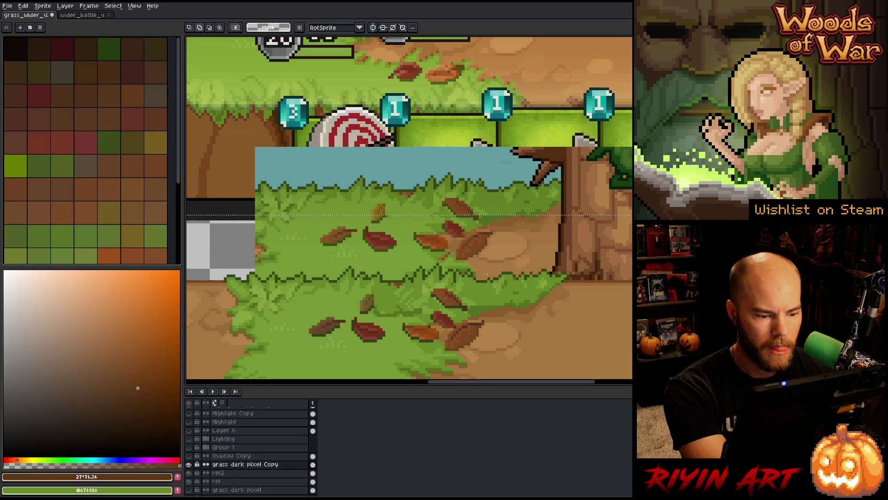
- Recolour two more leaf shades with browns sampled from nearby leaves
key(shift+r)
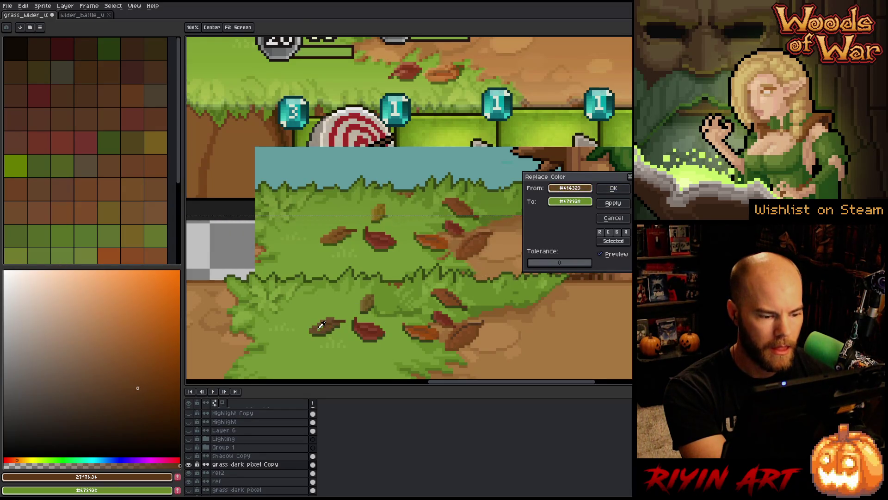
click(332, 235)
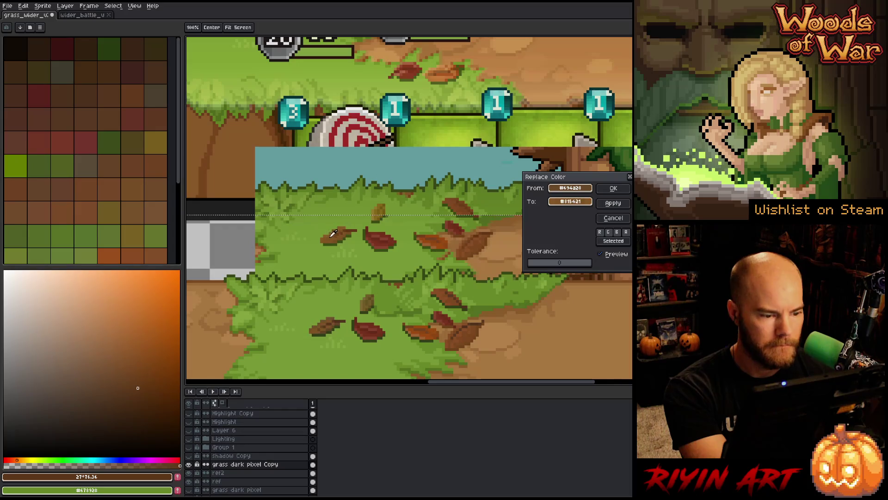
click(614, 187)
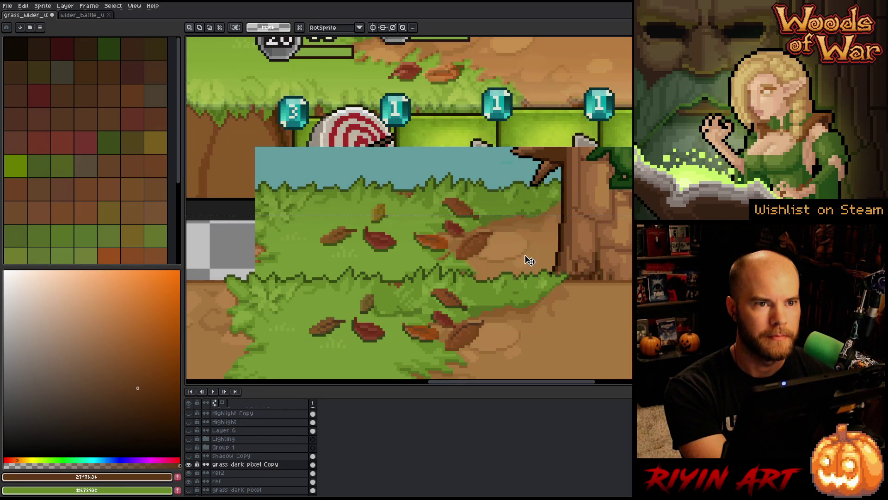
key(shift+r)
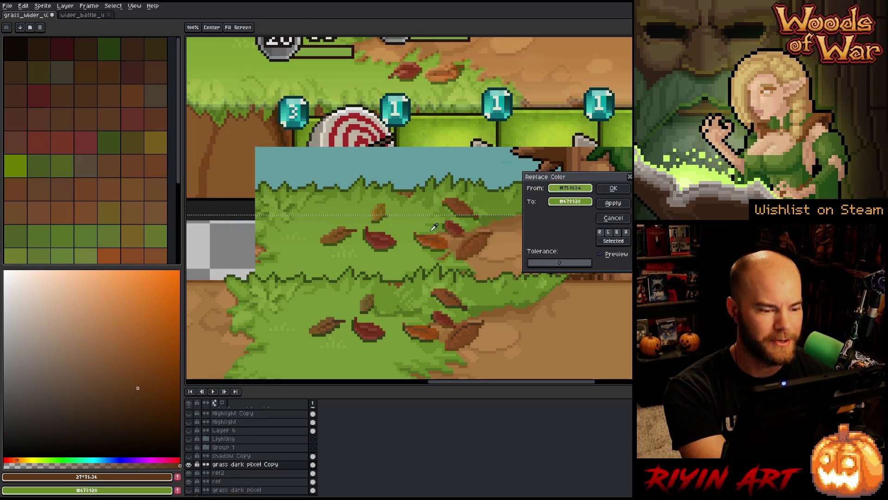
click(337, 324)
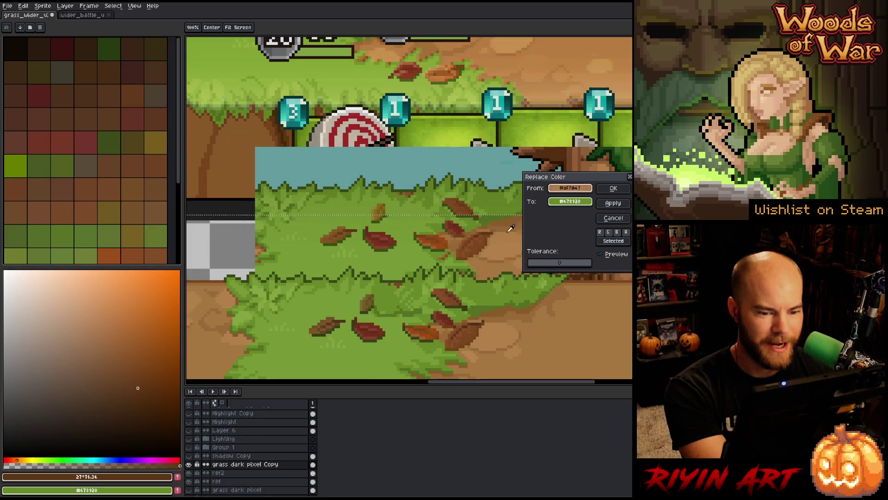
click(333, 325)
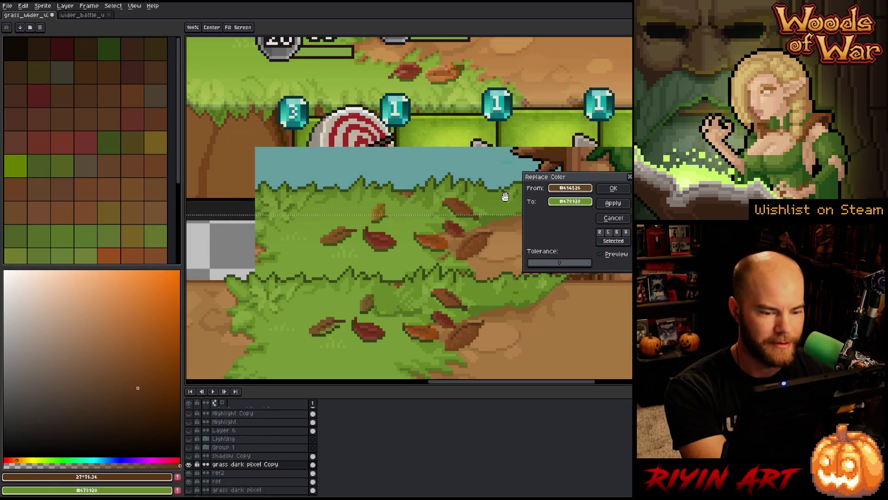
right_click(343, 237)
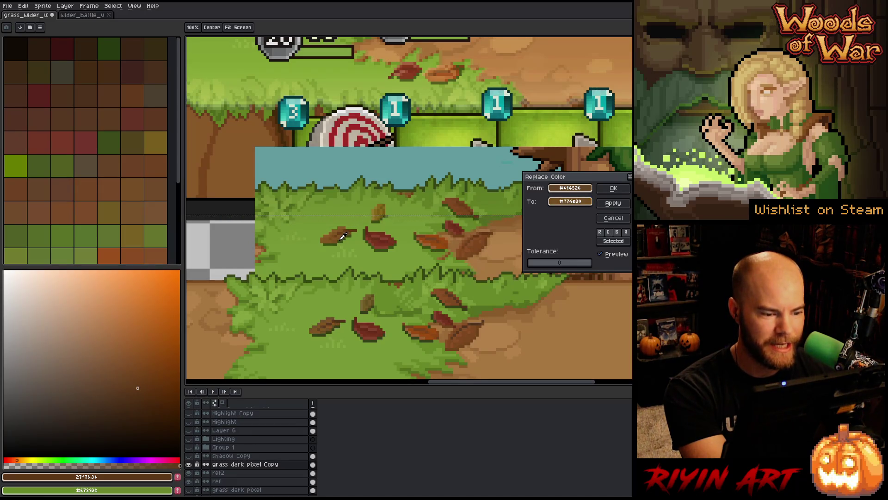
click(613, 184)
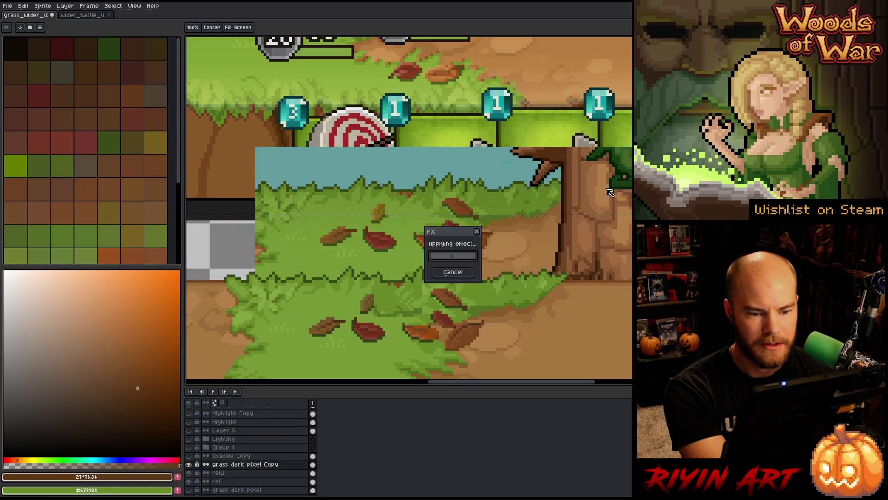
- Replace two further leaf shades with a brown and a darker brown leaf shade
key(shift+r)
click(329, 316)
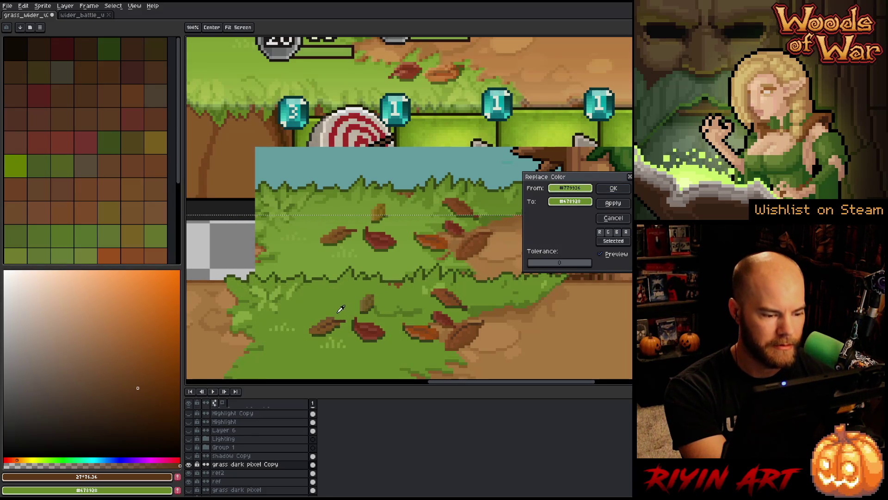
right_click(323, 325)
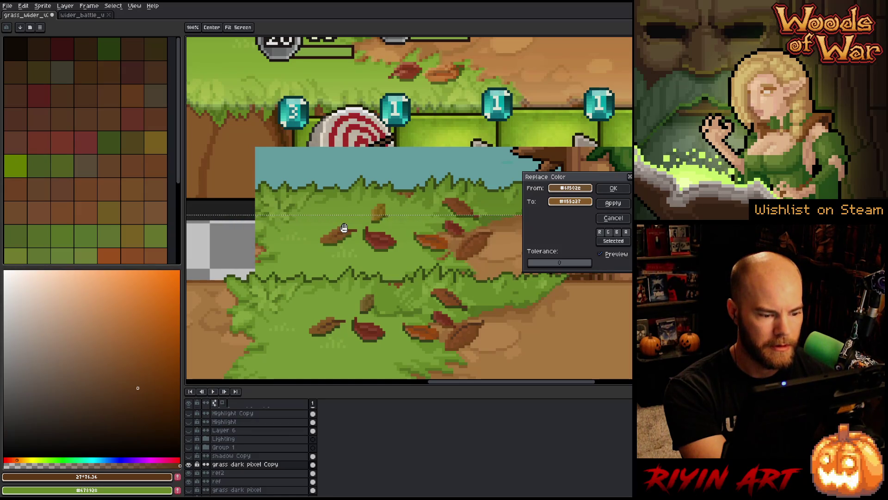
click(611, 189)
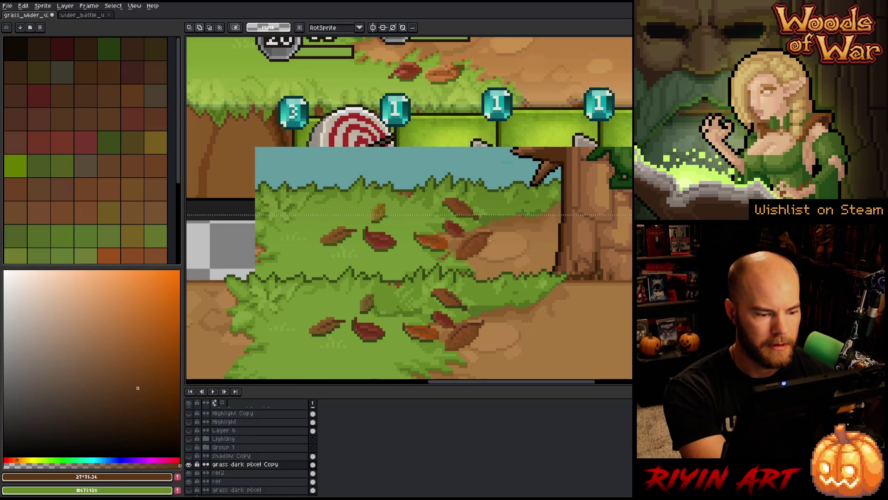
key(shift+r)
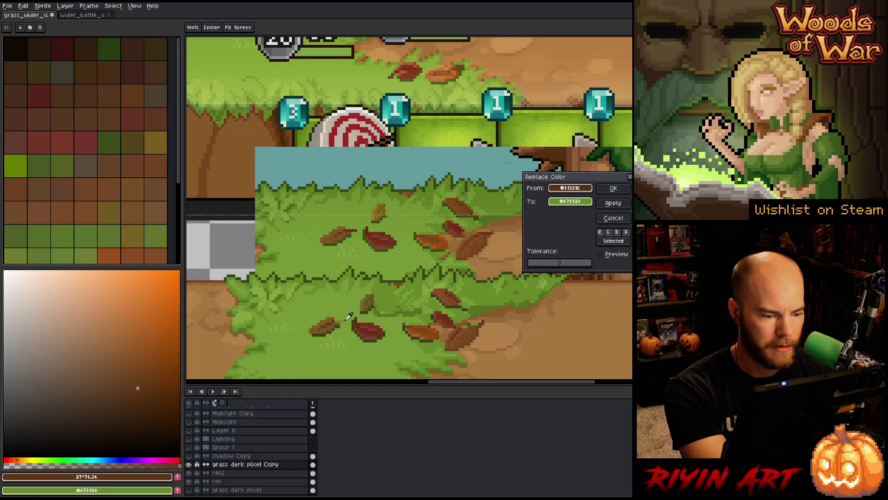
drag(570, 201, 351, 228)
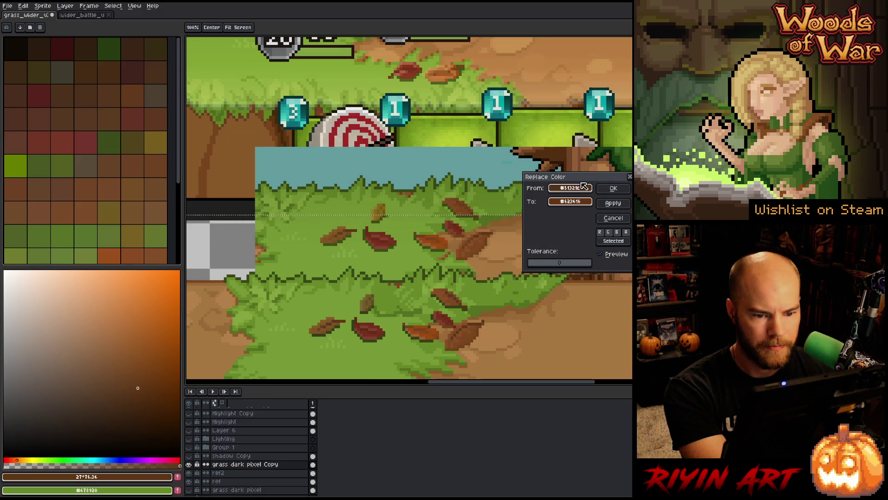
click(614, 188)
- Merge the lower leaves' browns with neighbouring leaf browns in two final swaps
key(shift+r)
drag(570, 187, 345, 227)
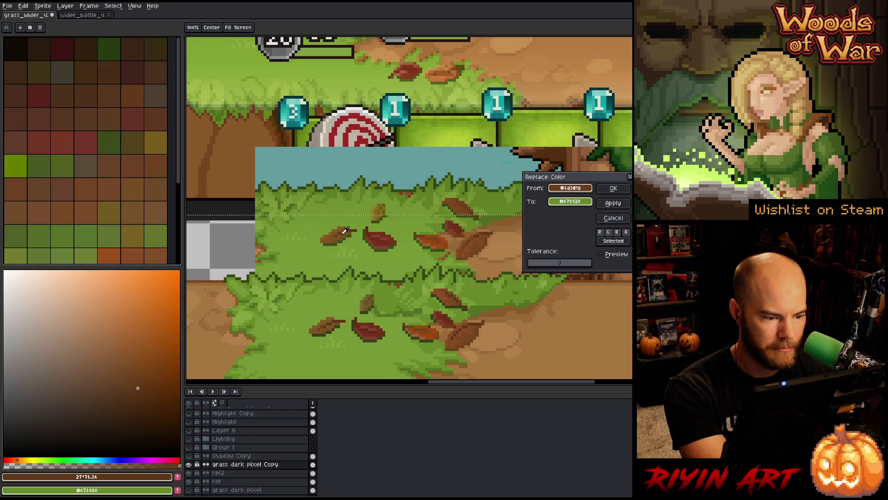
mouse_move(343, 229)
mouse_down()
mouse_move(342, 319)
mouse_move(332, 320)
mouse_up()
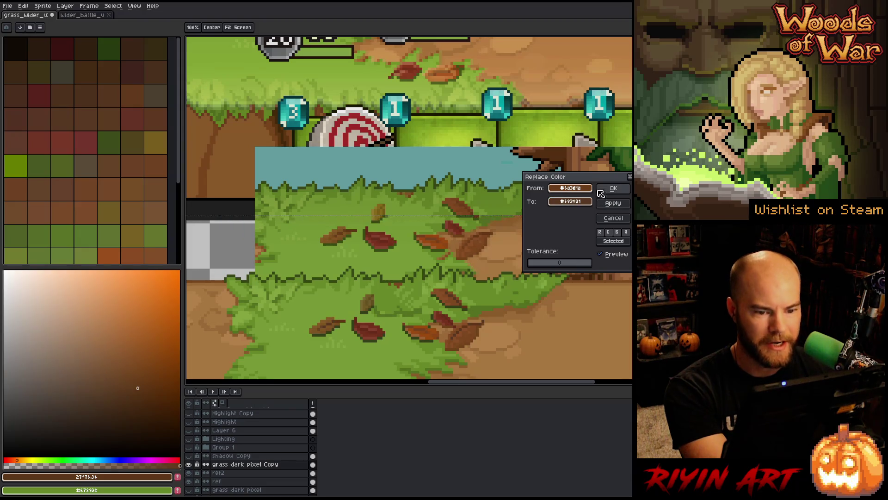
click(613, 188)
key(shift+r)
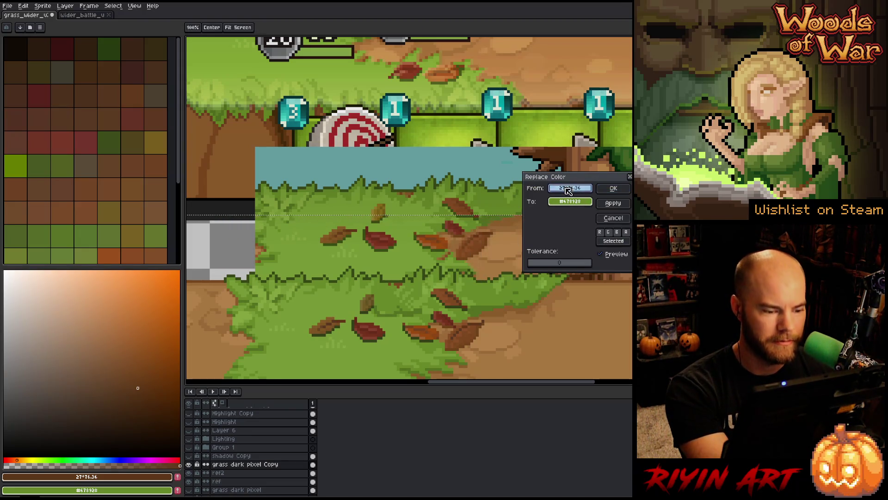
mouse_move(568, 191)
mouse_down()
mouse_move(395, 300)
mouse_move(325, 324)
mouse_up()
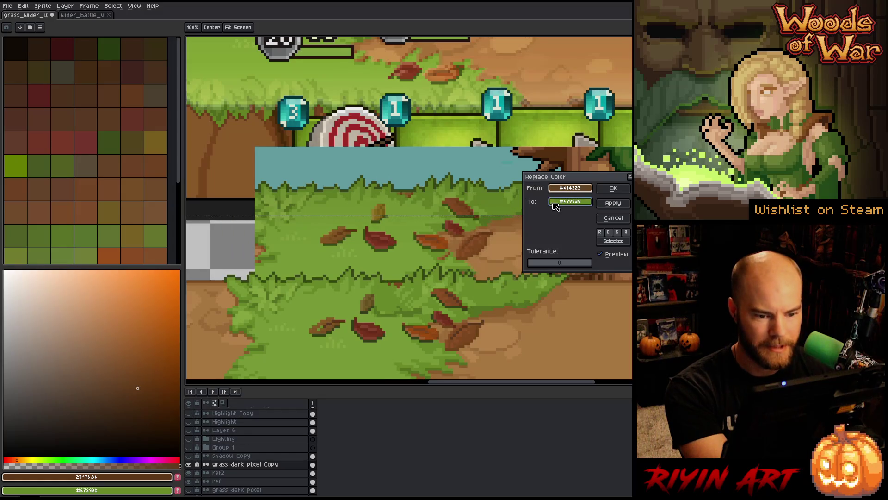
mouse_move(556, 206)
mouse_down()
mouse_move(320, 328)
mouse_move(339, 231)
mouse_up()
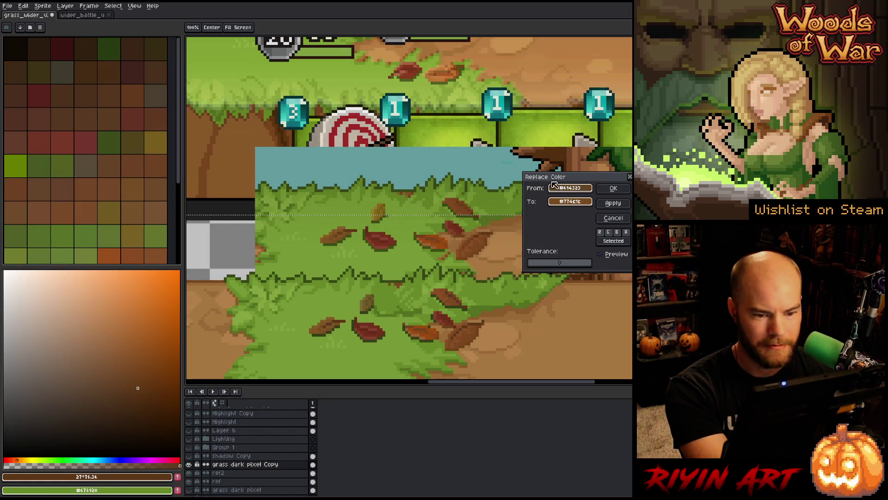
click(613, 188)
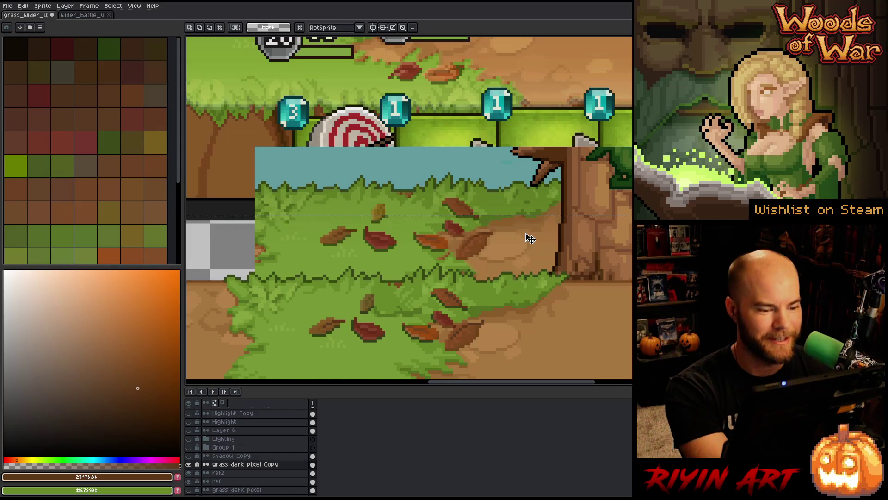
- Replace an olive leaf shade with a colour sampled from the canvas
key(shift+r)
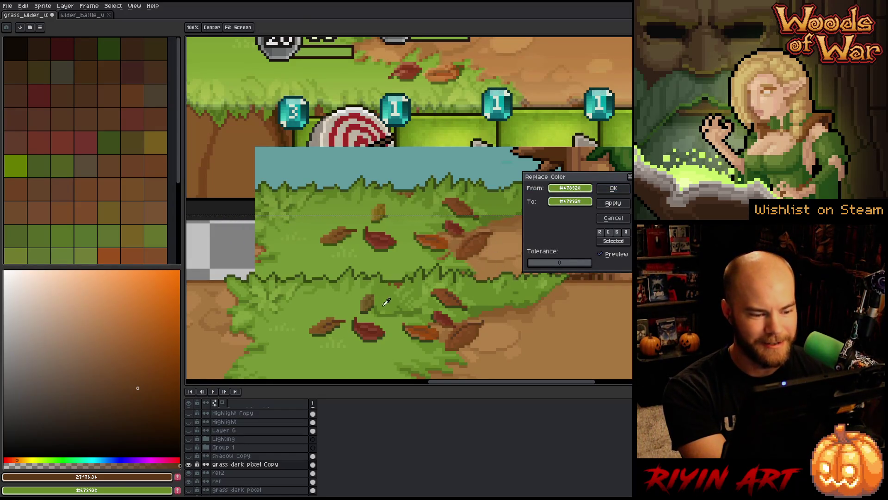
drag(386, 301, 368, 303)
mouse_move(570, 201)
mouse_down()
mouse_move(439, 202)
mouse_move(377, 214)
mouse_up()
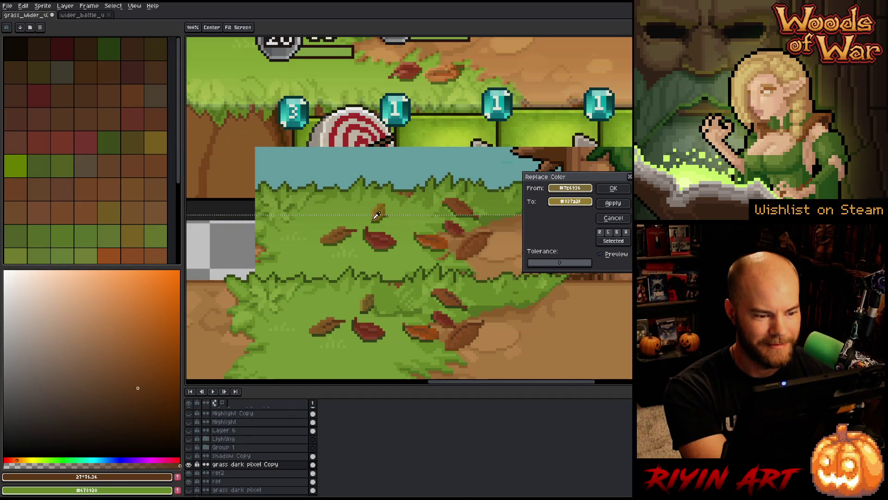
click(613, 188)
- Swap an olive leaf shade for a brown sampled from another leaf
key(shift+r)
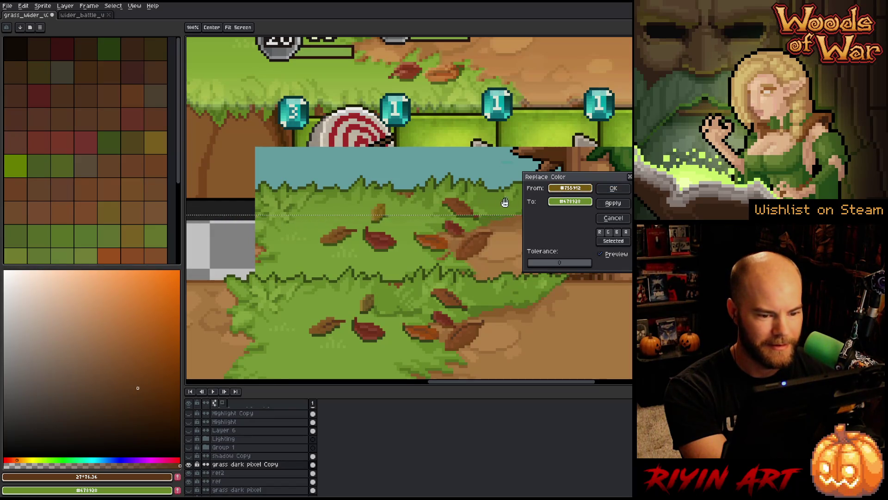
drag(504, 202, 371, 305)
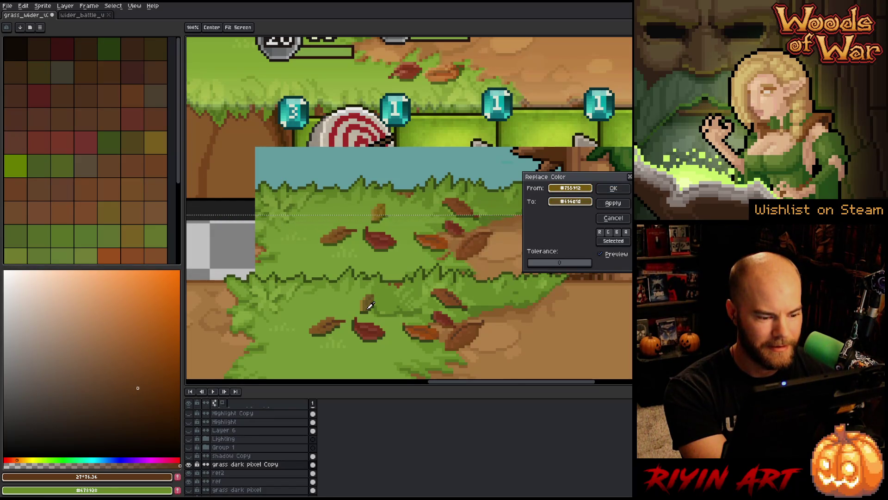
mouse_move(563, 188)
mouse_down()
mouse_move(407, 278)
mouse_move(375, 307)
mouse_up()
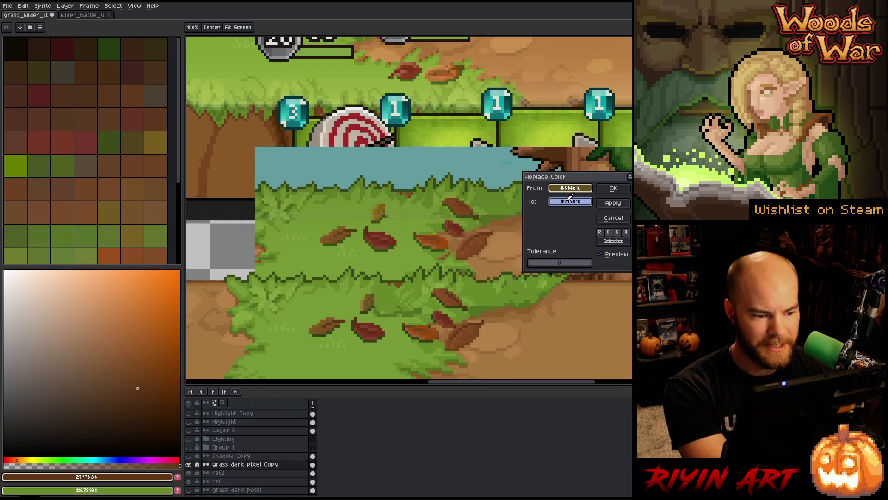
mouse_move(573, 200)
mouse_down()
mouse_move(379, 218)
mouse_move(503, 218)
mouse_up()
mouse_move(563, 189)
mouse_down()
mouse_move(418, 301)
mouse_move(367, 301)
mouse_up()
drag(568, 200, 383, 208)
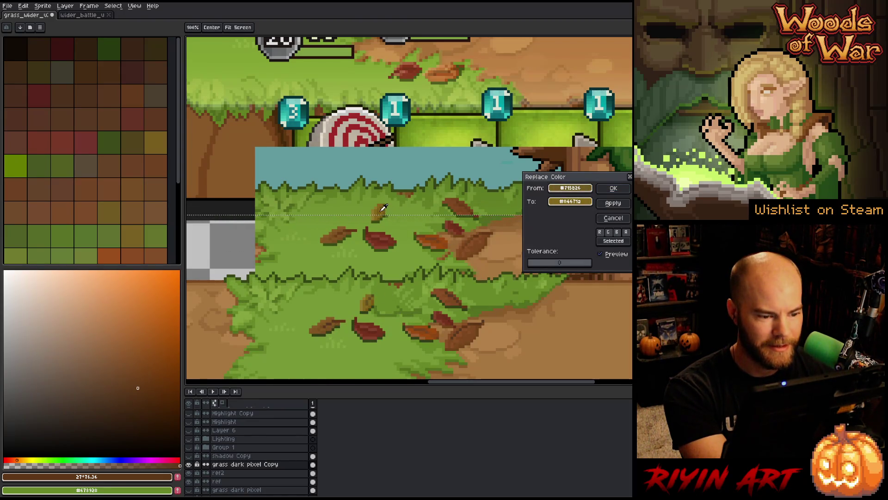
click(613, 188)
- Recolour two more dark leaf shades to leaf browns sampled nearby
key(shift+r)
drag(555, 188, 370, 299)
mouse_move(570, 201)
mouse_down()
mouse_move(379, 213)
mouse_move(387, 209)
mouse_up()
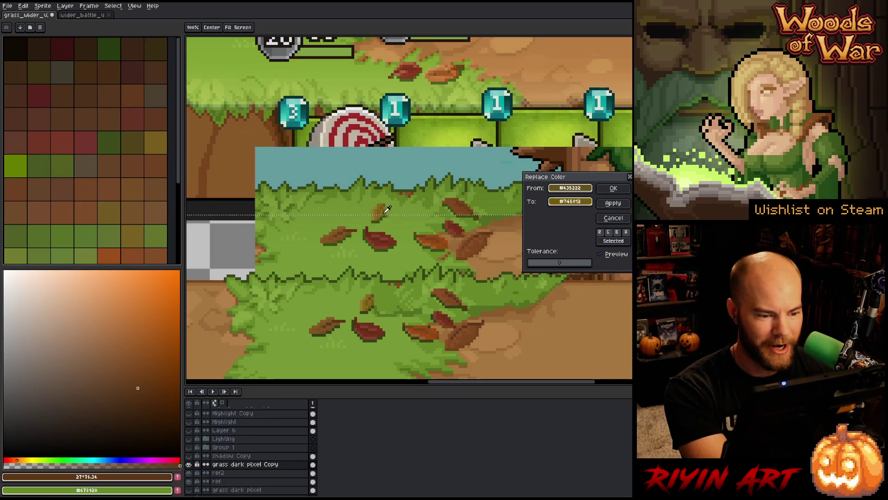
click(613, 187)
key(shift+r)
mouse_move(555, 191)
mouse_down()
mouse_move(381, 298)
mouse_move(372, 294)
mouse_up()
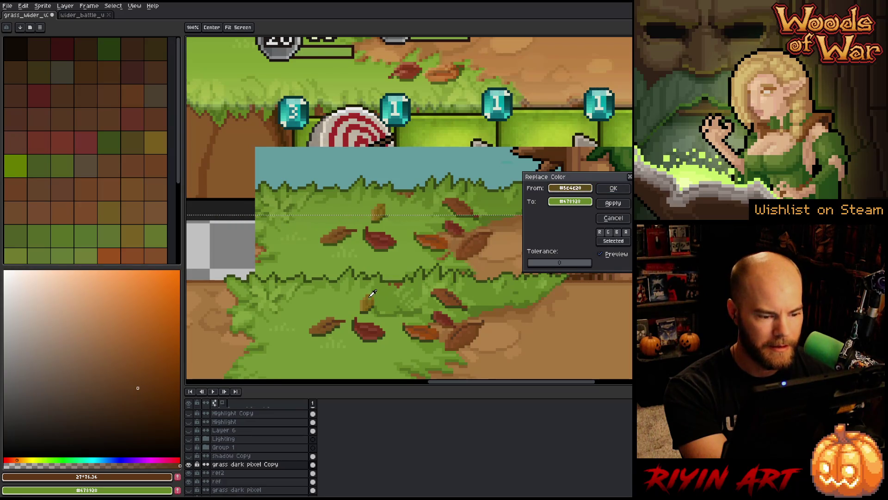
drag(570, 199, 388, 201)
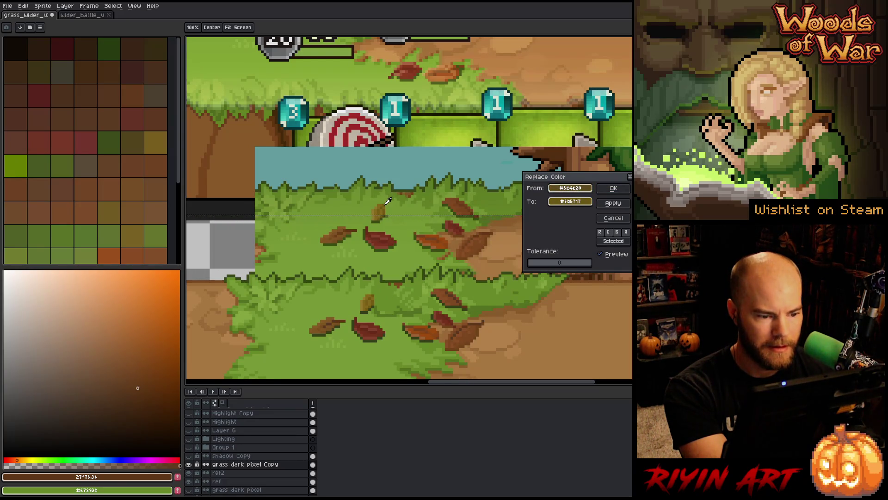
click(610, 187)
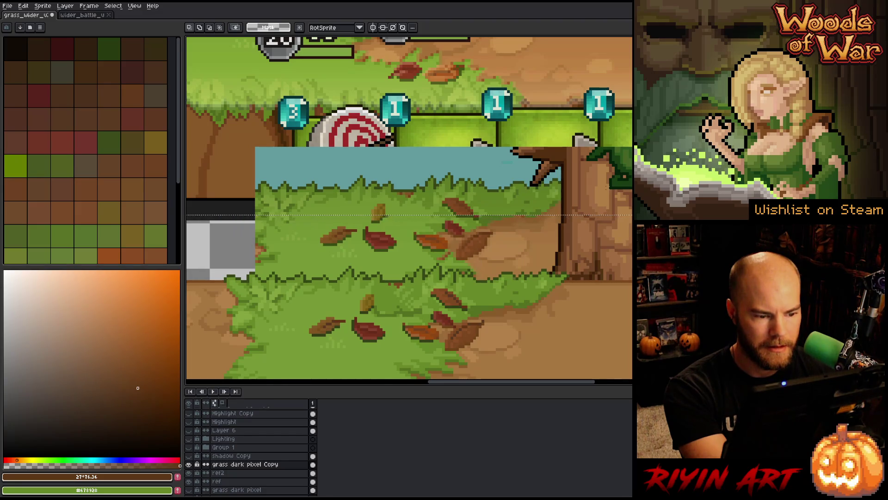
- Replace two remaining leaf shades with browns sampled from neighbouring leaves
key(shift+r)
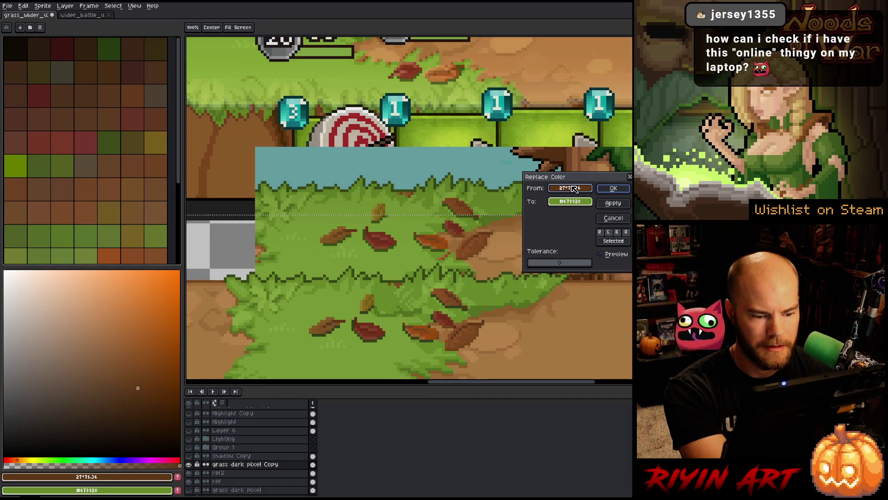
click(463, 302)
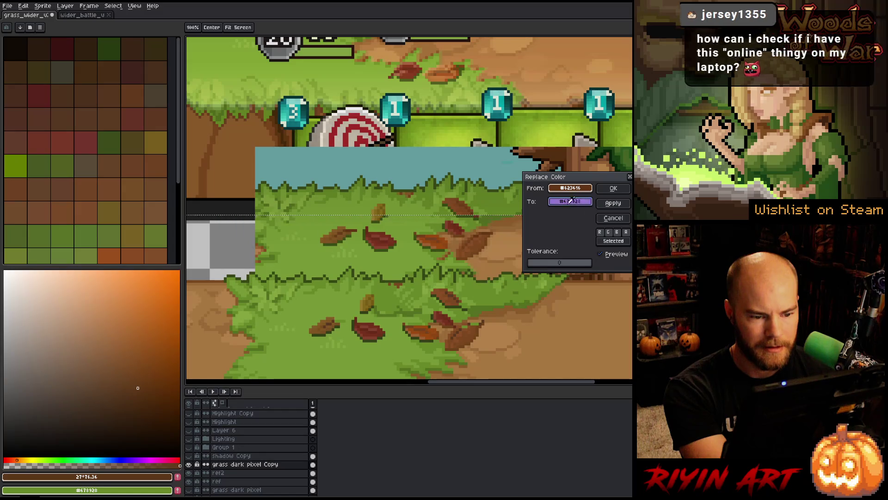
right_click(484, 215)
right_click(481, 212)
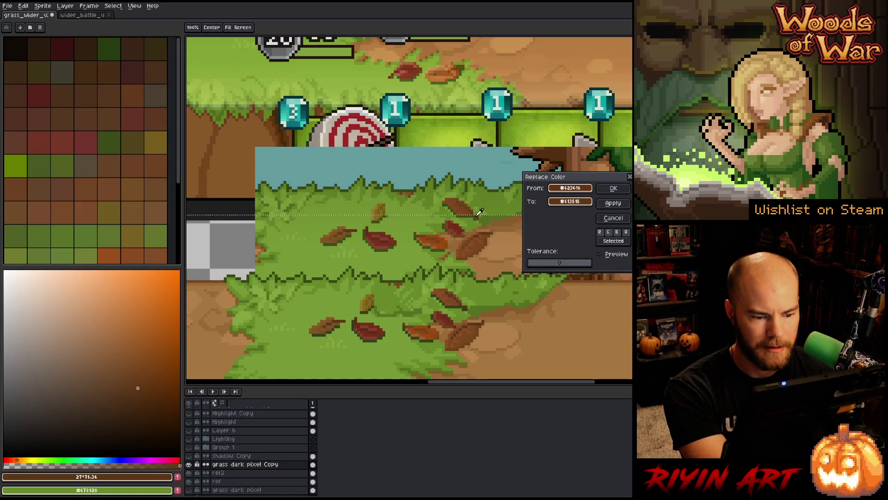
click(613, 188)
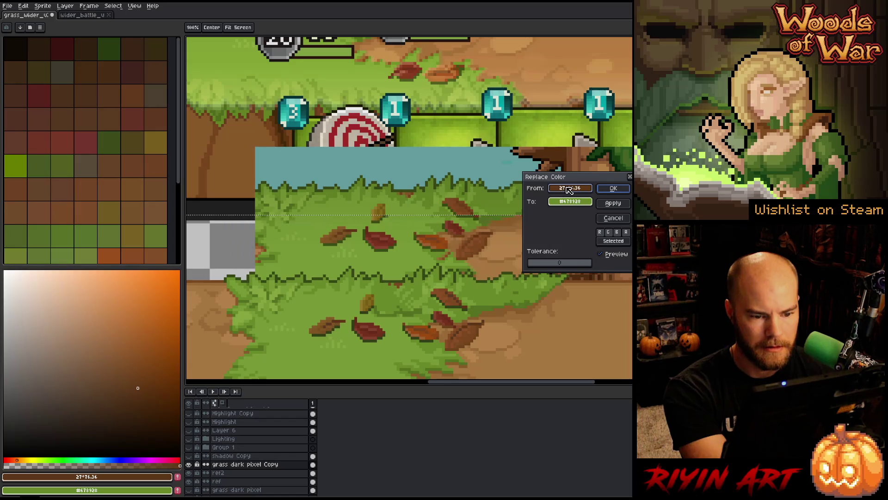
click(461, 294)
click(458, 295)
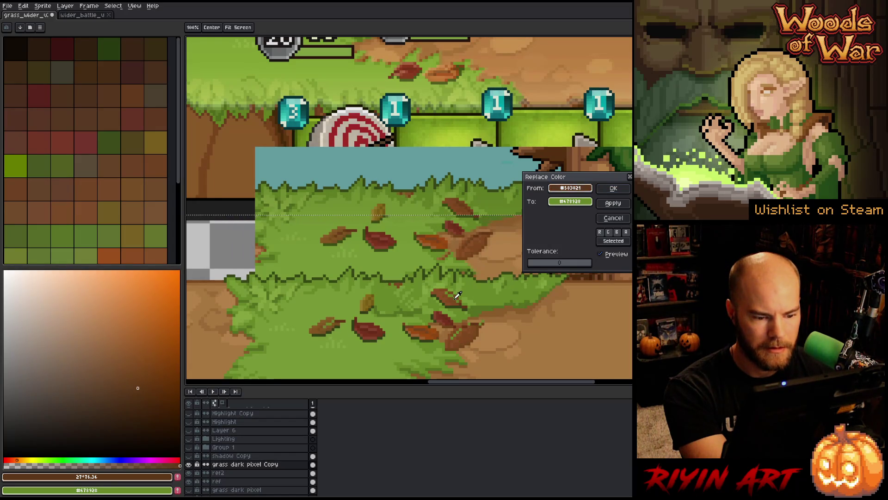
drag(584, 202, 465, 201)
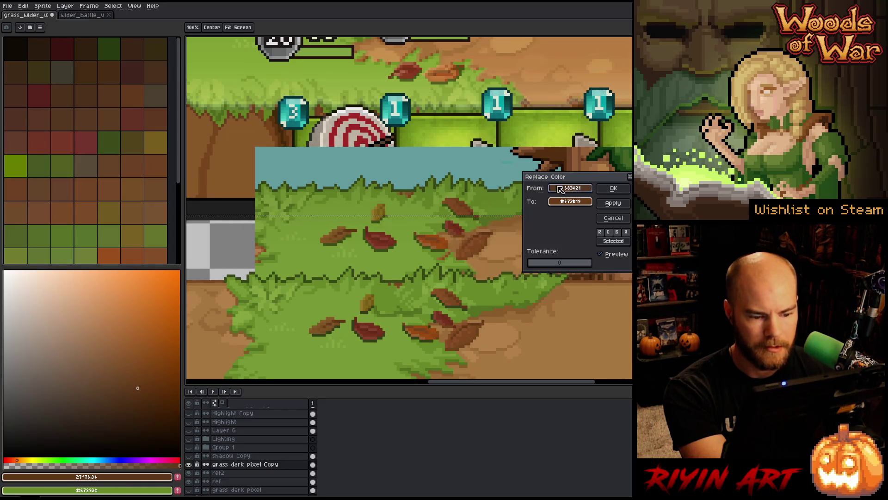
click(613, 188)
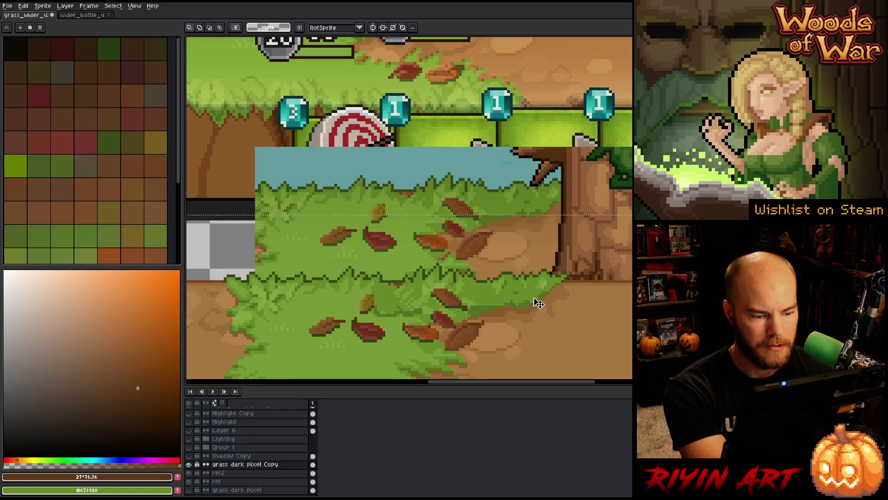
scroll(536, 303, down, 2)
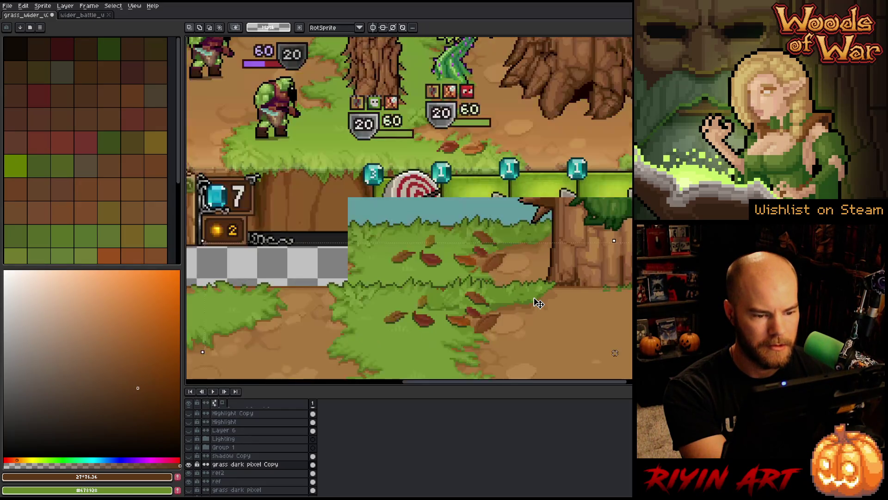
scroll(259, 178, up, 3)
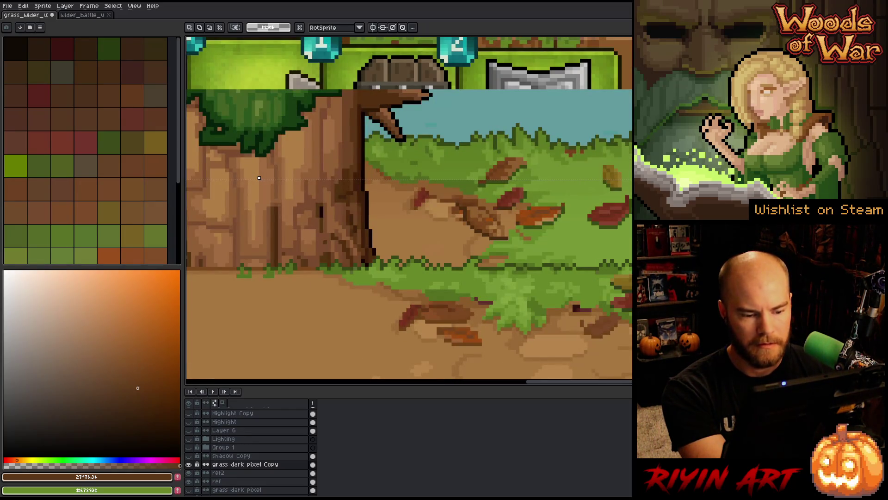
scroll(515, 346, down, 1)
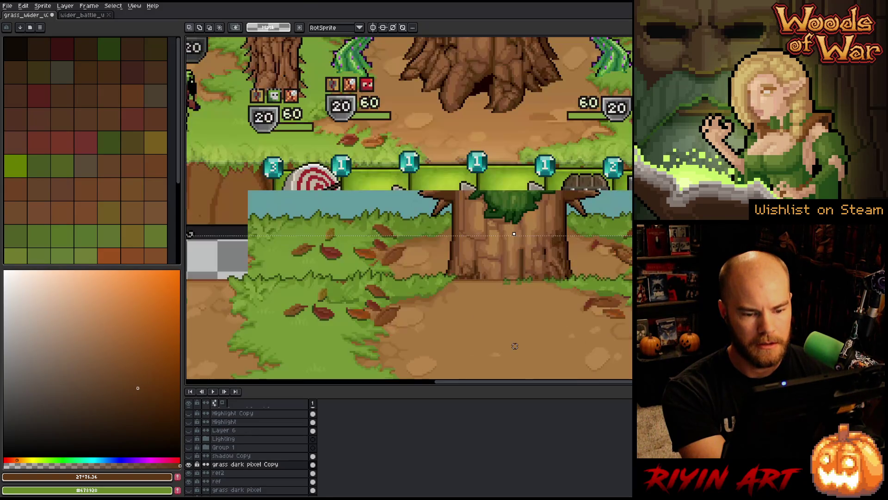
scroll(514, 347, up, 1)
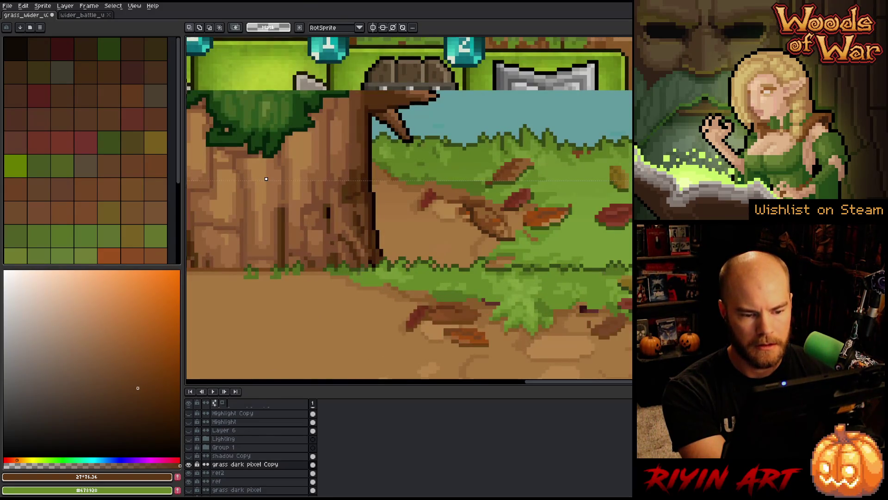
scroll(515, 346, down, 1)
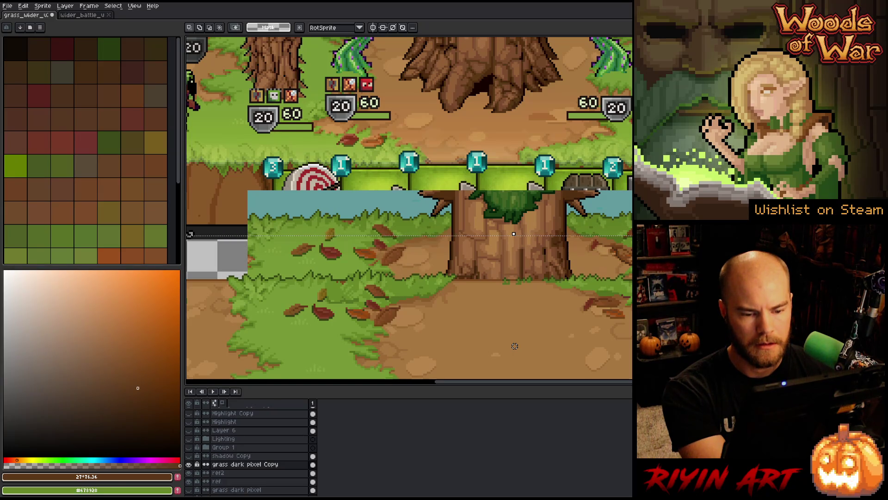
scroll(515, 346, down, 1)
scroll(464, 263, up, 3)
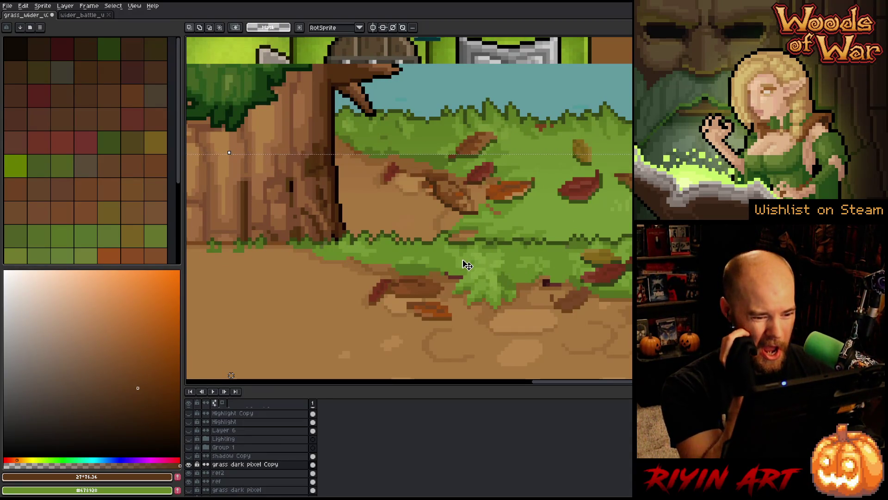
scroll(469, 266, down, 2)
scroll(487, 333, up, 1)
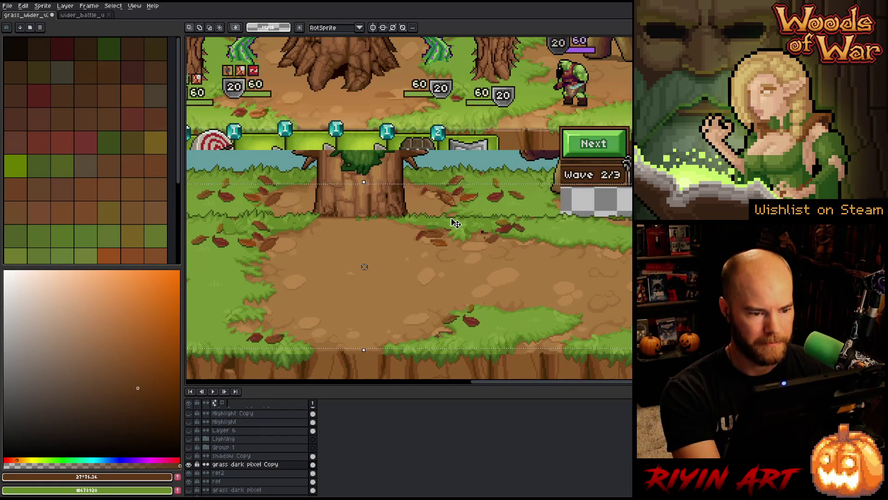
- Select the ref2 layer and slide its image up about 230 px
click(241, 472)
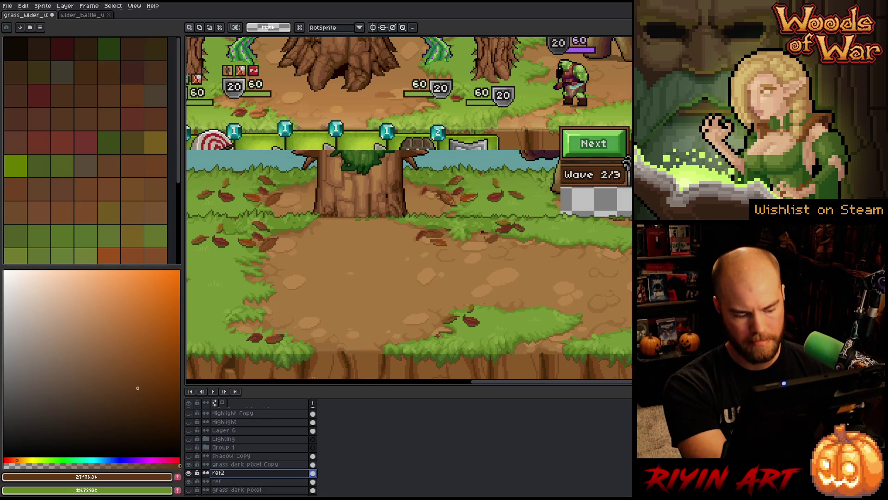
key(ctrl+d)
drag(486, 202, 477, 92)
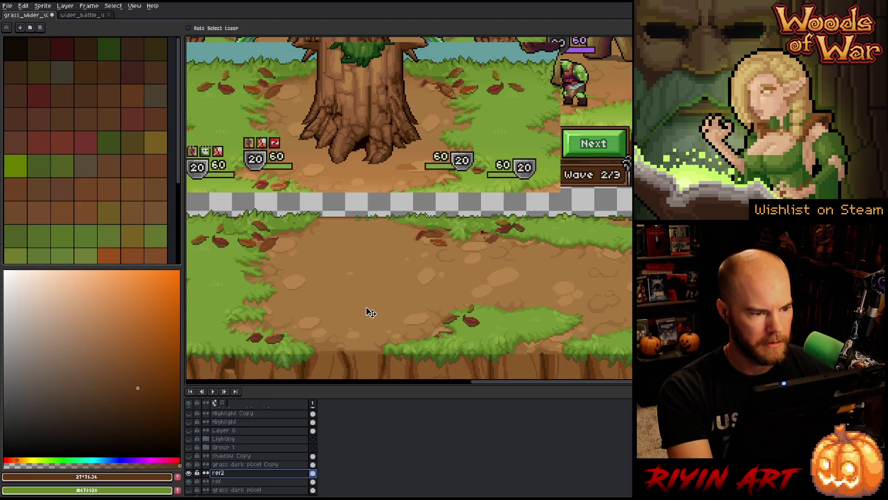
scroll(415, 295, left, 3)
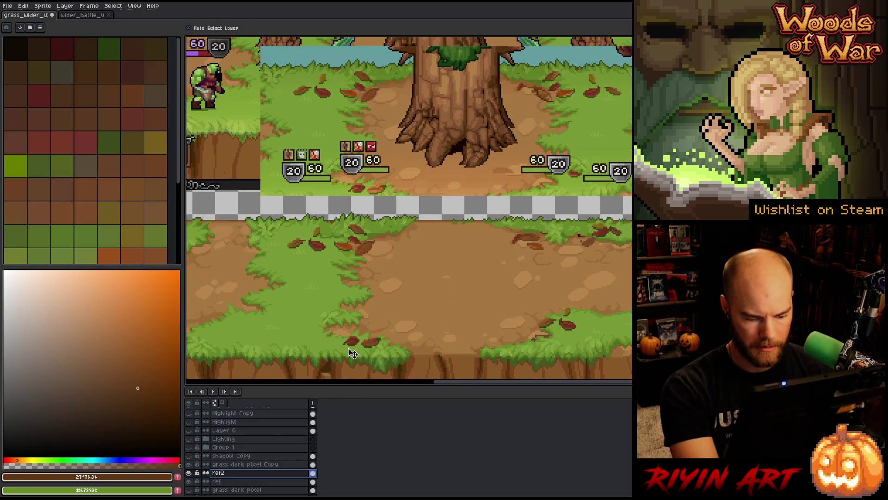
- Select the lower dirt area, make grass dark pixel Copy the active layer, and save
key(m)
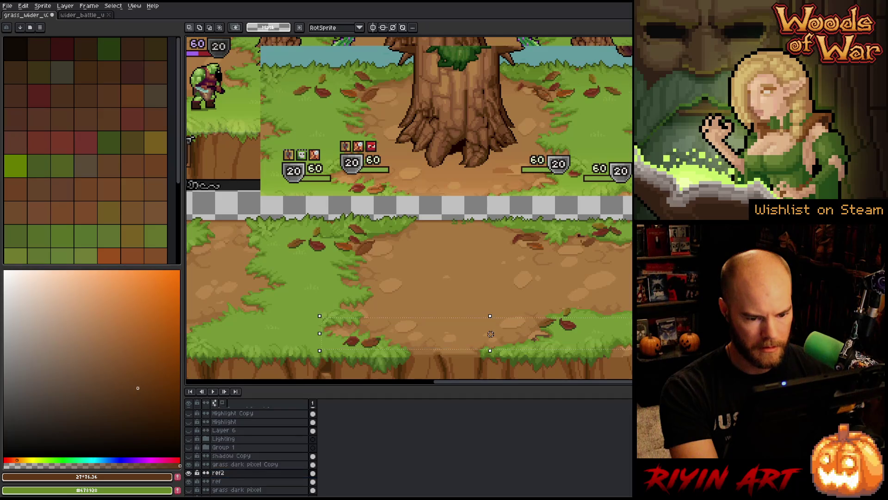
mouse_move(614, 292)
mouse_down()
mouse_move(551, 338)
mouse_move(318, 356)
mouse_up()
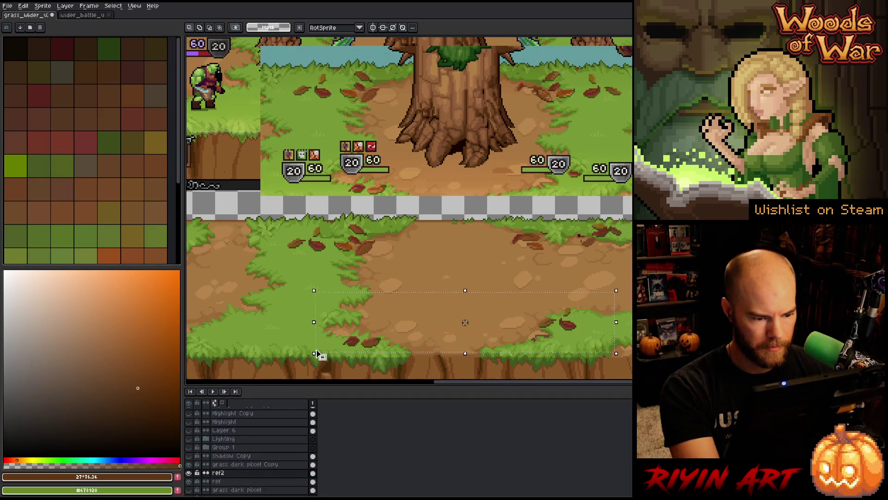
scroll(351, 344, up, 1)
key(shift+r)
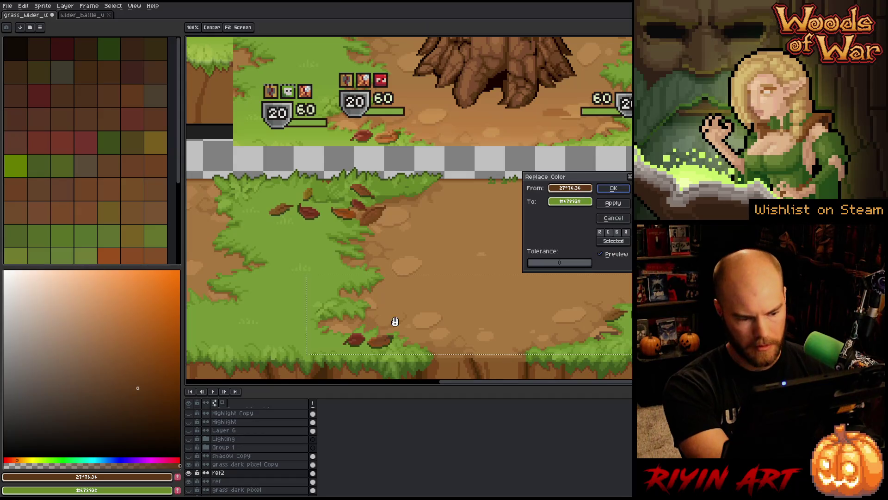
click(376, 340)
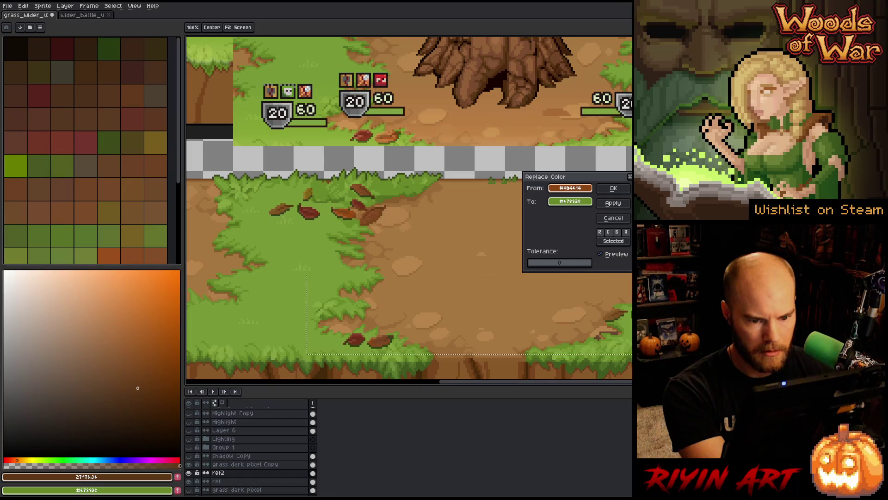
click(613, 217)
click(254, 467)
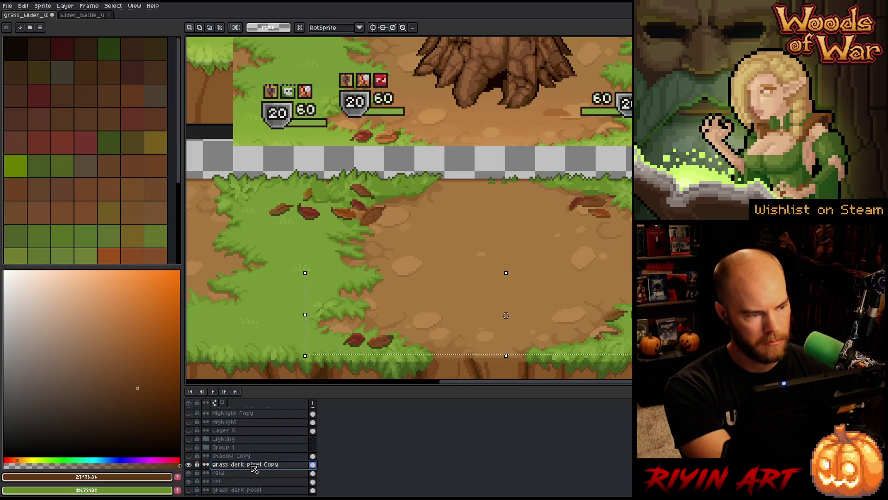
key(ctrl+s)
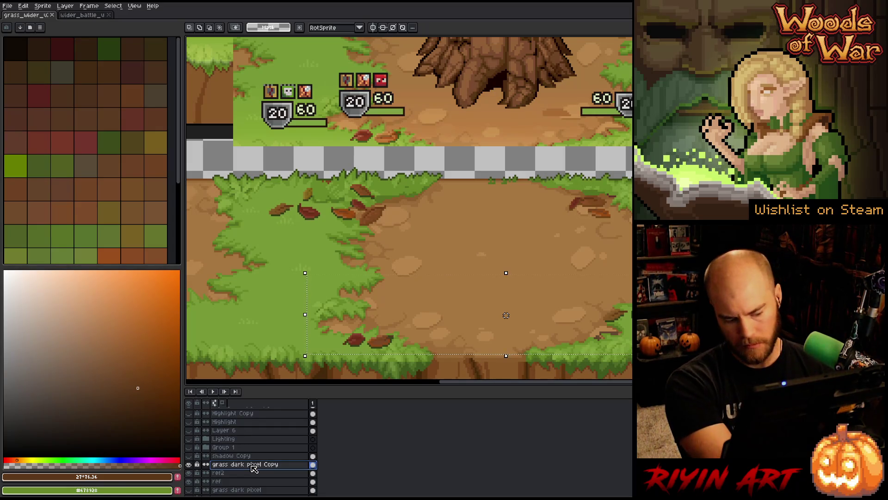
- Replace the first leaf brown with a lighter brown sampled from the reference leaf
key(shift+r)
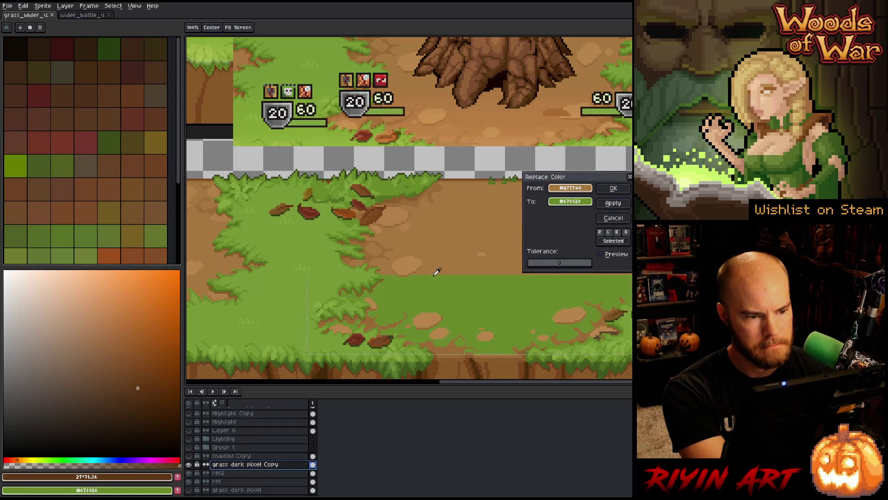
click(384, 341)
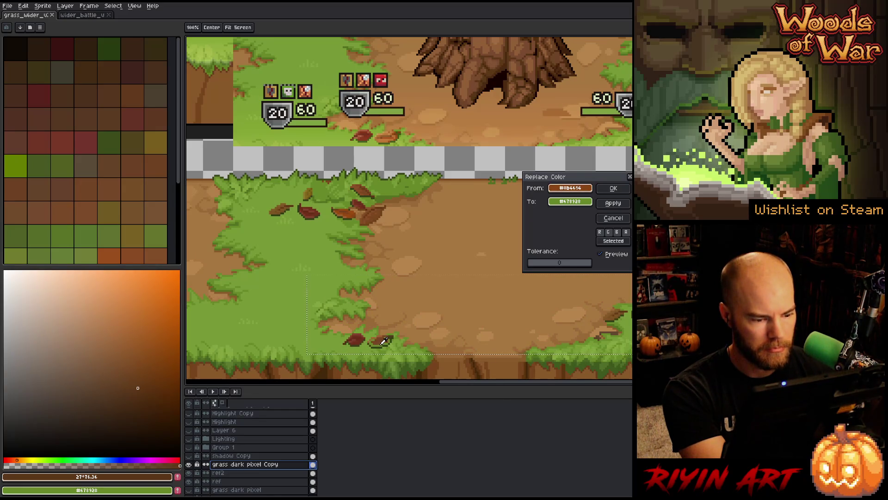
click(564, 203)
click(390, 131)
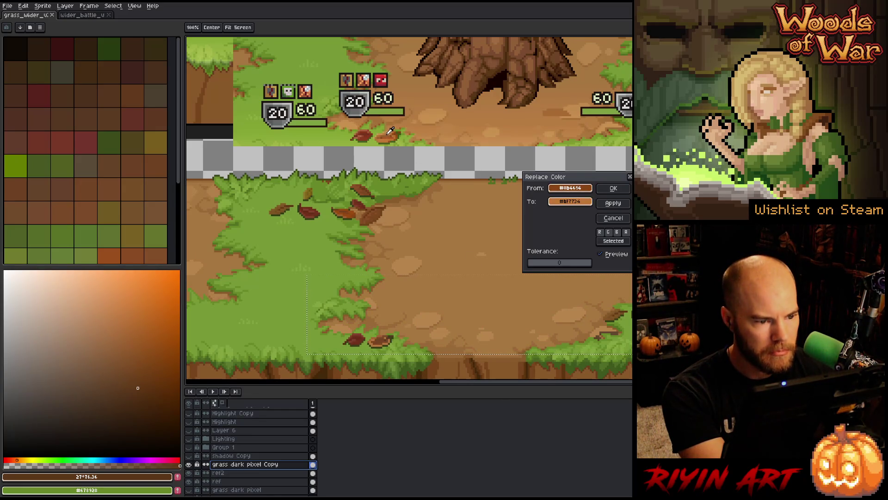
drag(390, 131, 394, 136)
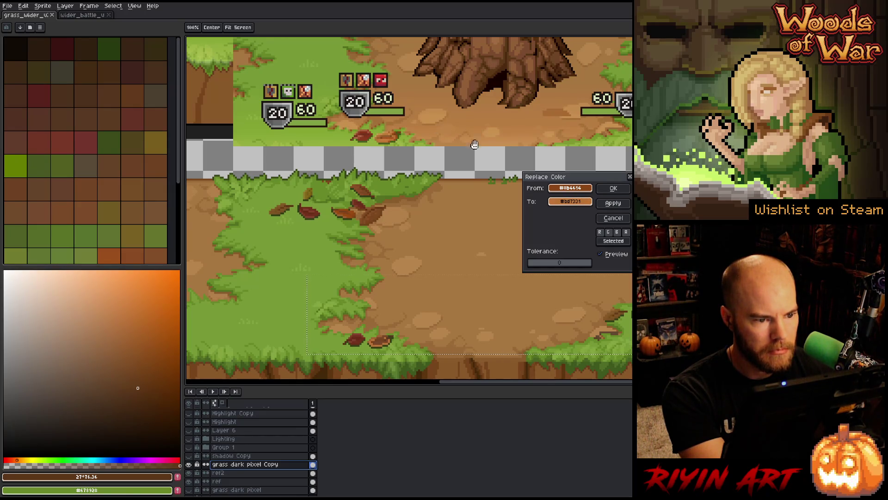
click(614, 188)
- Replace the dark leaf brown with a lighter reference leaf brown
key(shift+r)
click(576, 187)
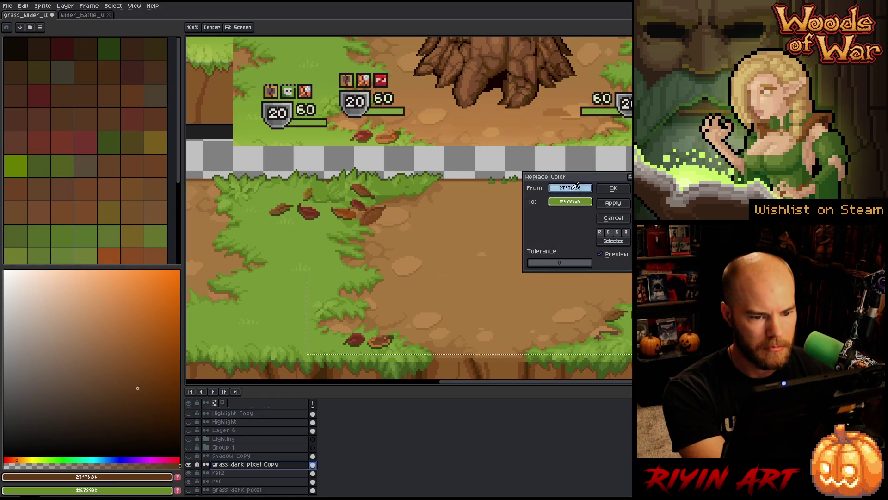
click(384, 339)
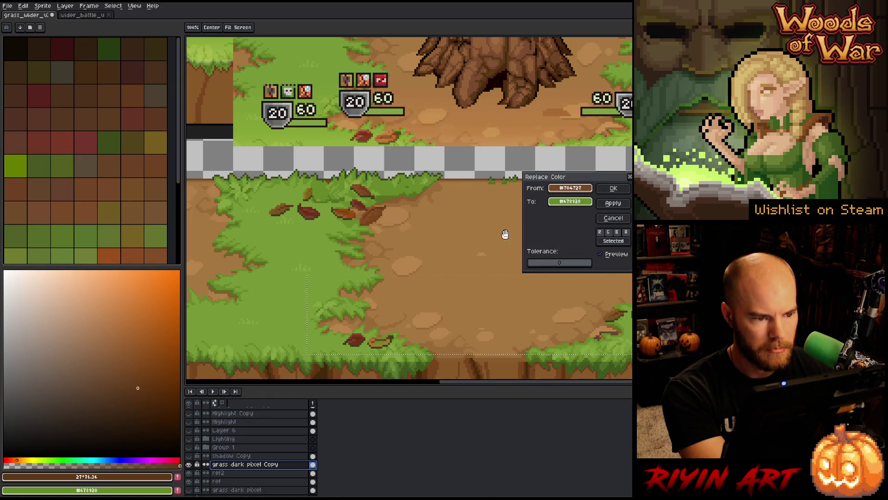
click(570, 201)
click(390, 134)
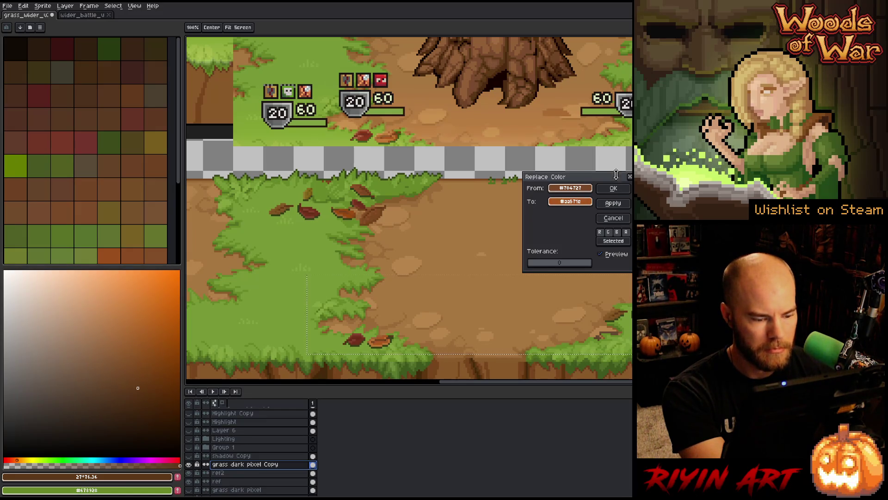
click(614, 189)
- Swap another leaf brown for a lighter orange-brown from the reference leaf
key(shift+r)
click(570, 188)
click(422, 326)
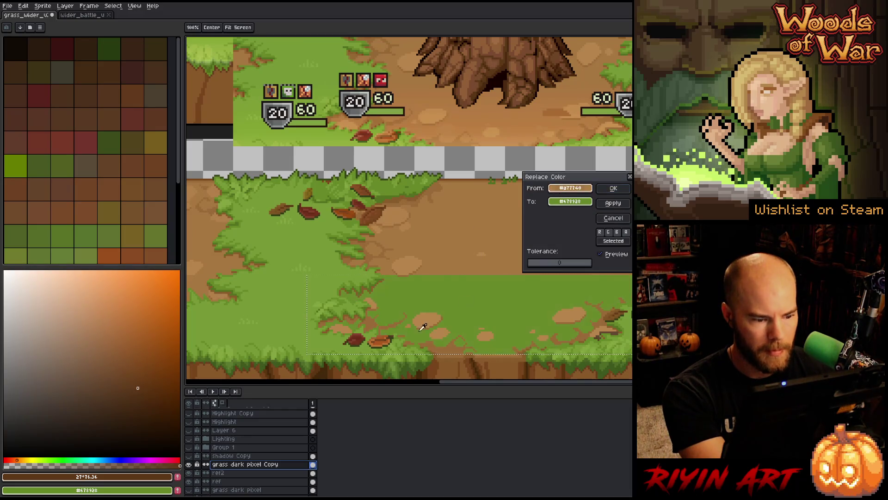
click(382, 337)
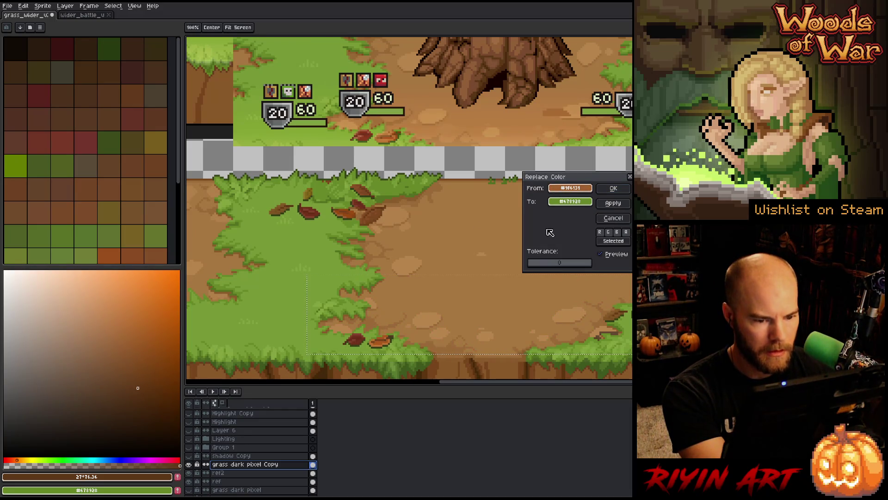
click(569, 202)
click(389, 130)
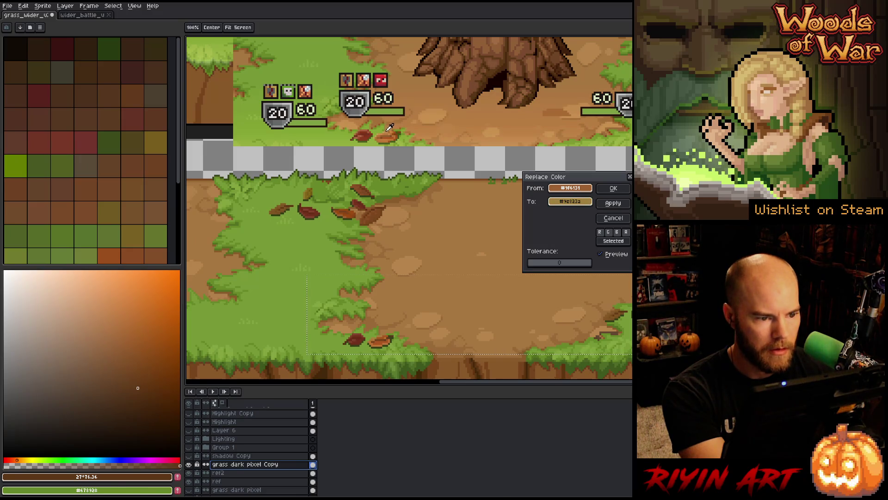
click(391, 128)
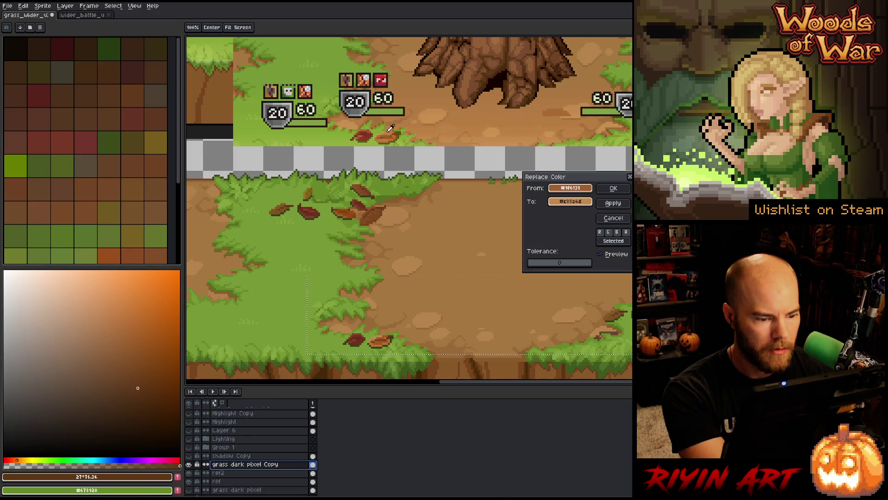
click(613, 188)
- Recolour the dark leaf shade with a dark reference brown, then close Replace Color
key(shift+r)
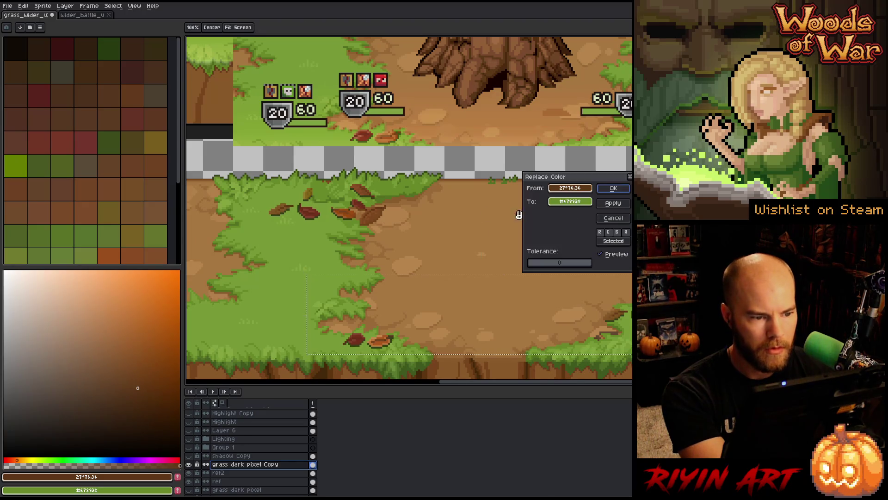
click(570, 188)
click(383, 345)
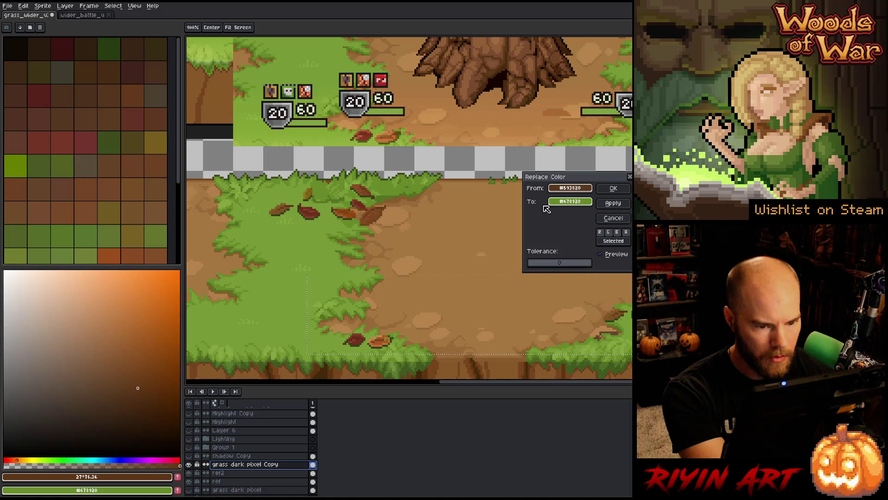
click(570, 201)
click(403, 131)
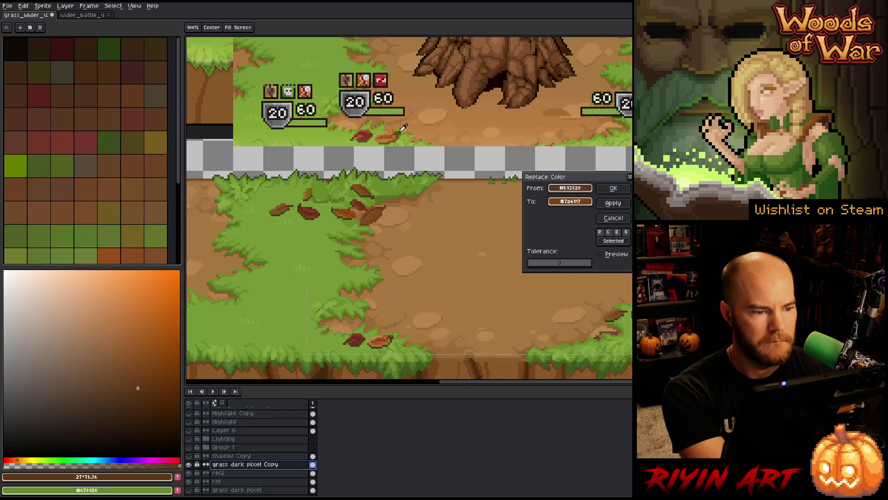
click(613, 188)
key(shift+r)
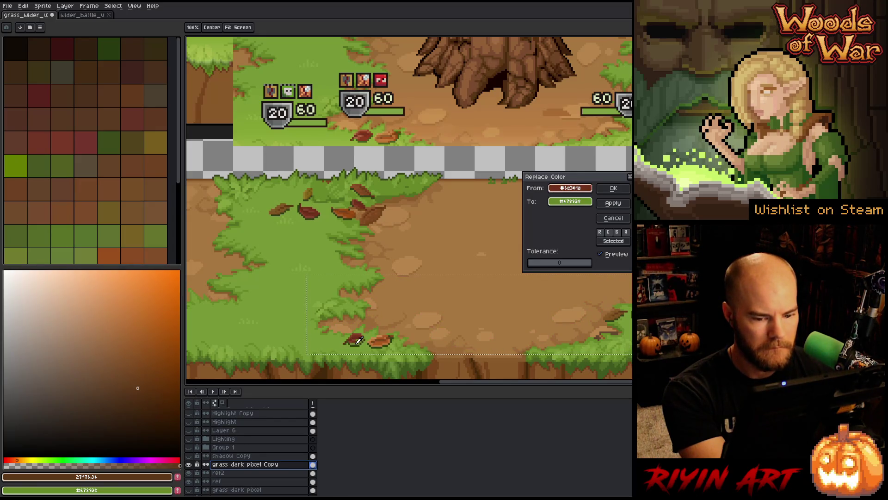
drag(615, 288, 614, 314)
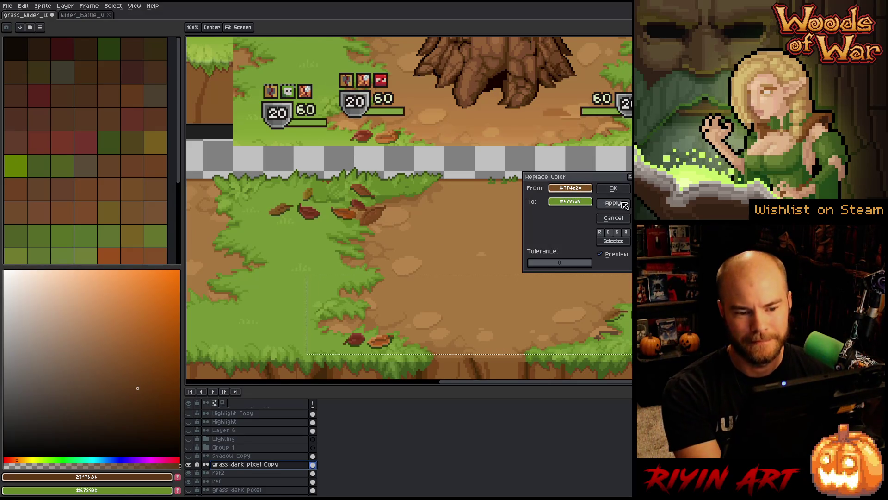
click(614, 218)
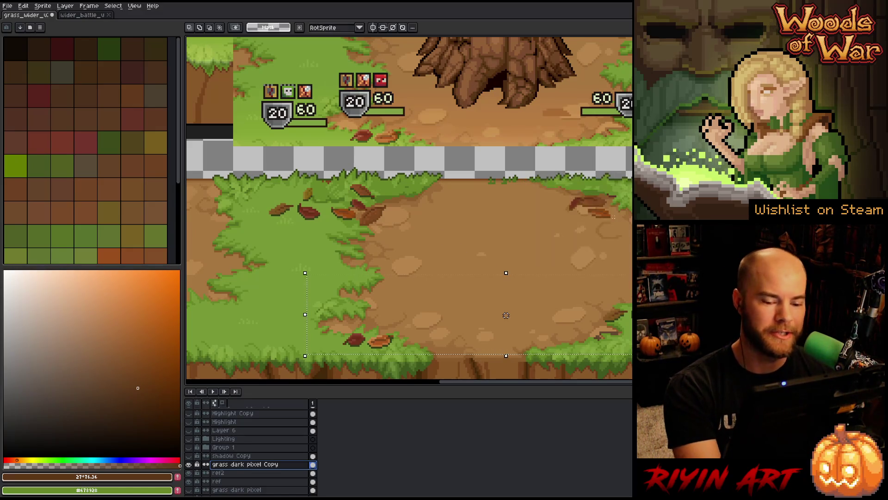
- Deselect, marquee the left chunk of the lower grass tile, and copy it to Layer 15
scroll(546, 278, down, 1)
scroll(546, 279, down, 1)
scroll(463, 277, right, 5)
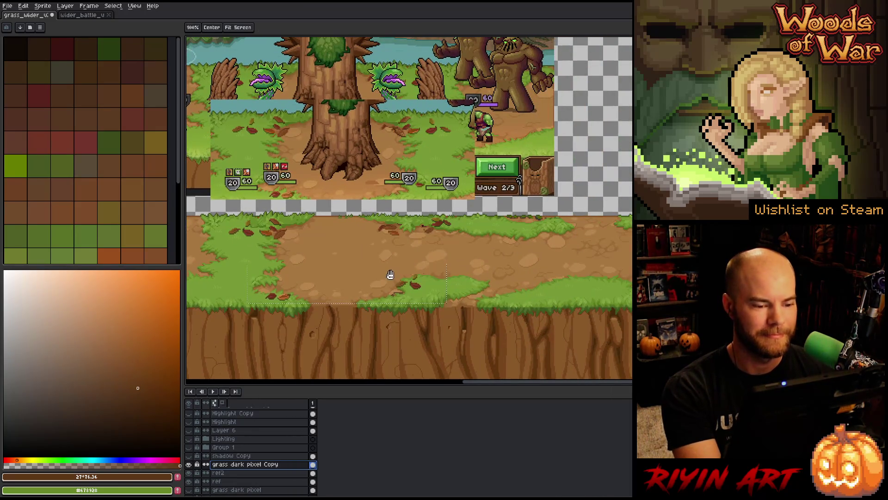
key(ctrl+d)
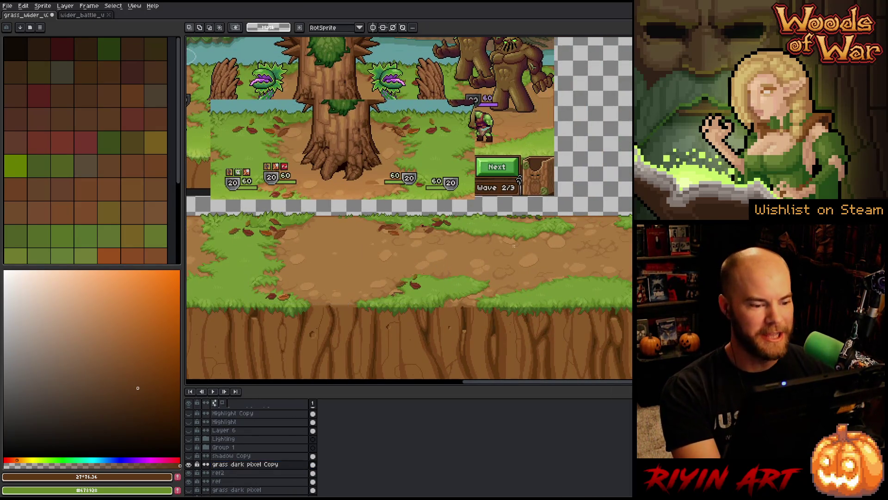
scroll(303, 303, left, 5)
scroll(323, 296, up, 1)
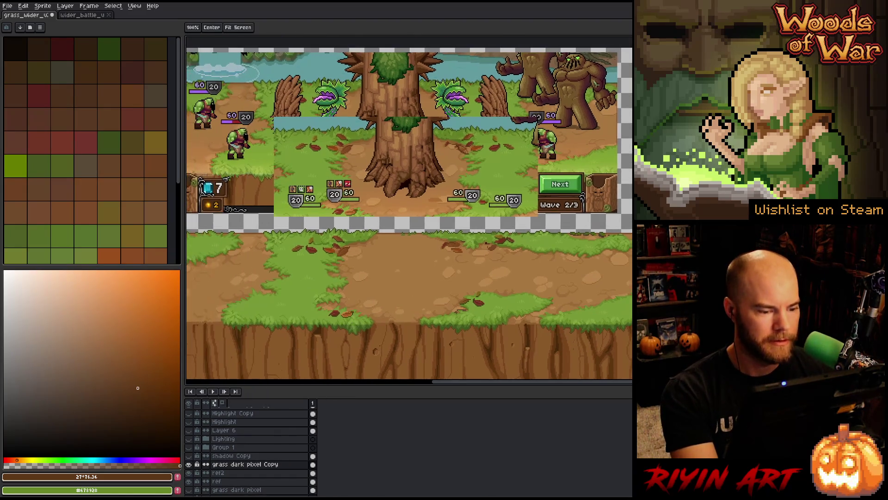
mouse_move(410, 213)
mouse_down()
mouse_move(214, 318)
mouse_move(211, 311)
mouse_move(240, 308)
mouse_move(226, 320)
mouse_move(214, 314)
mouse_move(237, 308)
mouse_move(211, 350)
mouse_up()
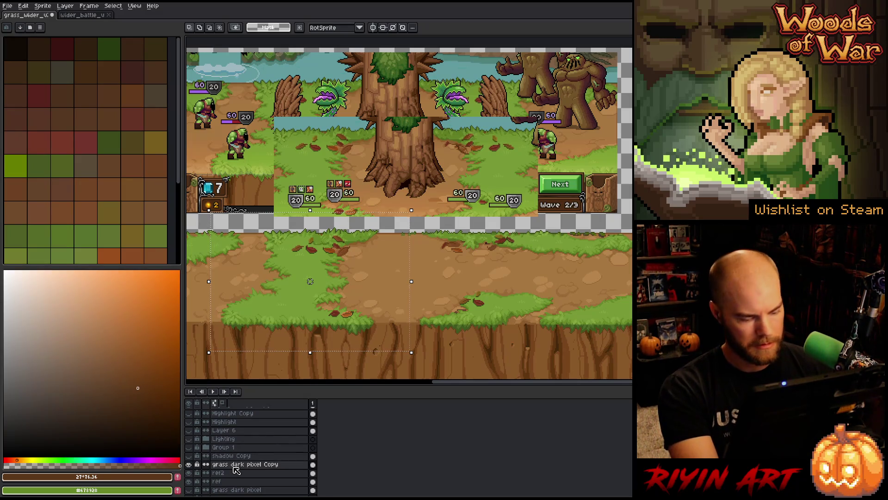
key(ctrl+j)
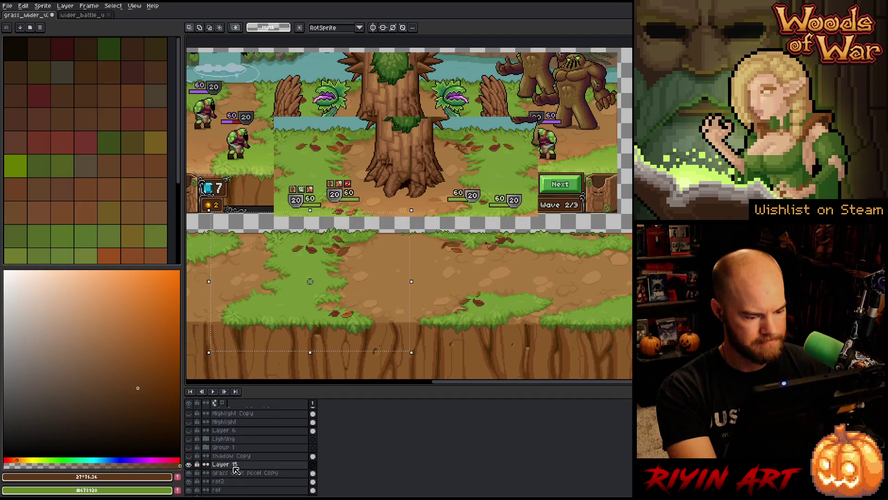
- Flip the copied grass chunk on Layer 15 horizontally via the Edit menu
click(240, 472)
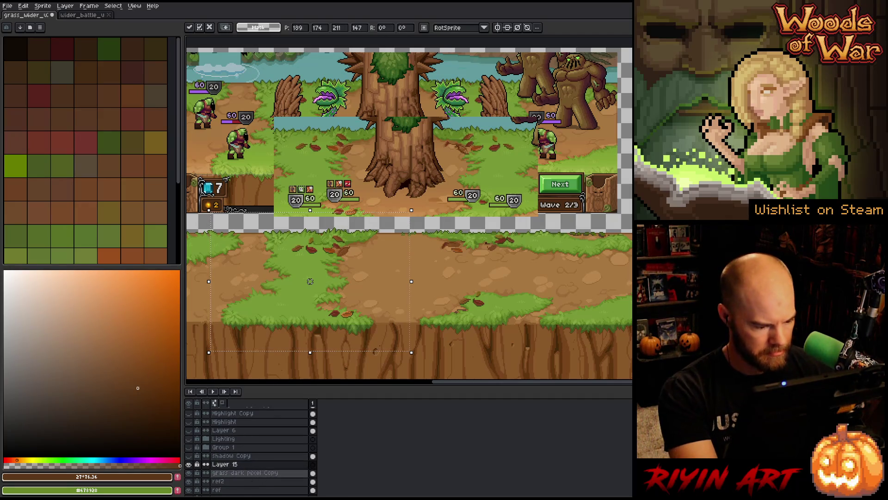
double_click(247, 473)
key(Escape)
scroll(310, 281, down, 2)
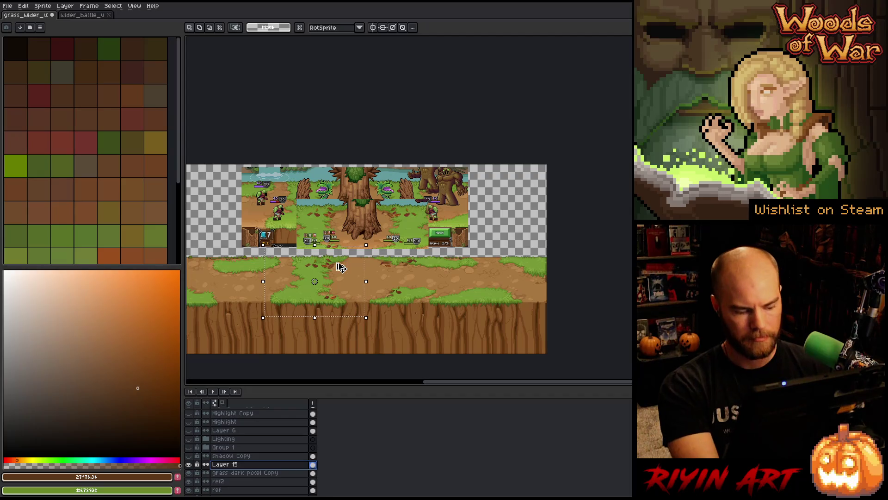
click(23, 6)
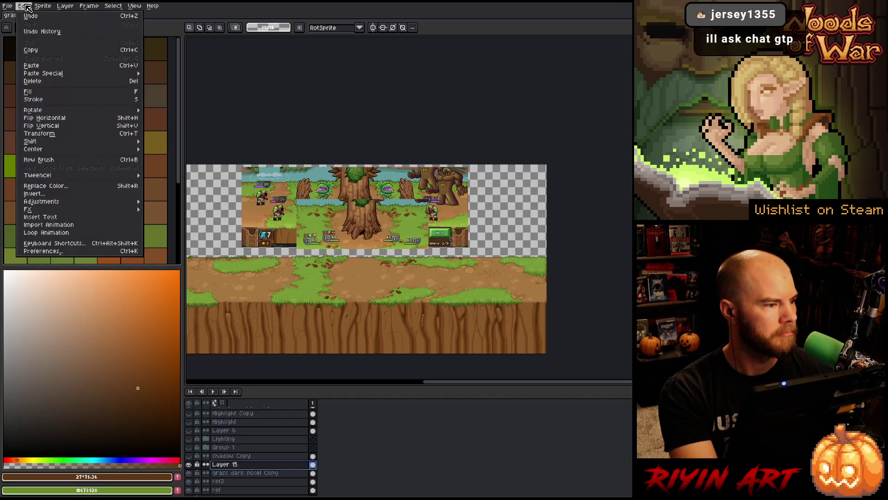
click(56, 118)
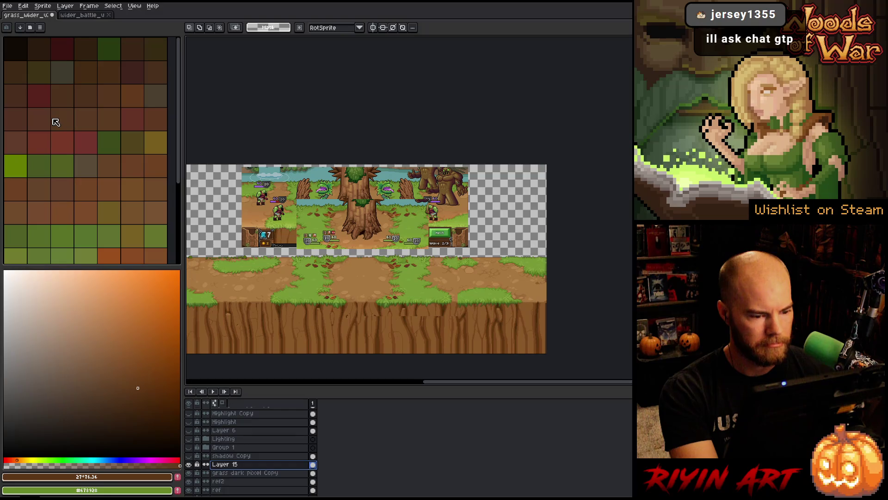
mouse_move(369, 261)
mouse_down()
mouse_move(446, 243)
mouse_move(385, 227)
mouse_up()
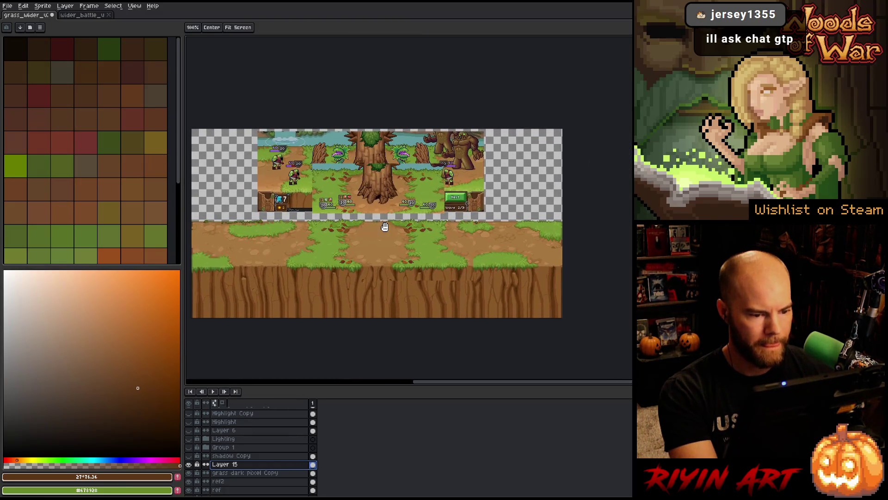
scroll(385, 227, up, 2)
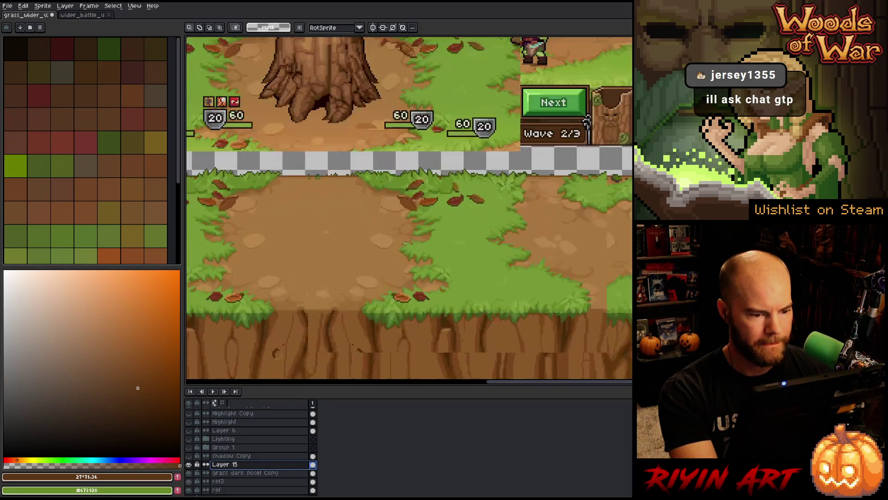
- Toggle Layer 15's visibility to compare, then look across the tile
click(189, 464)
click(189, 465)
click(190, 464)
click(189, 465)
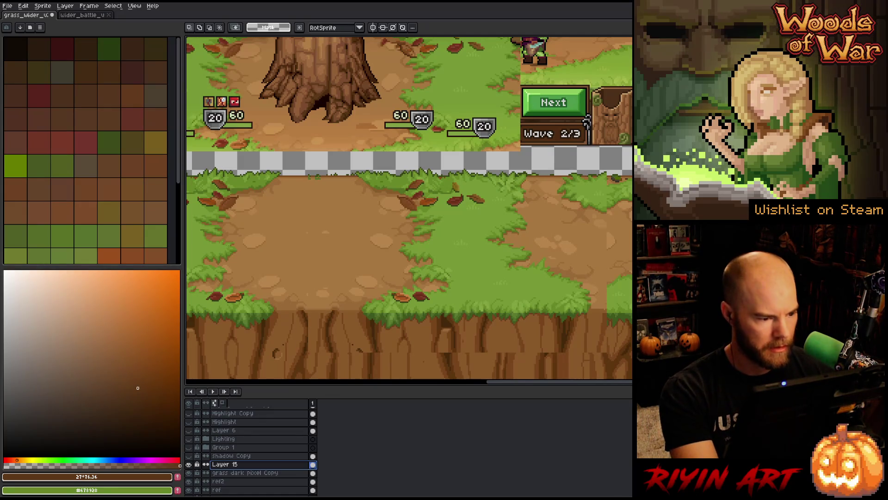
scroll(241, 254, up, 3)
scroll(249, 249, down, 5)
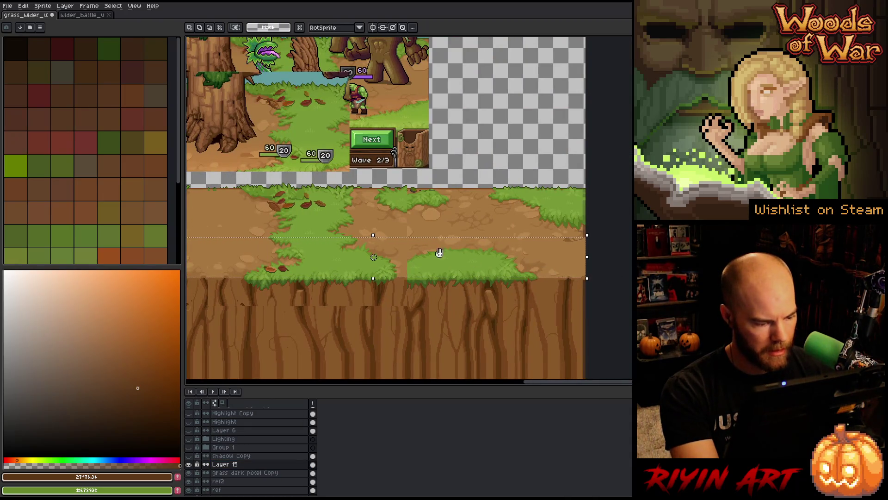
scroll(438, 254, down, 1)
scroll(430, 225, up, 4)
scroll(430, 224, down, 2)
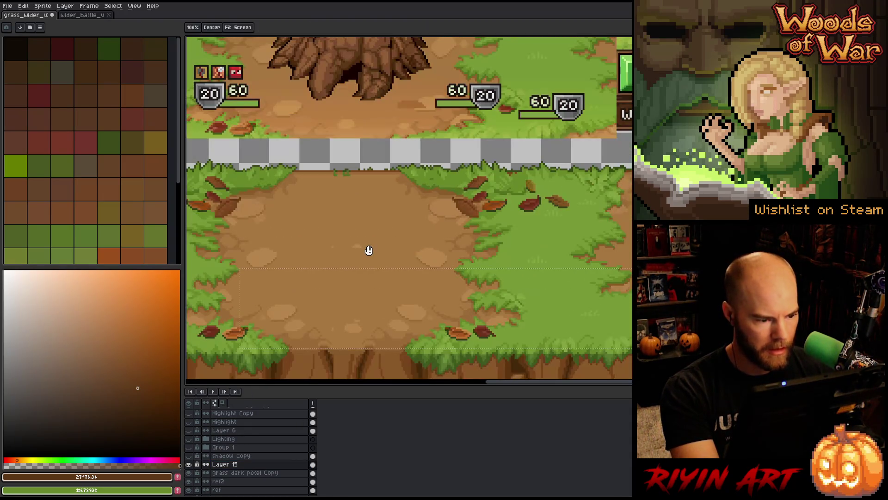
scroll(420, 246, up, 4)
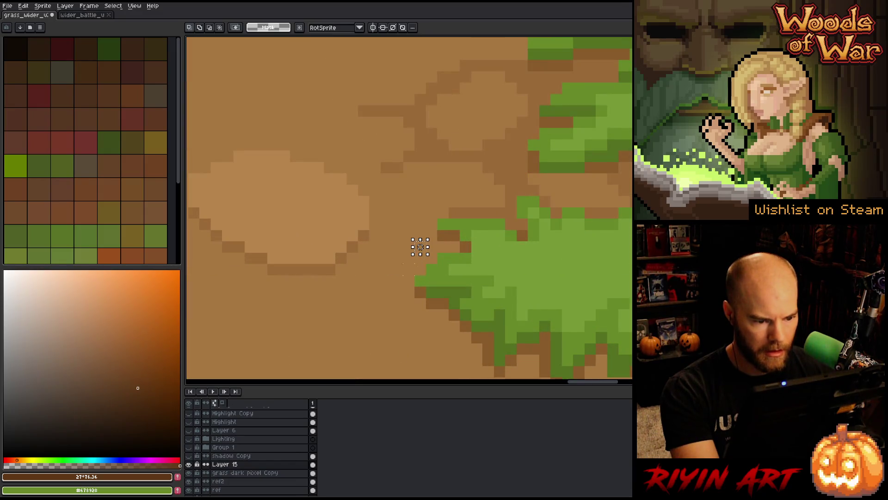
scroll(409, 292, down, 5)
drag(405, 309, 572, 269)
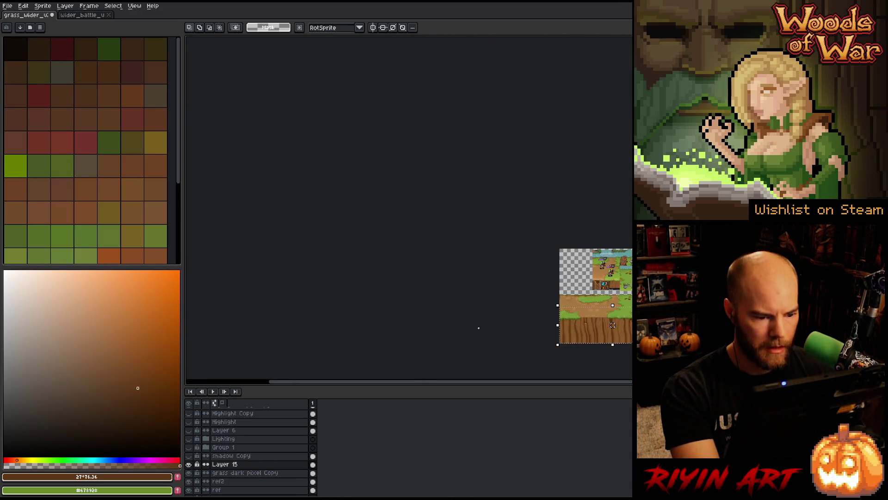
drag(608, 331, 383, 296)
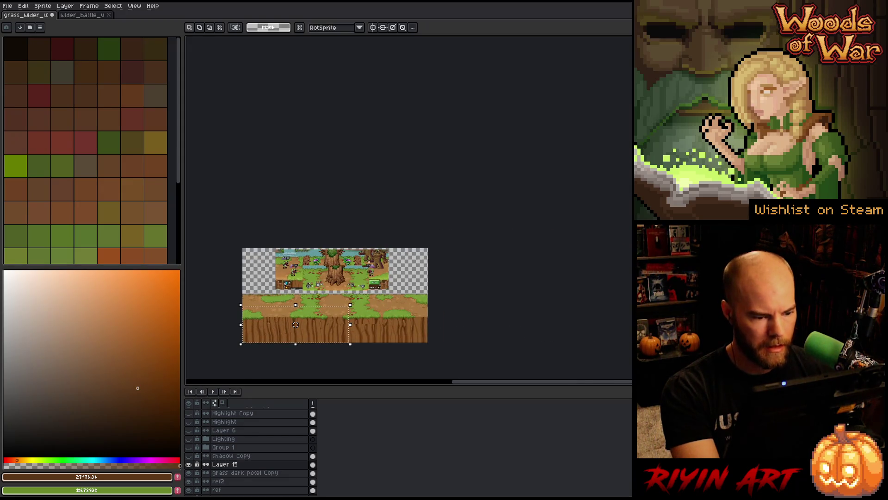
scroll(383, 296, up, 4)
drag(510, 316, 484, 284)
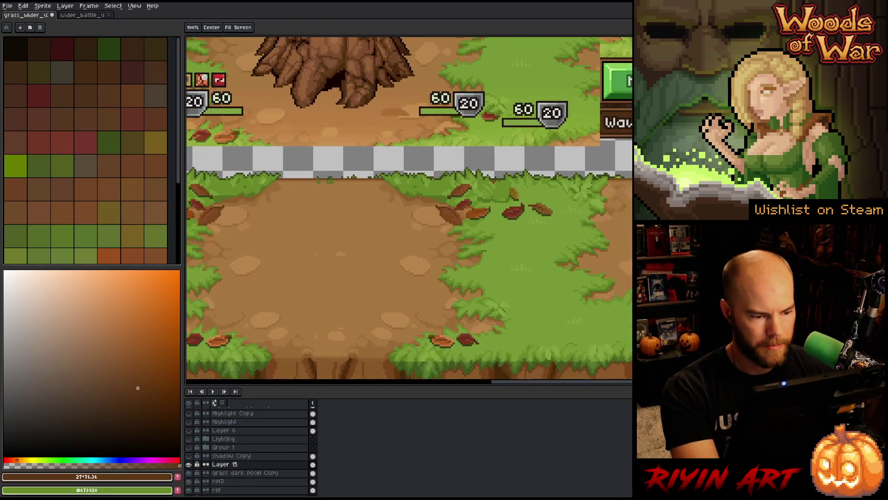
- Switch to the Lasso tool and toggle the grass patch layer off and on again
key(m)
key(q)
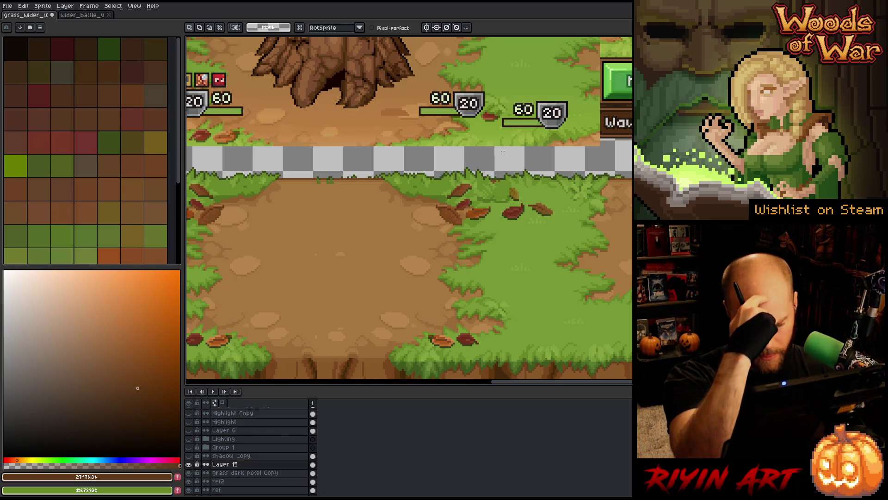
click(189, 464)
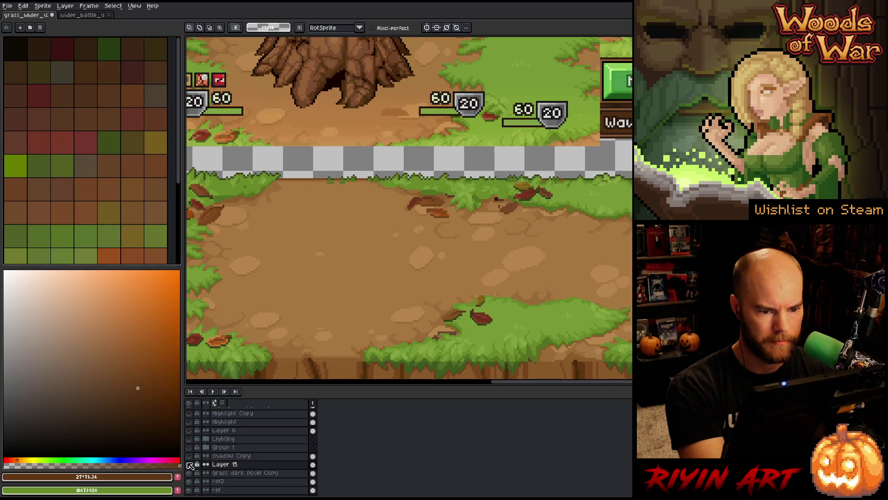
click(188, 463)
click(188, 464)
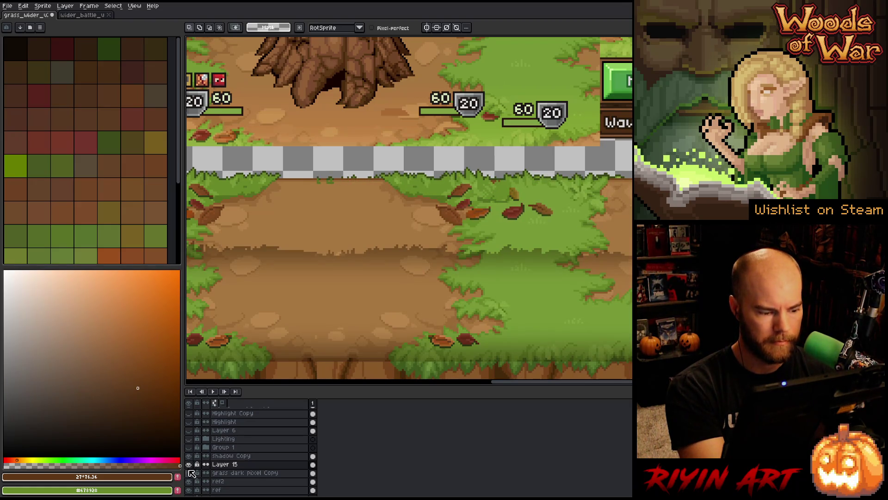
- Hide the dirt band and Layer 15, lasso the upper grass edge, then take the Magic Wand
click(189, 457)
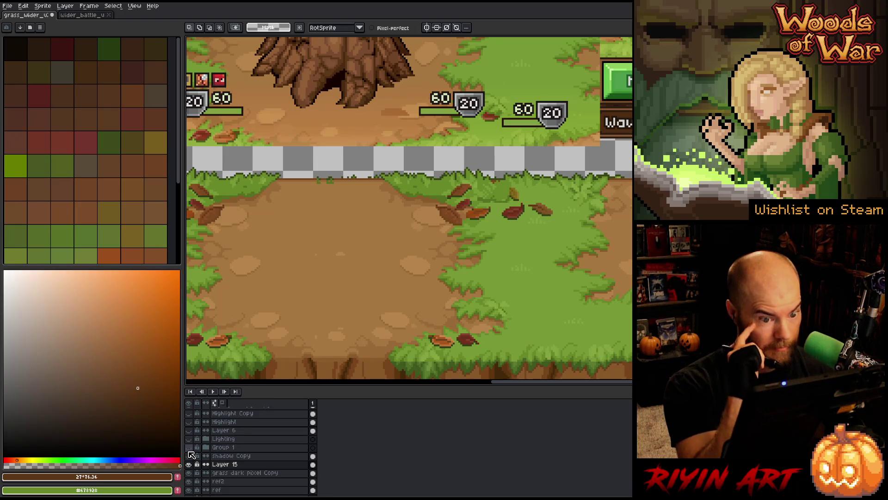
click(188, 464)
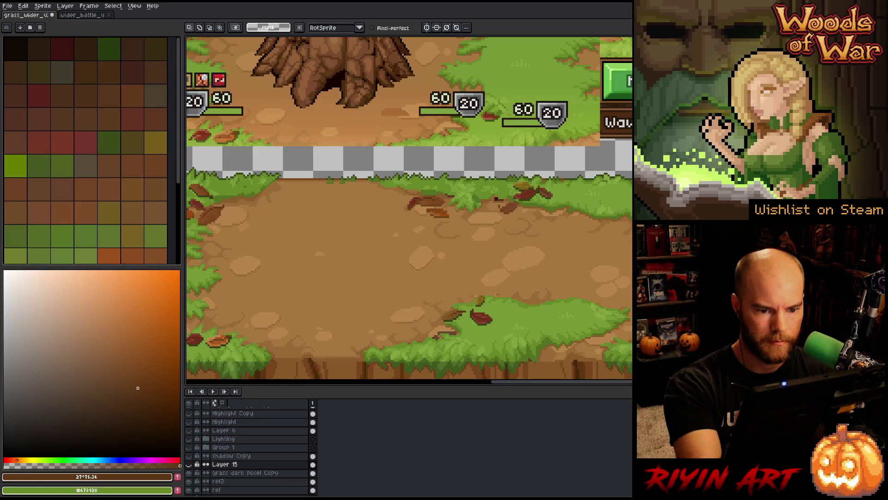
drag(627, 208, 584, 199)
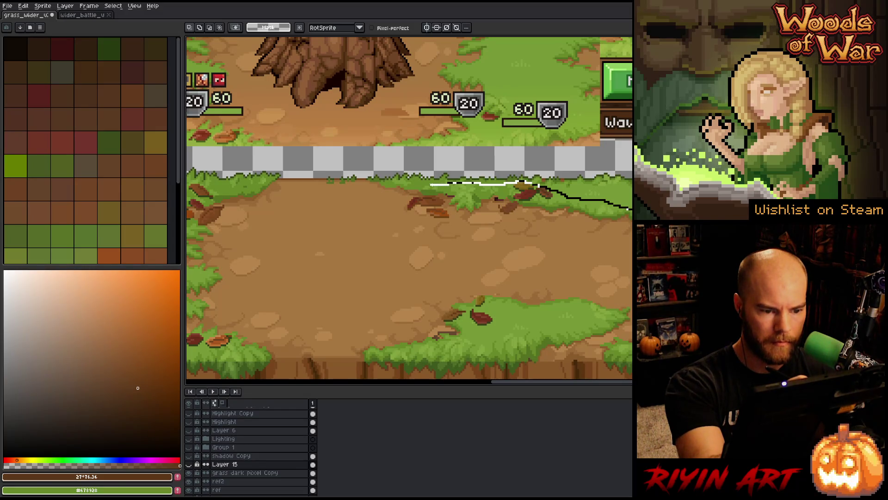
drag(441, 189, 448, 194)
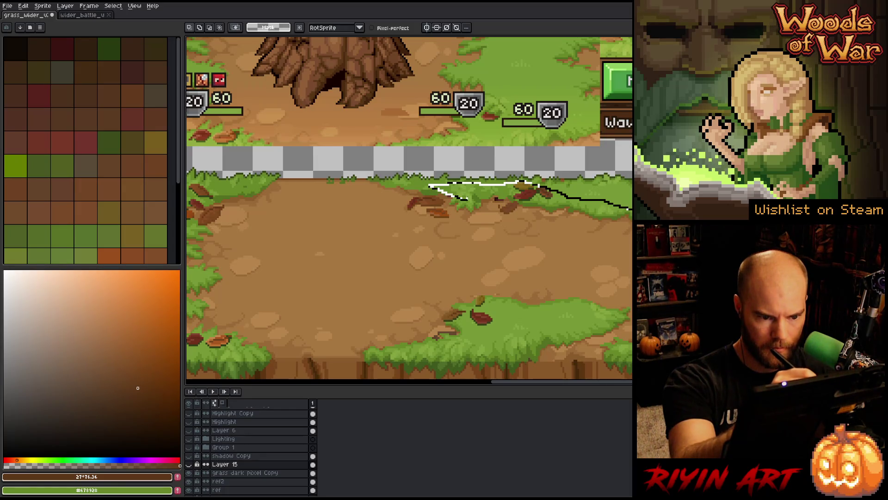
drag(482, 191, 446, 192)
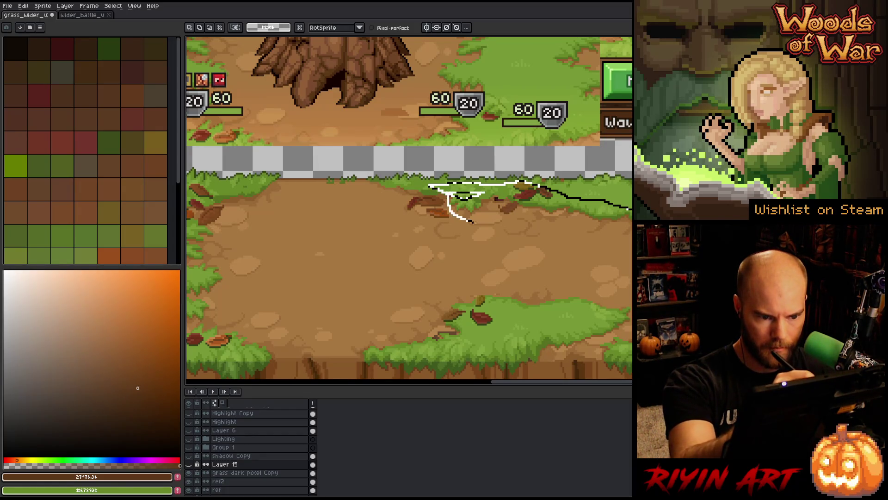
drag(473, 222, 632, 242)
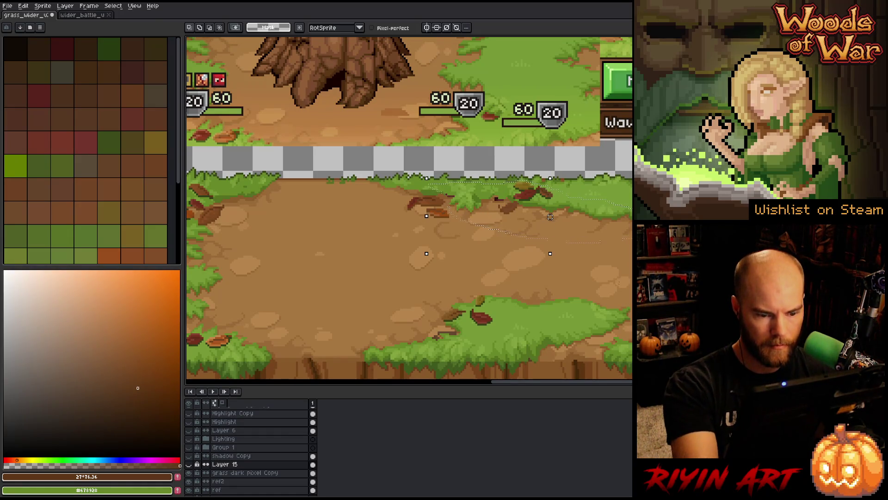
key(w)
click(259, 472)
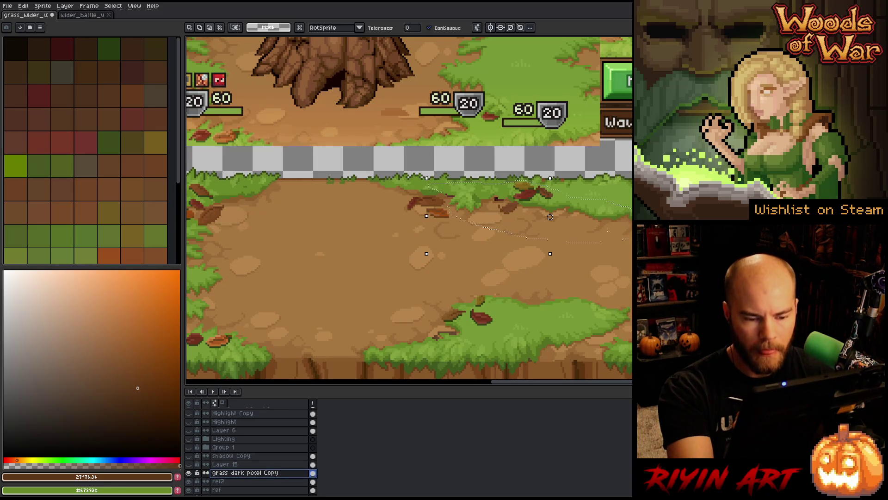
- Trim the selection and use Color Range to select the light brown dirt colours
drag(550, 217, 542, 210)
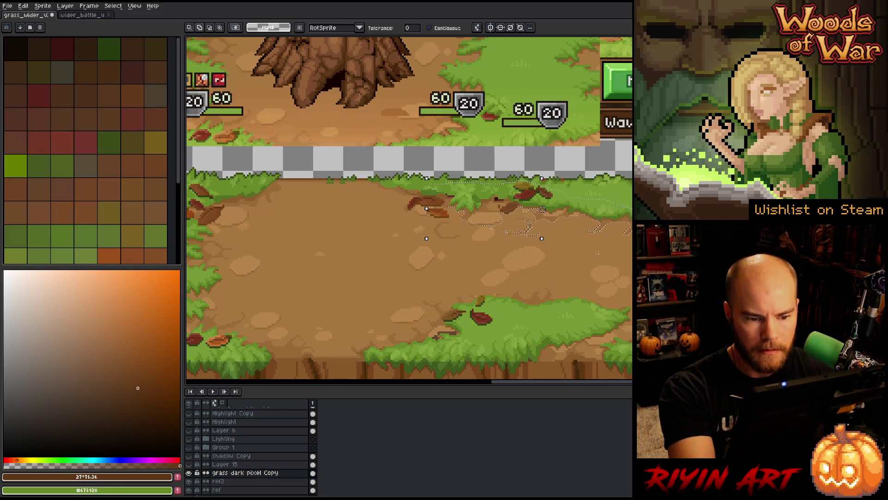
key(shift+c)
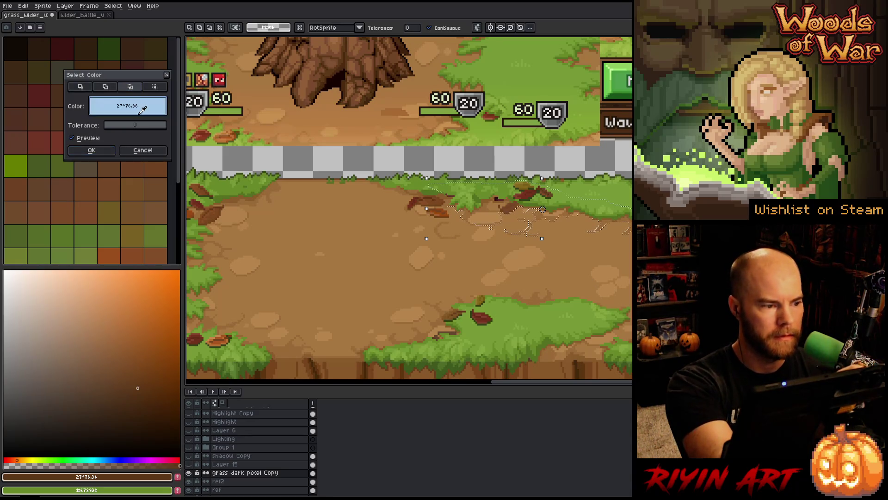
mouse_move(142, 110)
mouse_down()
mouse_move(625, 226)
mouse_move(608, 219)
mouse_up()
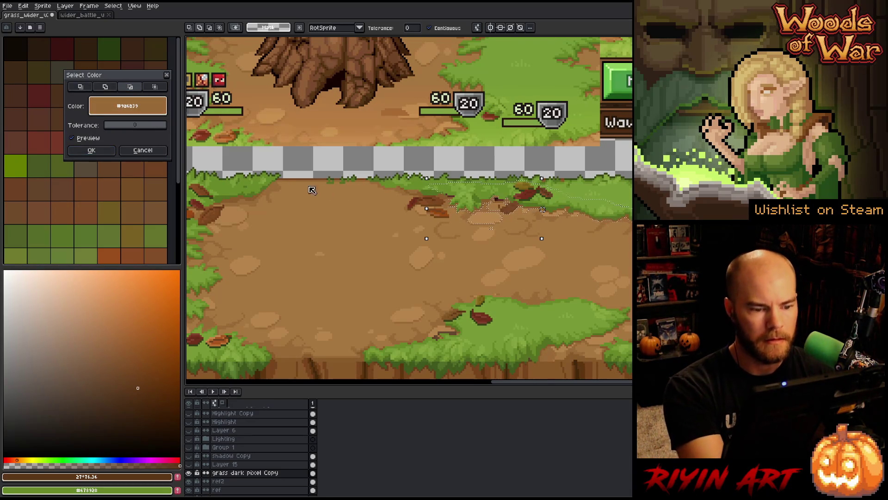
click(91, 150)
scroll(456, 268, right, 5)
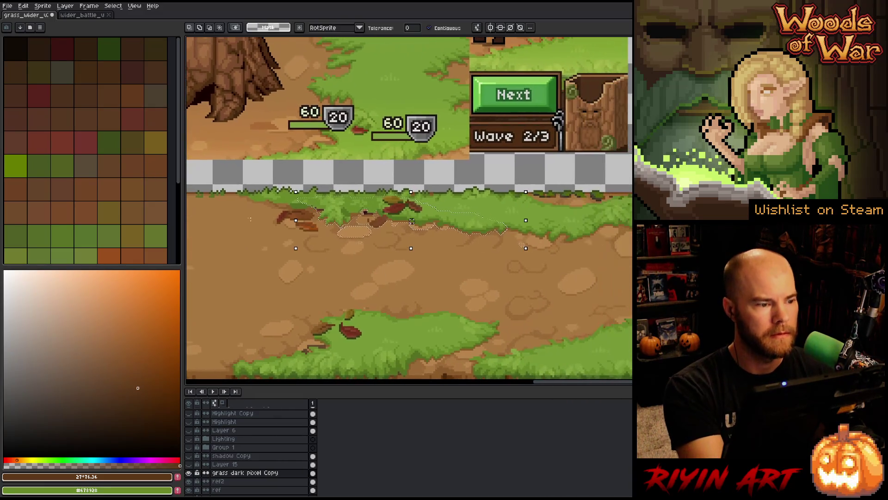
key(shift+c)
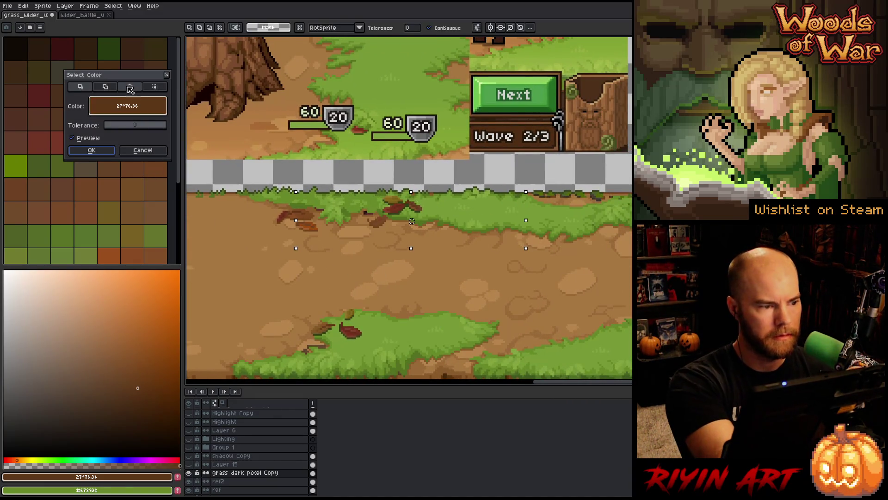
click(428, 225)
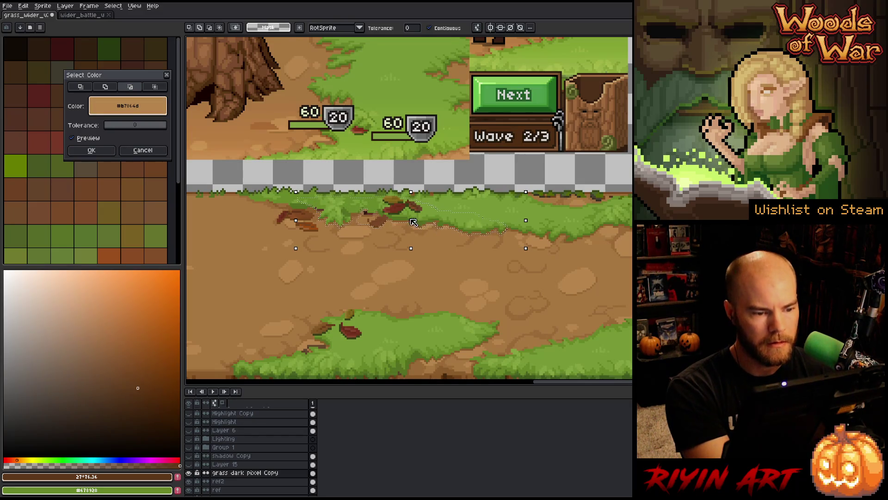
click(91, 150)
- Narrow Color Range to the dark red leaf colour, then show and select Layer 15
key(shift+c)
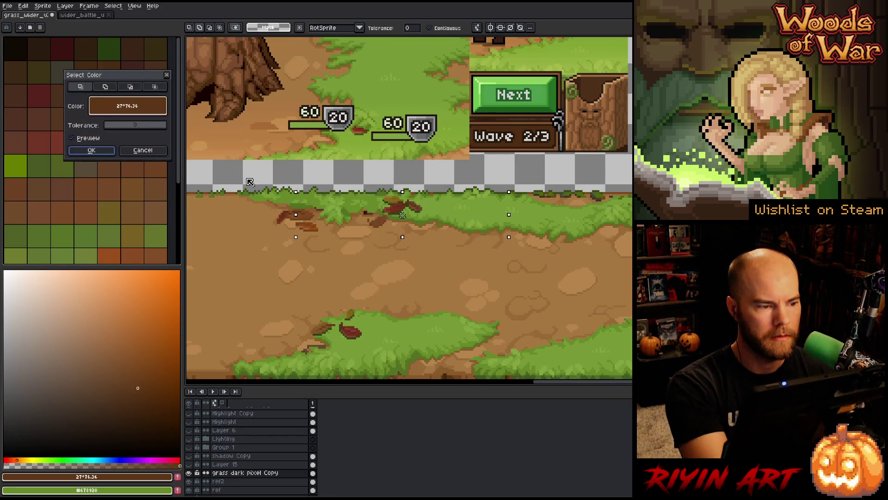
click(378, 216)
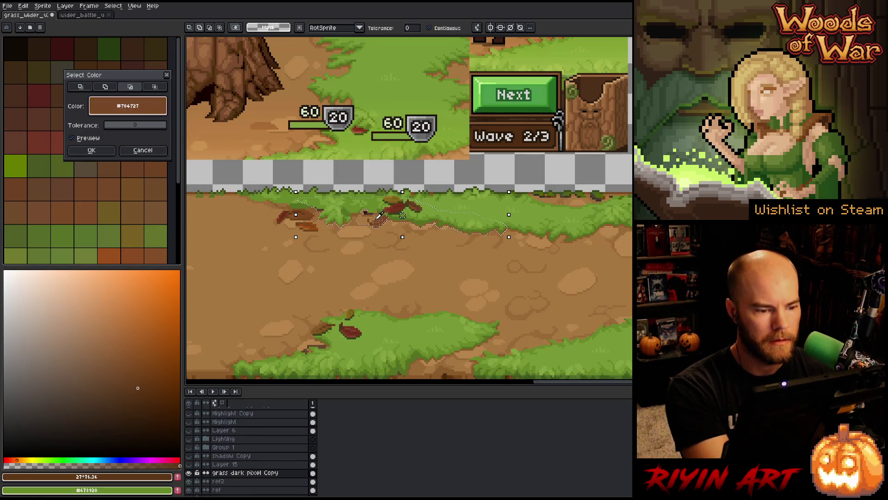
click(105, 149)
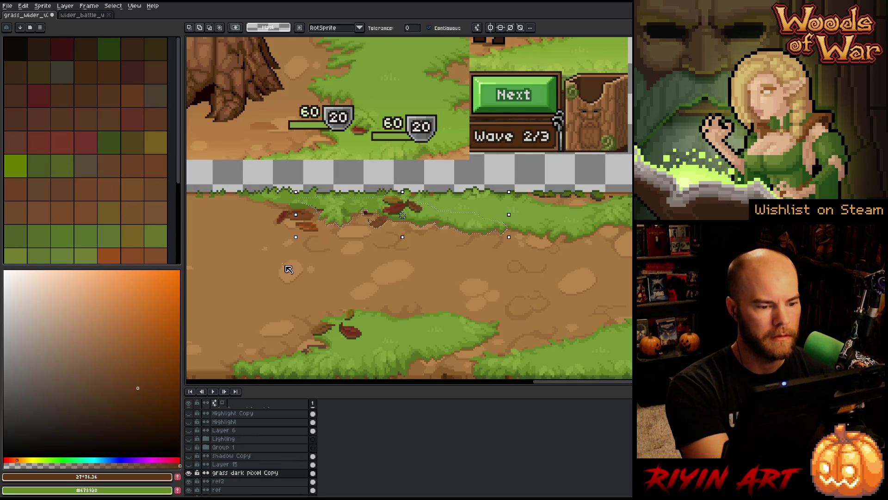
key(shift+c)
click(440, 223)
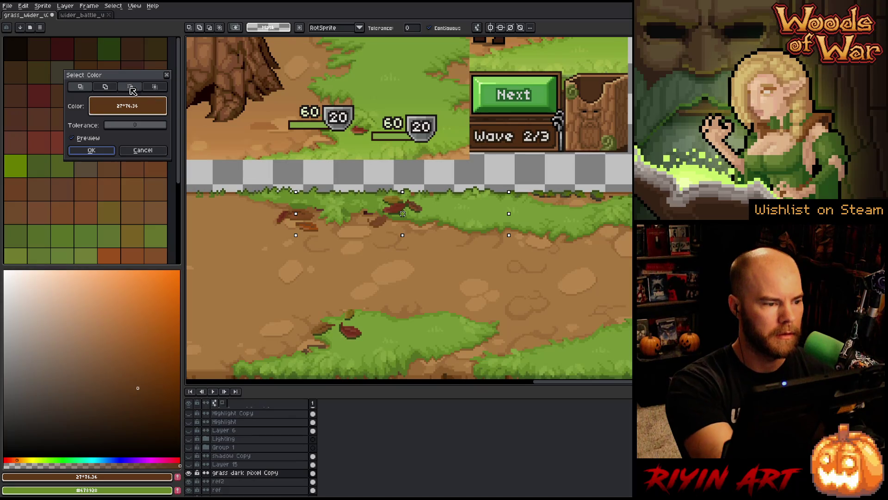
click(139, 114)
click(323, 209)
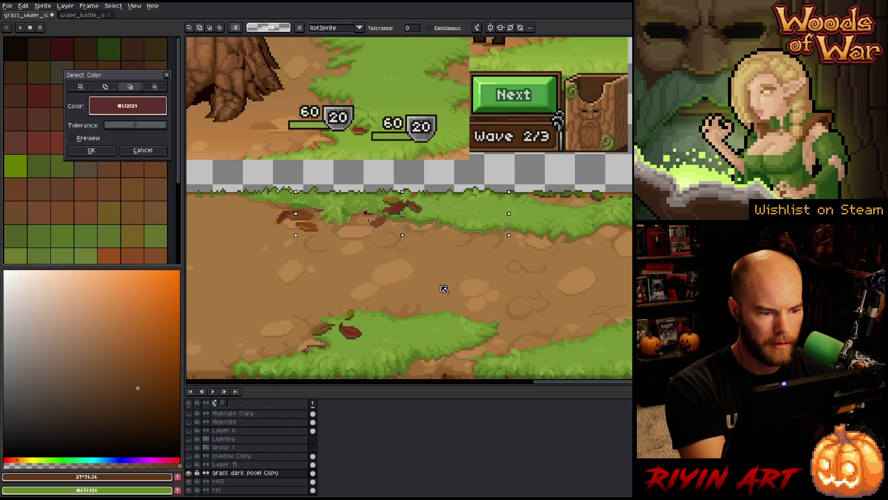
click(92, 150)
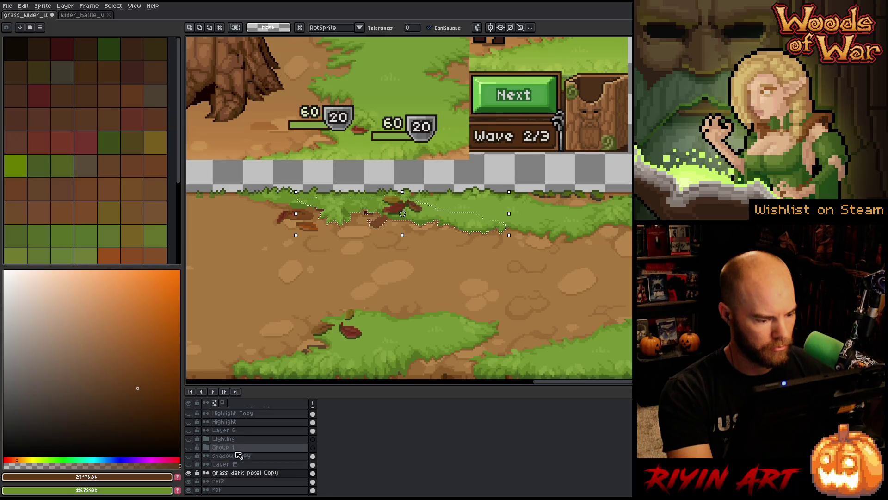
click(189, 464)
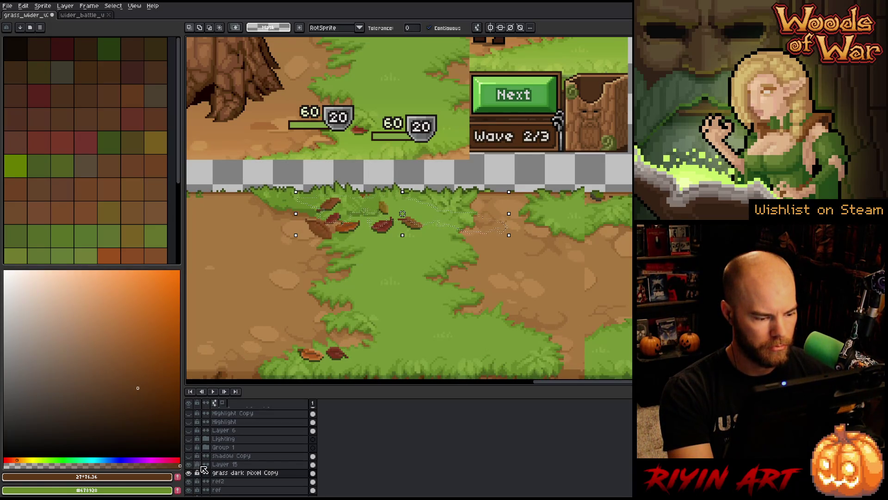
click(232, 472)
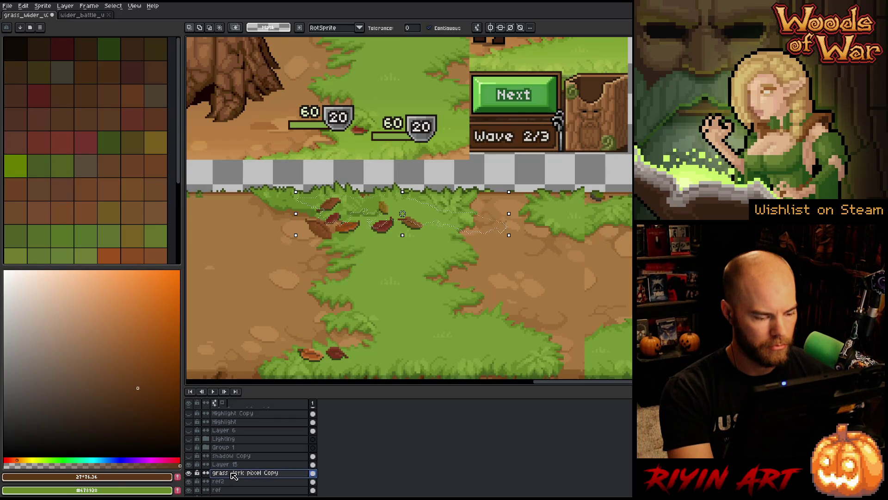
click(232, 464)
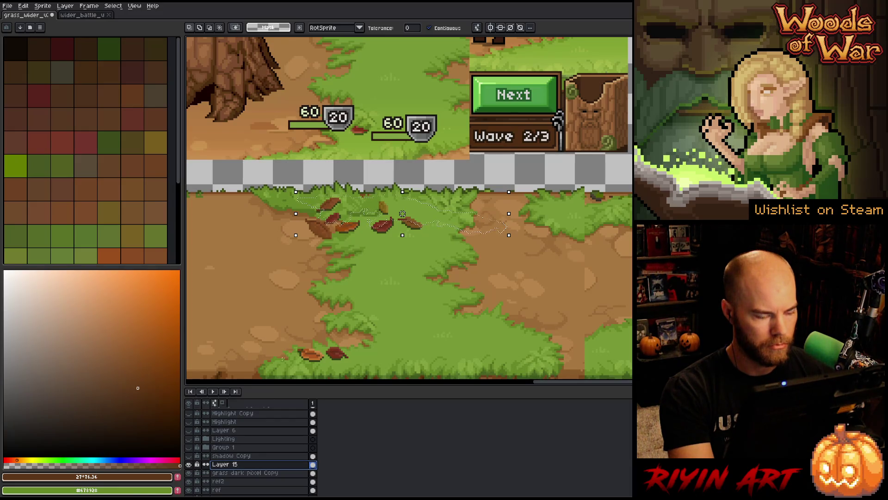
- Lasso and delete the spiky grass tufts and the nearby leaf cluster
key(b)
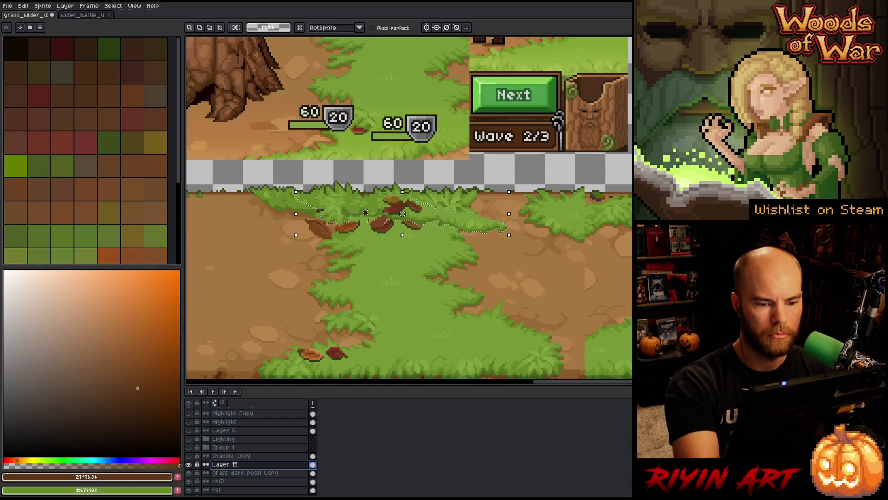
drag(584, 171, 526, 226)
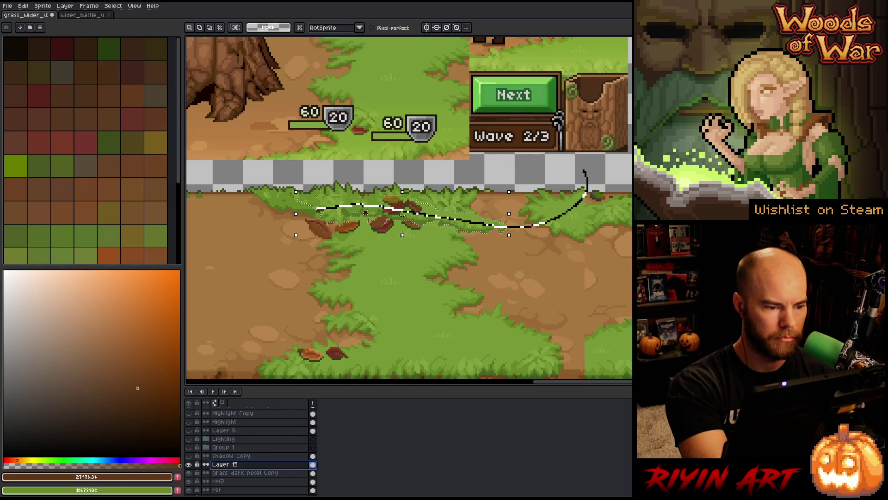
drag(311, 180, 584, 171)
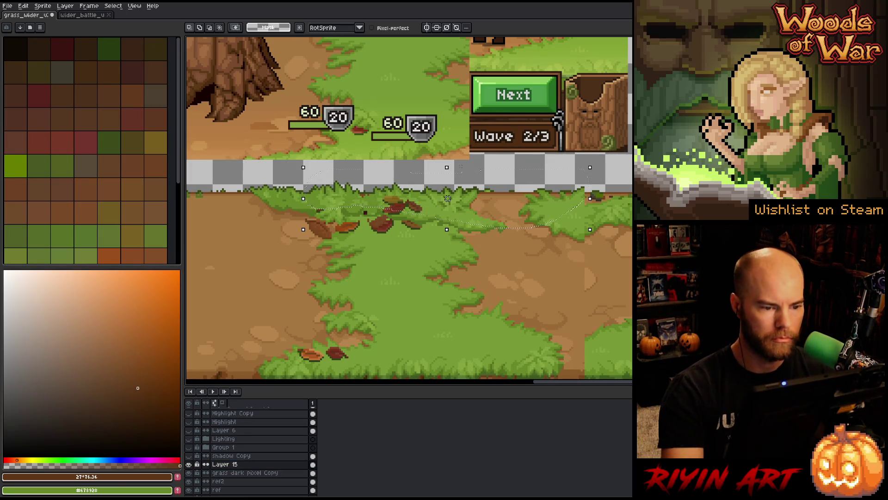
key(Delete)
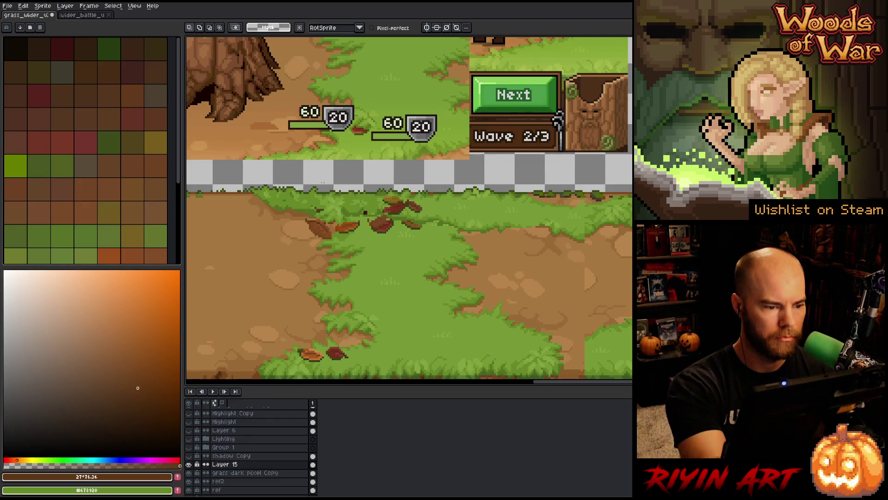
mouse_move(327, 182)
mouse_down()
mouse_move(308, 194)
mouse_move(315, 179)
mouse_move(324, 181)
mouse_up()
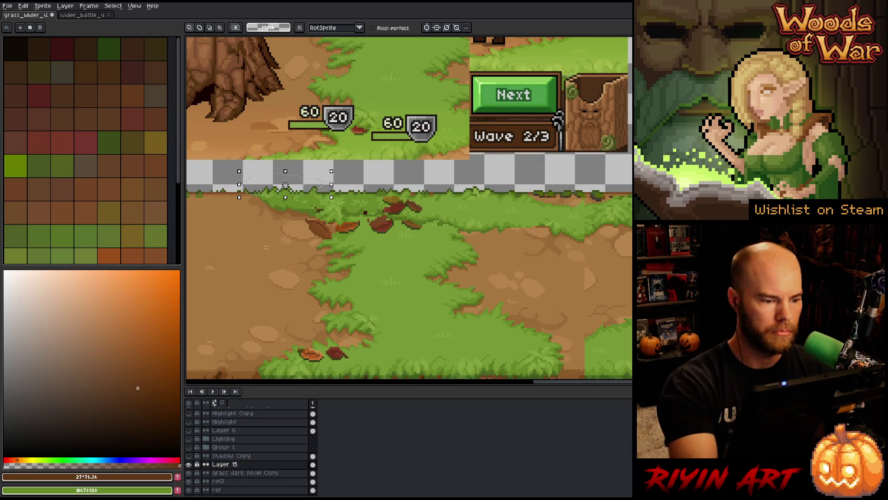
mouse_move(285, 185)
mouse_down()
mouse_move(268, 248)
mouse_move(226, 250)
mouse_move(243, 190)
mouse_up()
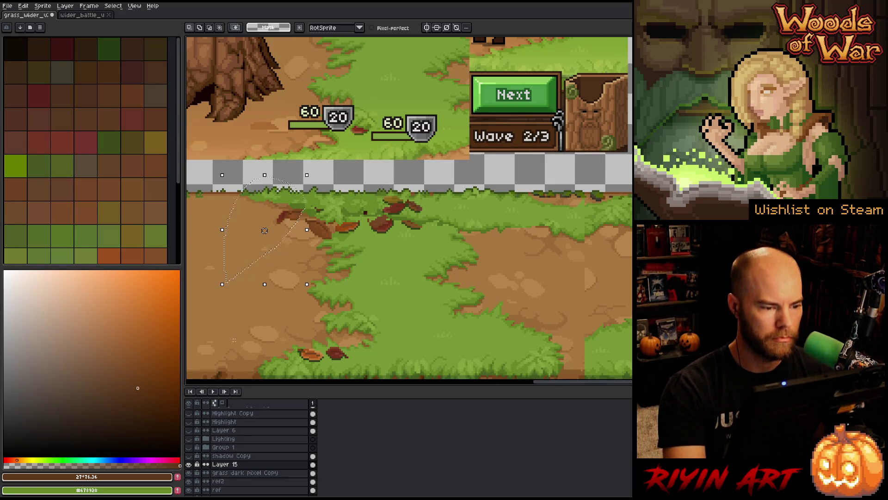
key(Delete)
key(ctrl+d)
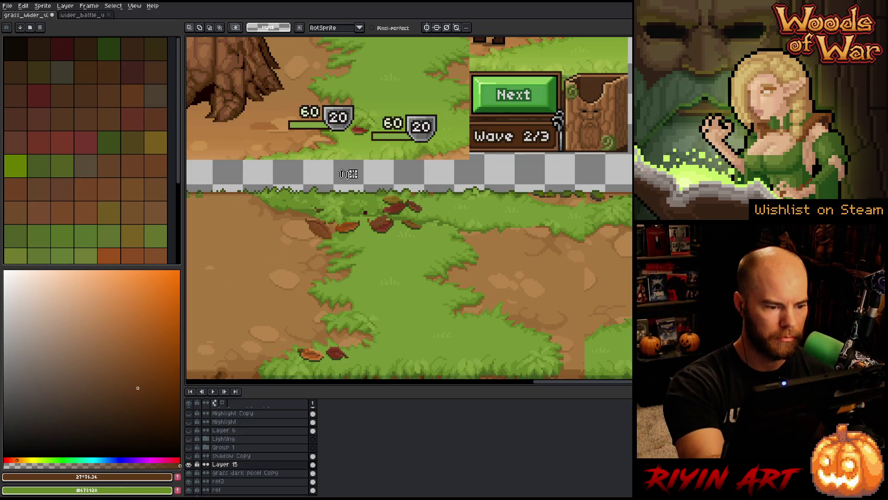
- Paste the copied leaves along the grass edge and nudge one leaf slightly left
mouse_move(319, 203)
mouse_down()
mouse_move(255, 207)
mouse_move(243, 192)
mouse_move(281, 204)
mouse_up()
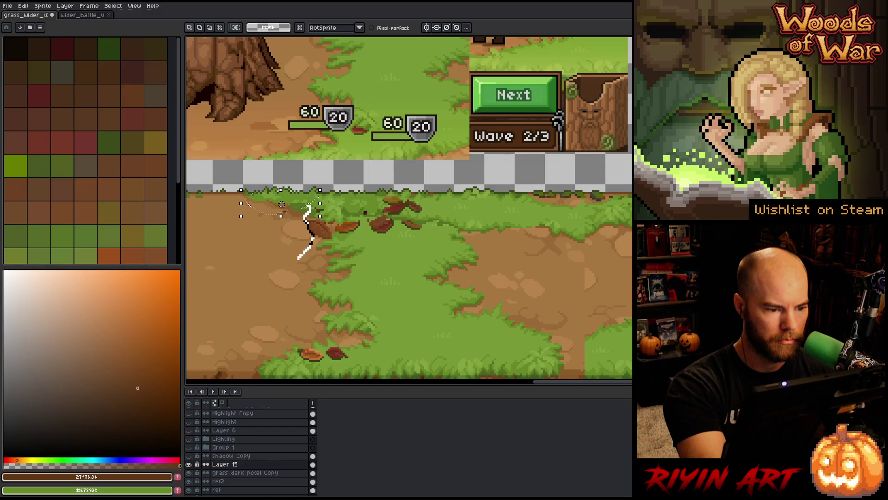
mouse_move(298, 258)
mouse_down()
mouse_move(255, 227)
mouse_move(284, 204)
mouse_up()
key(ctrl+v)
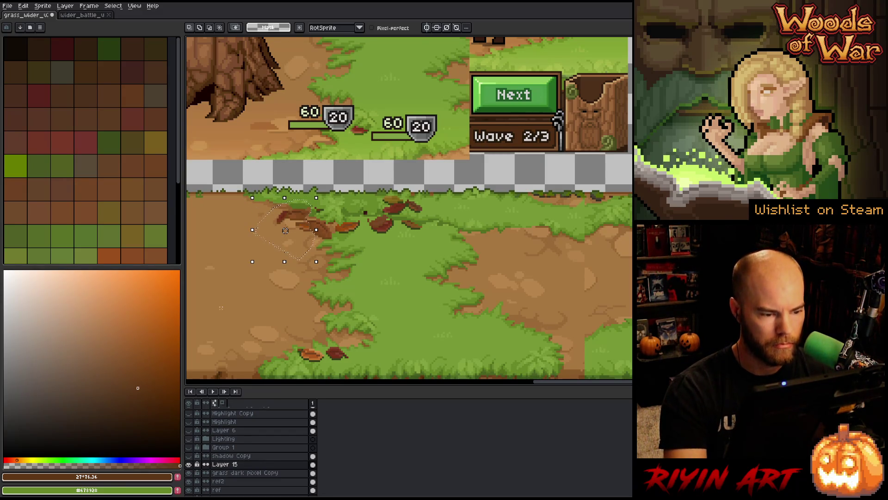
key(ctrl+d)
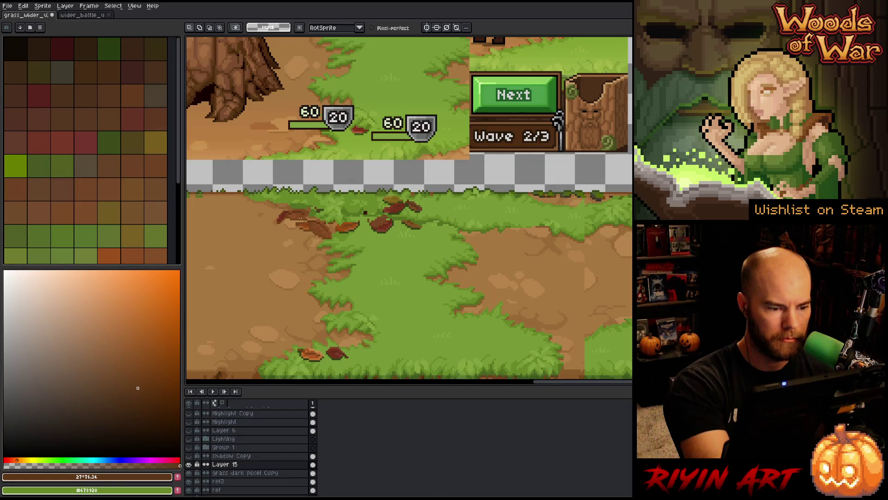
mouse_move(323, 206)
mouse_down()
mouse_move(296, 221)
mouse_move(299, 214)
mouse_up()
key(ctrl+d)
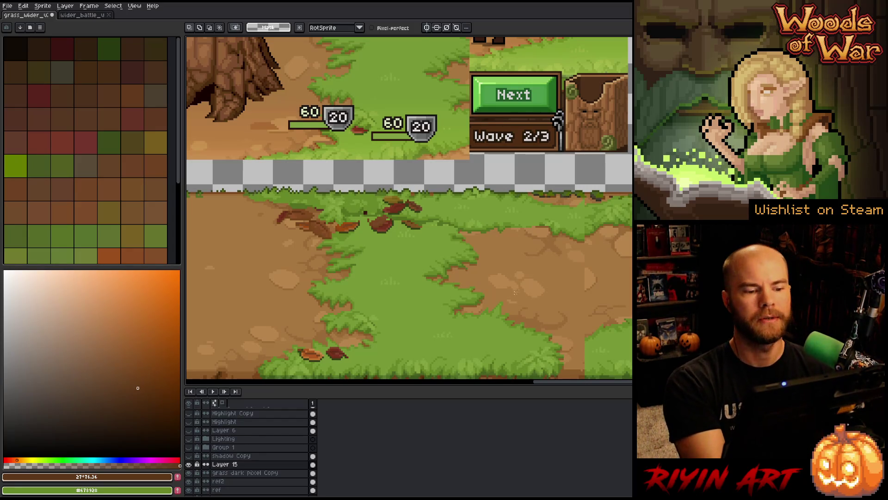
- Zoom out to view the whole battle scene, then zoom back in on the red leaf cluster
scroll(507, 301, down, 3)
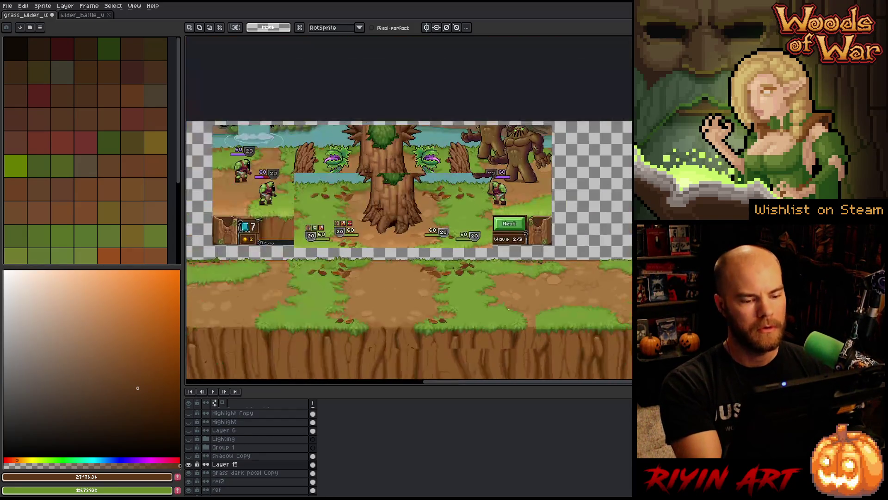
scroll(463, 301, up, 3)
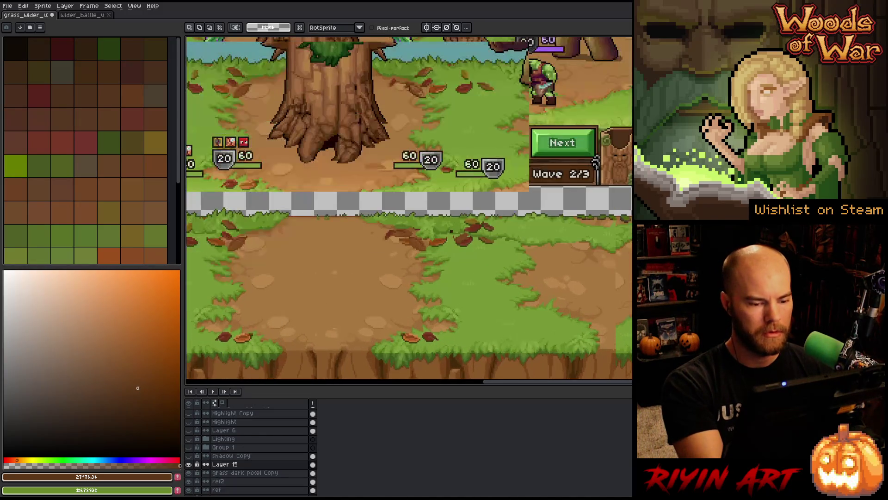
scroll(426, 343, down, 1)
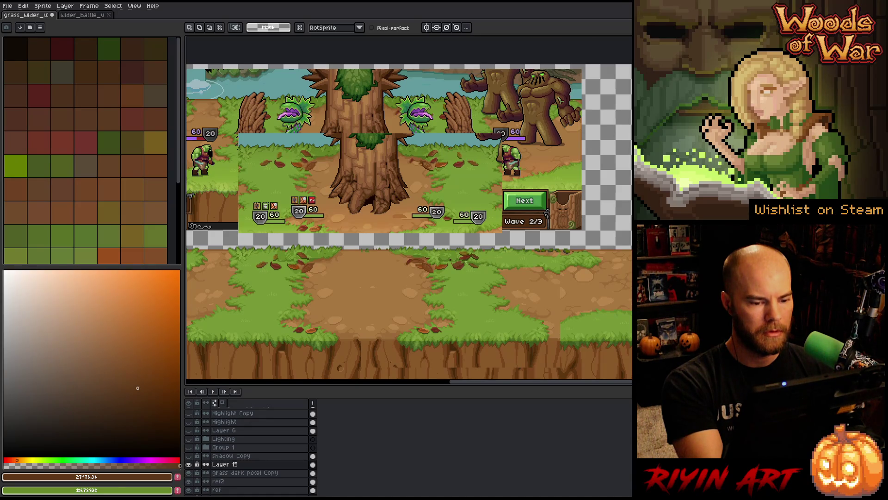
scroll(450, 261, up, 3)
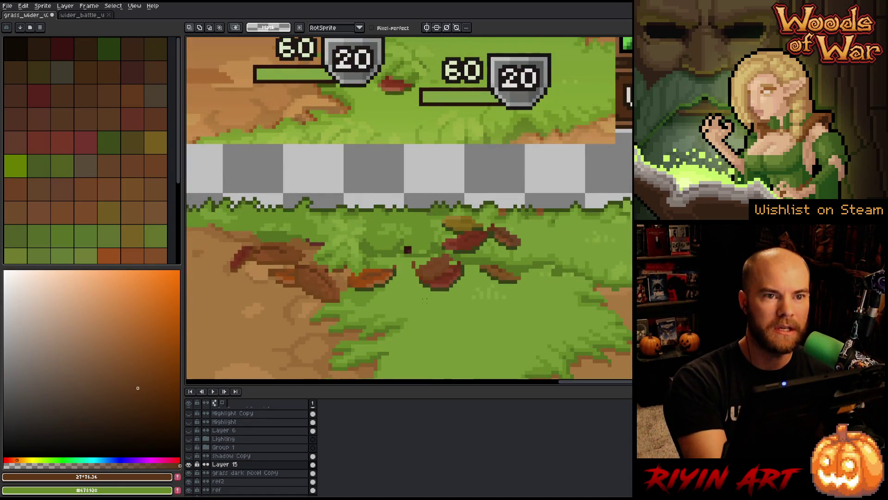
drag(444, 302, 405, 303)
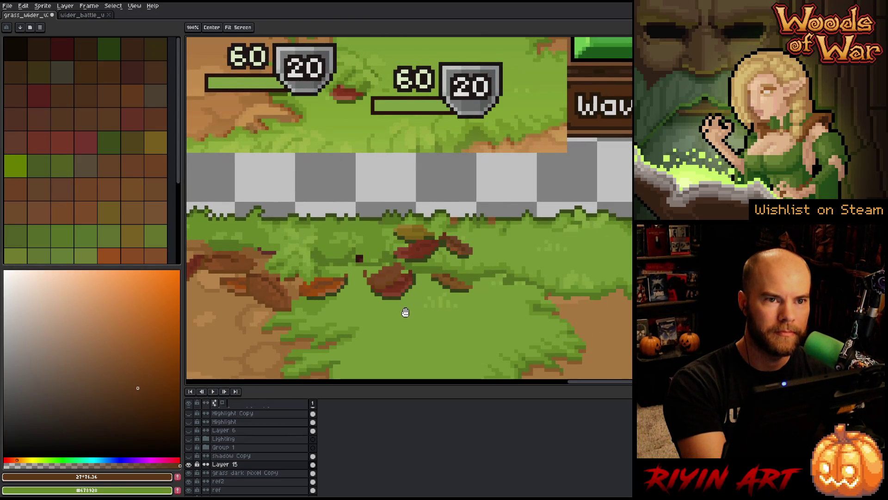
drag(405, 313, 396, 293)
- With a 4px pencil in sampled grass green, paint over the red leaves and dark patches
key(b)
alt+click(387, 294)
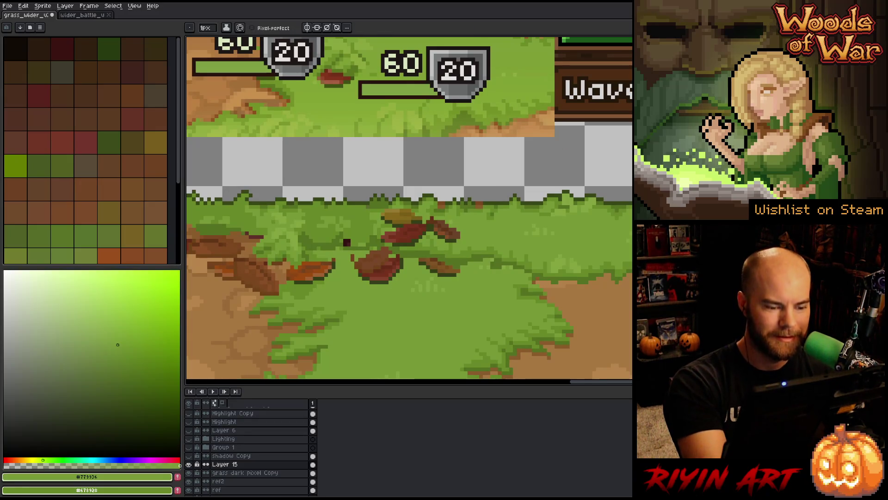
click(206, 28)
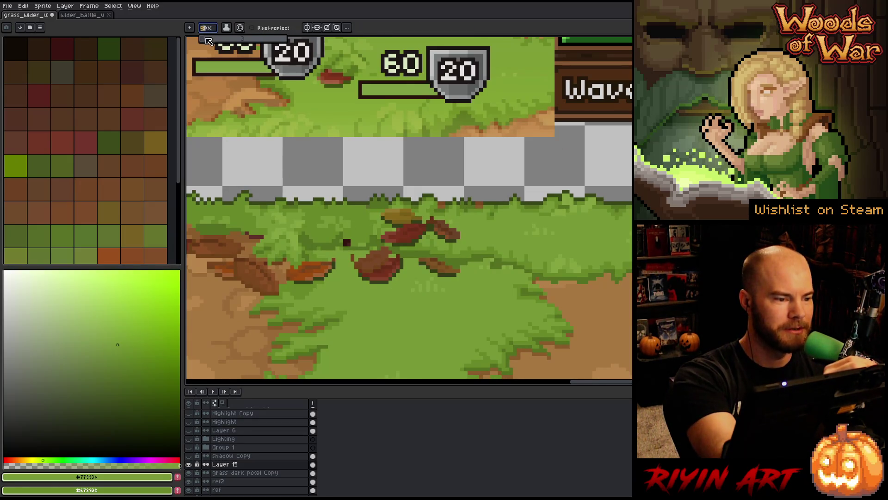
drag(208, 42, 212, 42)
mouse_move(400, 260)
mouse_down()
mouse_move(394, 267)
mouse_move(365, 260)
mouse_move(407, 240)
mouse_move(434, 255)
mouse_move(432, 270)
mouse_move(363, 267)
mouse_up()
key(ctrl+z)
mouse_move(448, 250)
mouse_down()
mouse_move(416, 250)
mouse_move(458, 239)
mouse_up()
drag(509, 259, 530, 266)
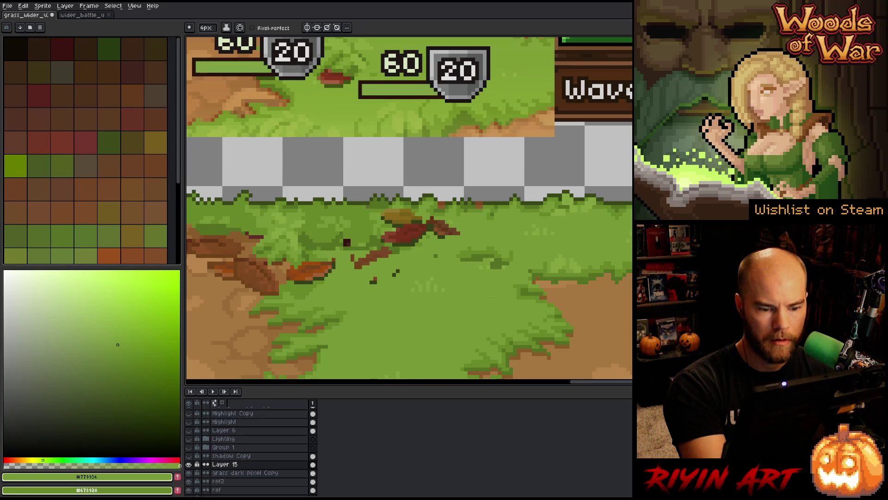
click(396, 273)
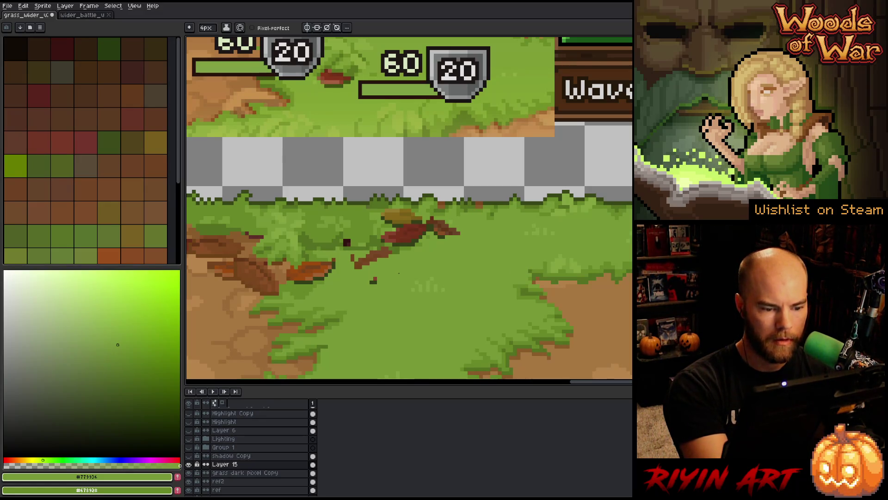
click(374, 280)
mouse_move(379, 259)
mouse_down()
mouse_move(365, 261)
mouse_move(367, 250)
mouse_move(455, 229)
mouse_move(428, 221)
mouse_up()
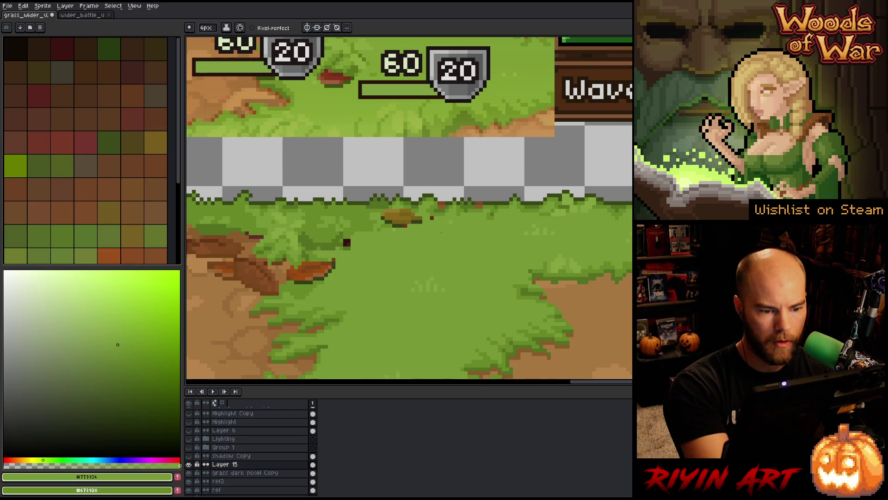
- Switch to a 1px brush, clean the olive and red patch, and sample lighter grass greens
click(206, 28)
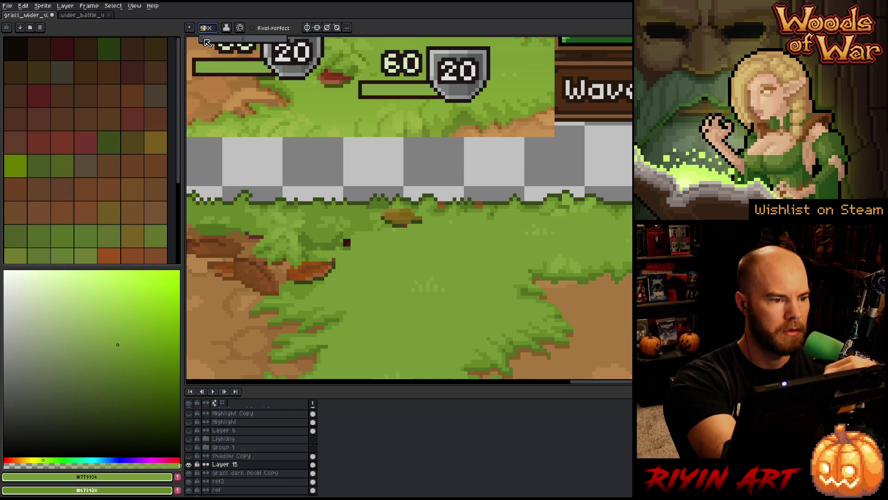
text(9)
text(1)
key(Return)
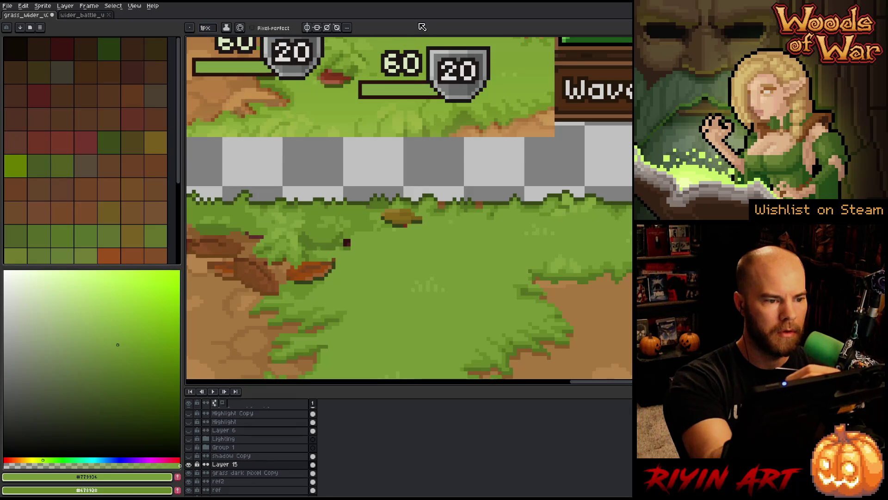
mouse_move(405, 224)
mouse_down()
mouse_move(421, 221)
mouse_move(390, 210)
mouse_move(381, 218)
mouse_move(394, 226)
mouse_up()
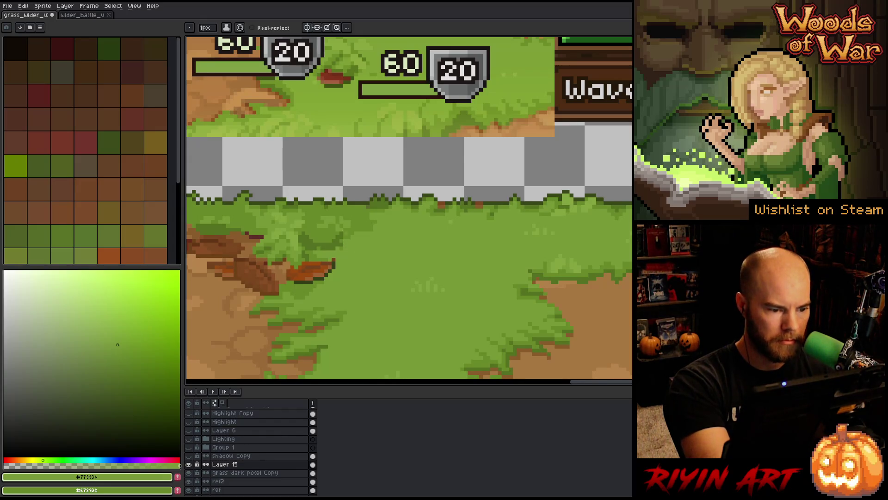
drag(357, 204, 387, 221)
alt+click(343, 258)
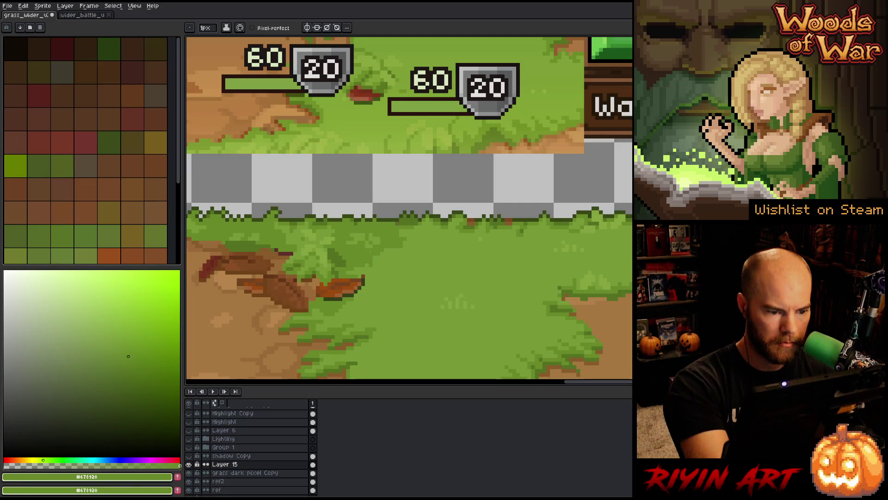
alt+click(376, 239)
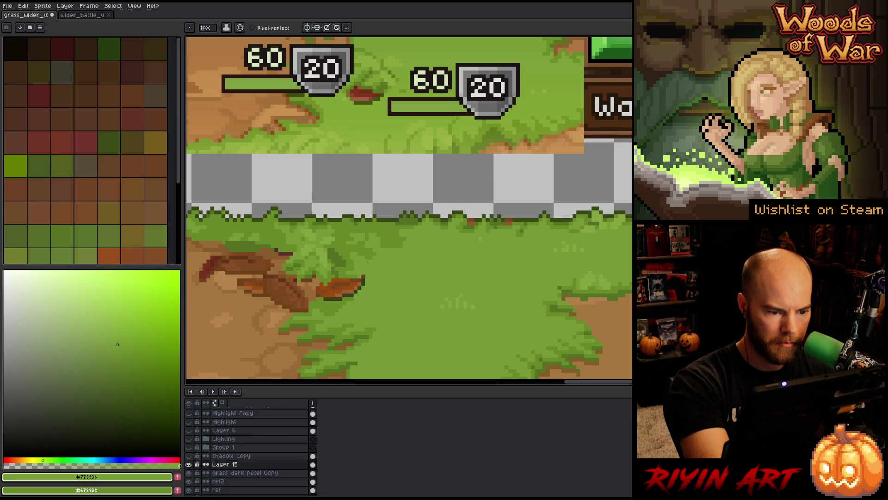
- Sample the orange bark, several log browns and a few grass greens to compare shades
alt+click(354, 278)
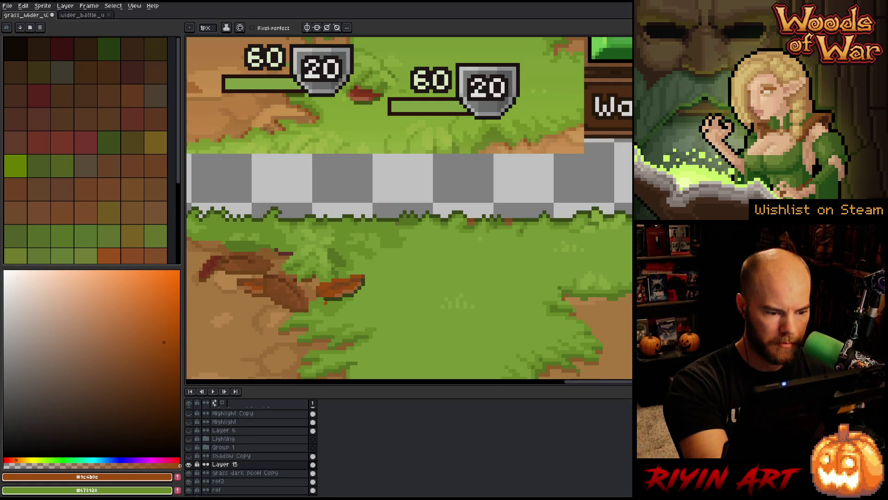
alt+click(313, 299)
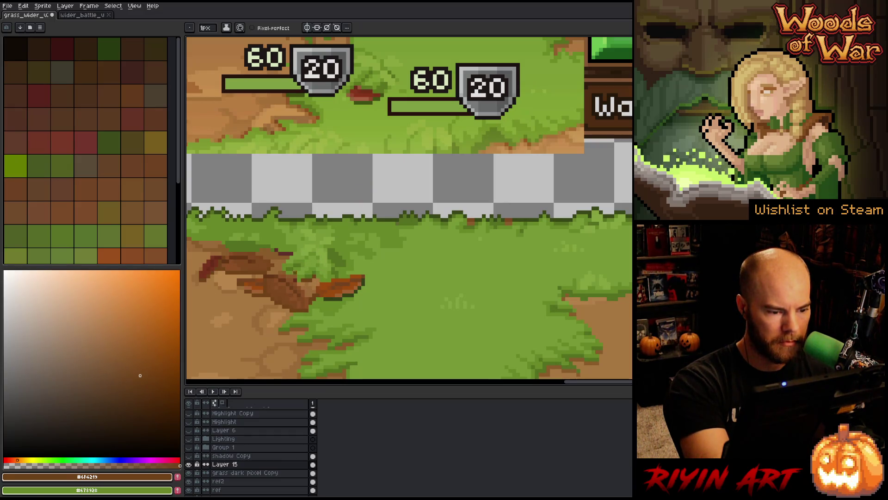
alt+click(302, 277)
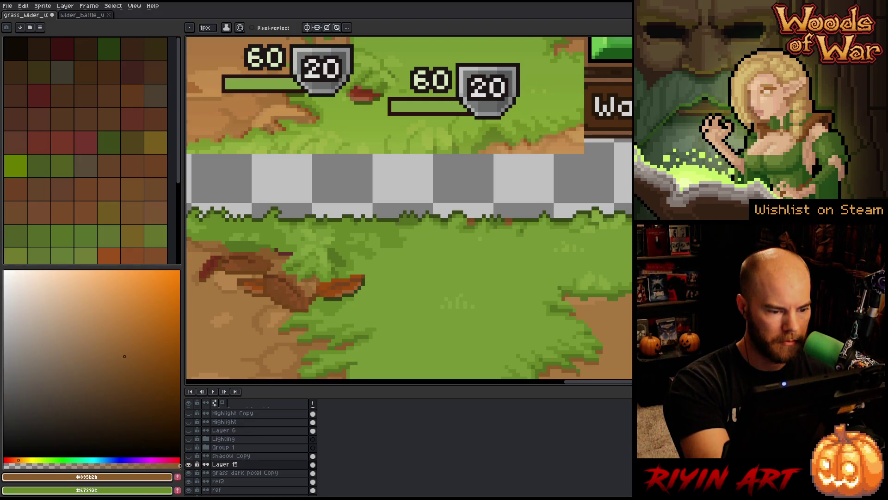
alt+click(311, 287)
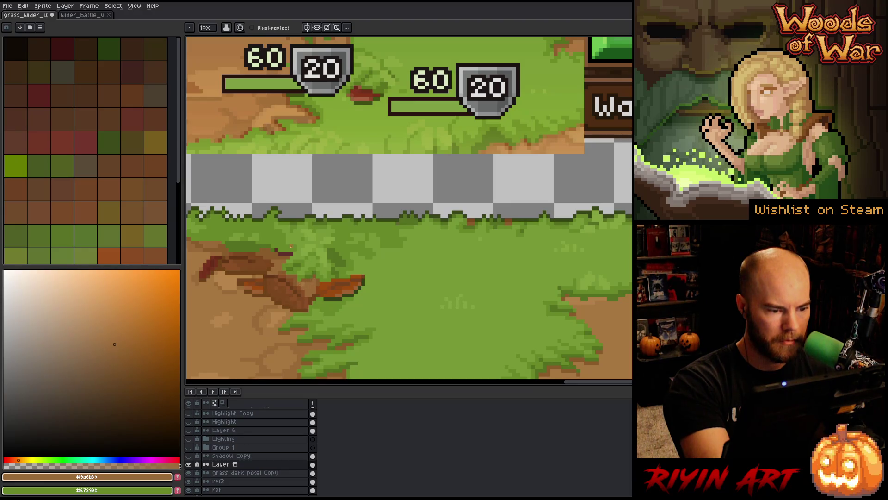
alt+click(310, 285)
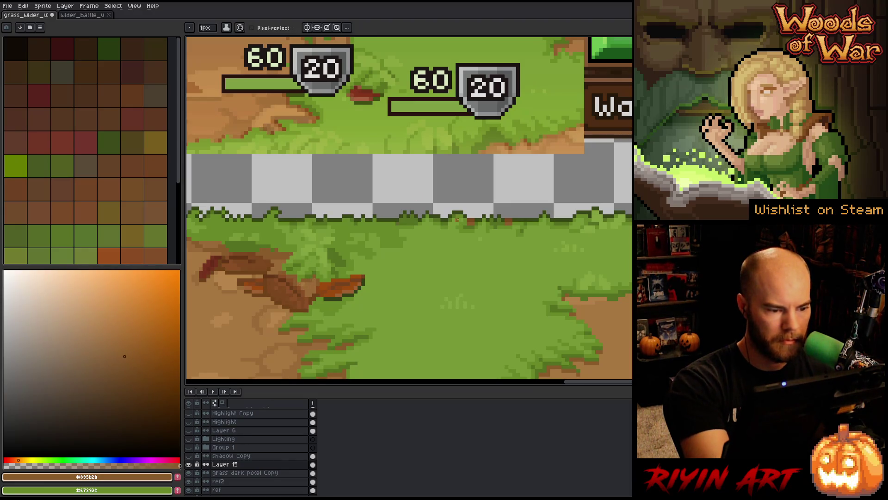
alt+click(276, 250)
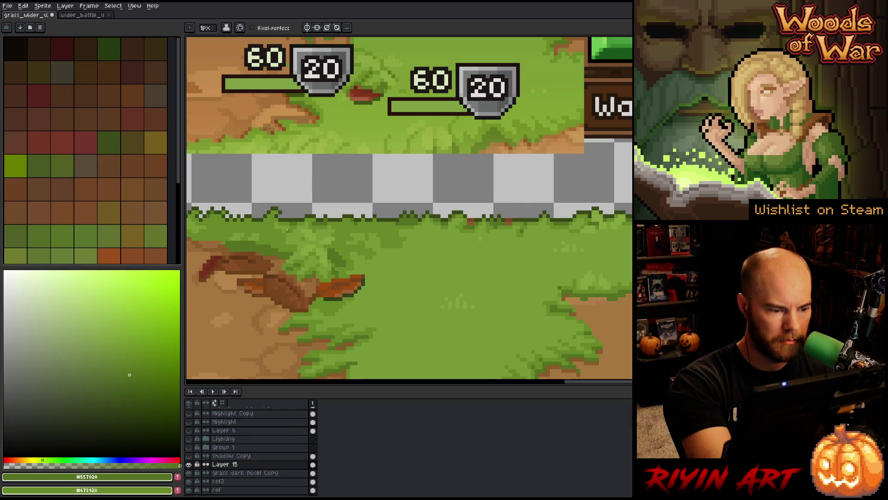
scroll(287, 229, left, 5)
alt+click(328, 257)
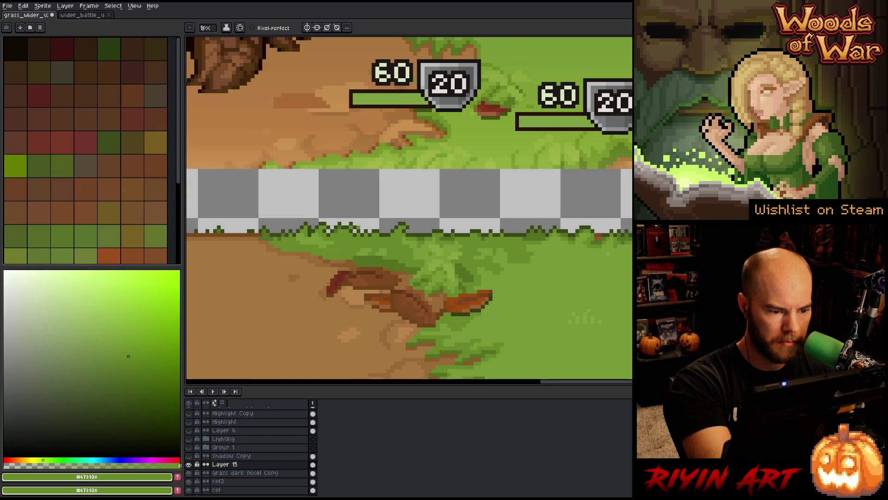
alt+click(358, 260)
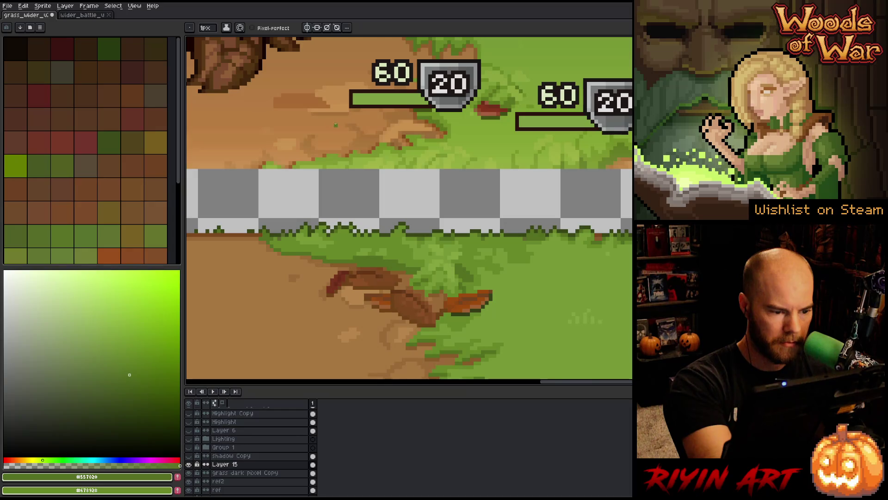
alt+click(329, 265)
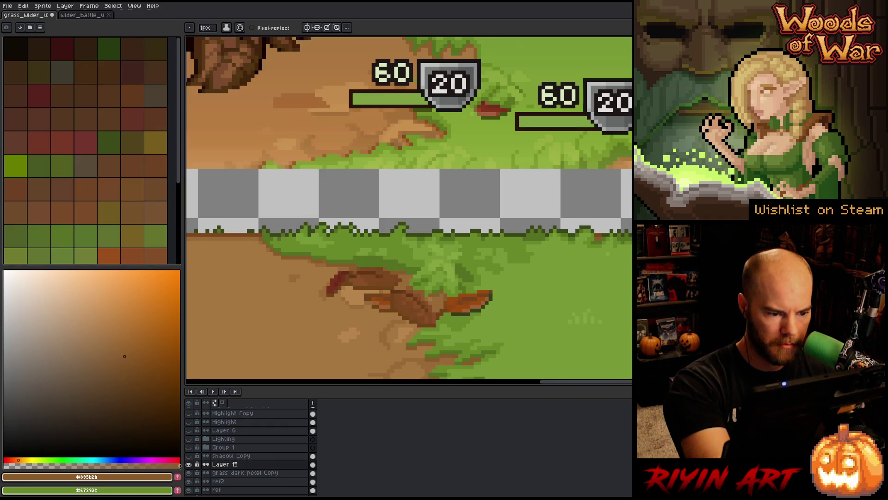
- Sample the lighter dirt brown and the log's edge, light and dark browns
alt+click(348, 140)
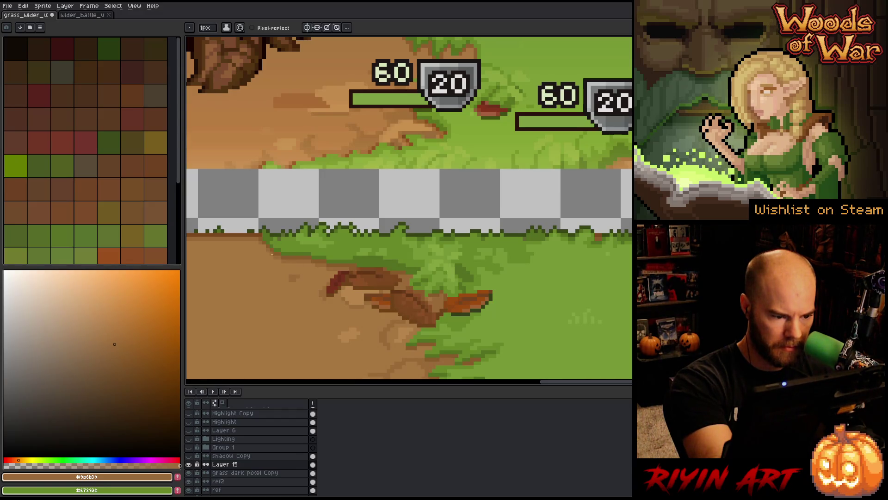
drag(556, 313, 464, 251)
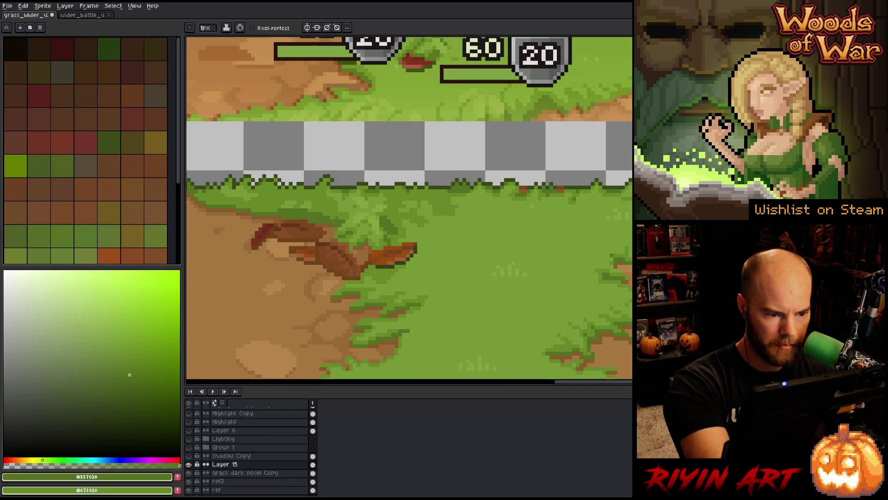
alt+click(340, 223)
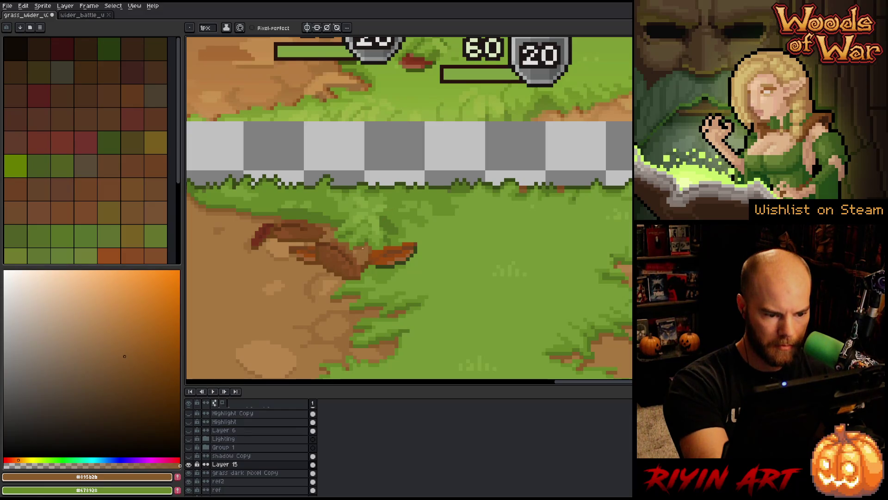
alt+click(356, 250)
alt+click(368, 251)
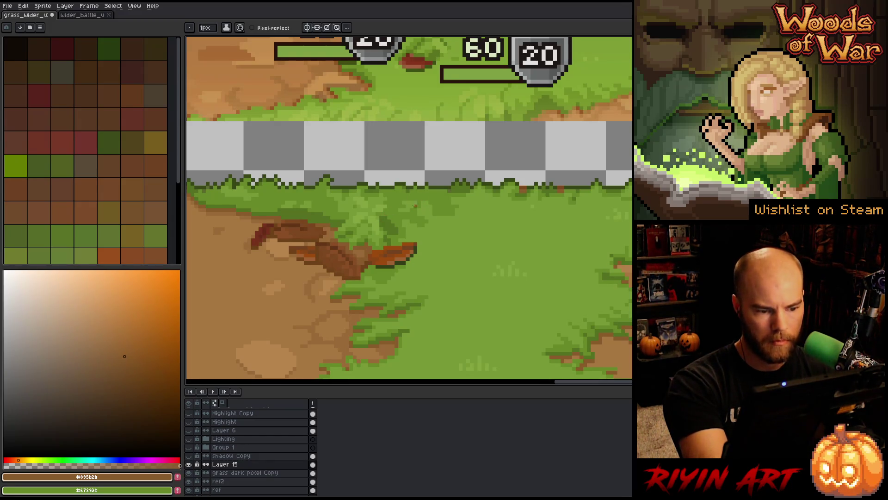
drag(458, 288, 526, 202)
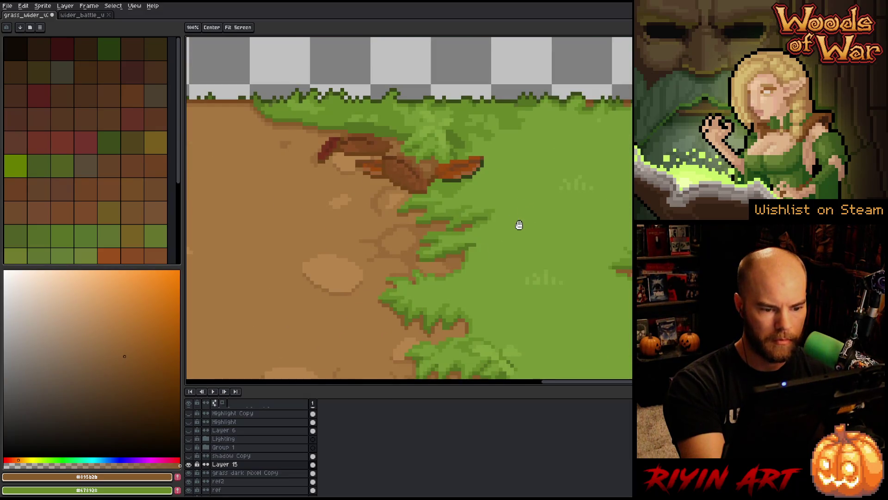
key(space)
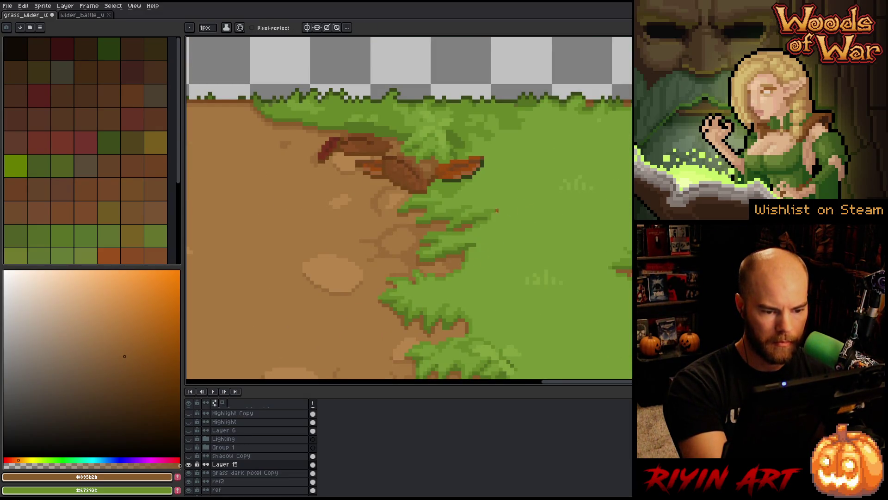
drag(528, 273, 373, 303)
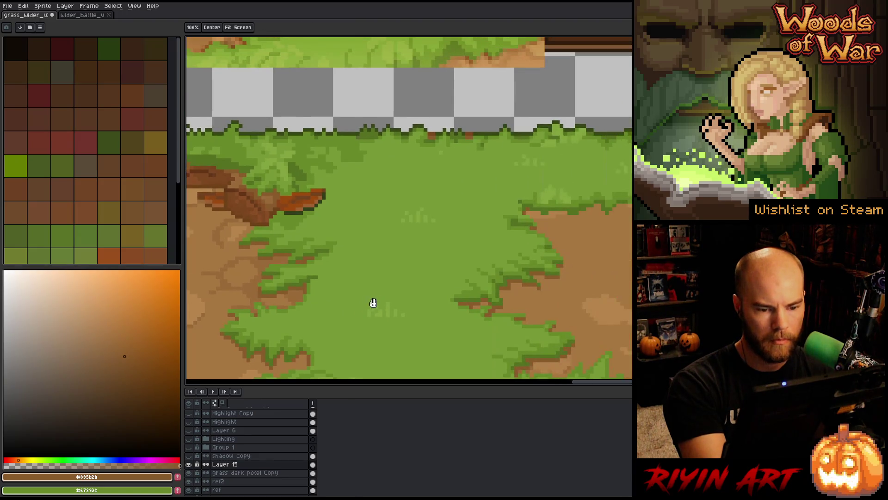
- Pick the darker grass green, then the lighter grass green from the canvas
alt+click(245, 236)
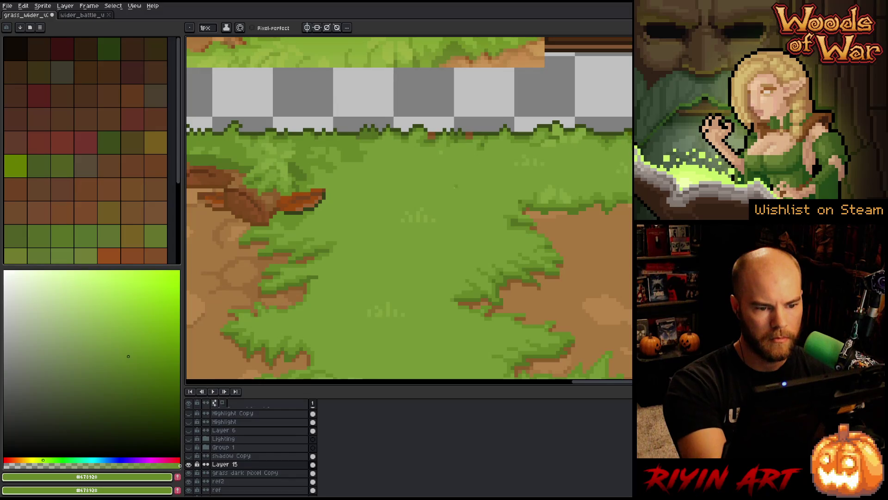
key(space)
drag(519, 240, 615, 149)
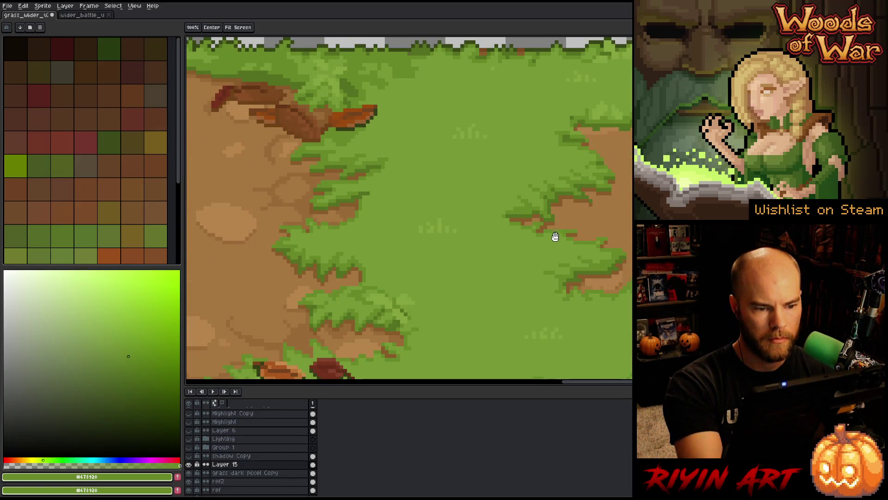
scroll(486, 218, up, 3)
alt+click(466, 183)
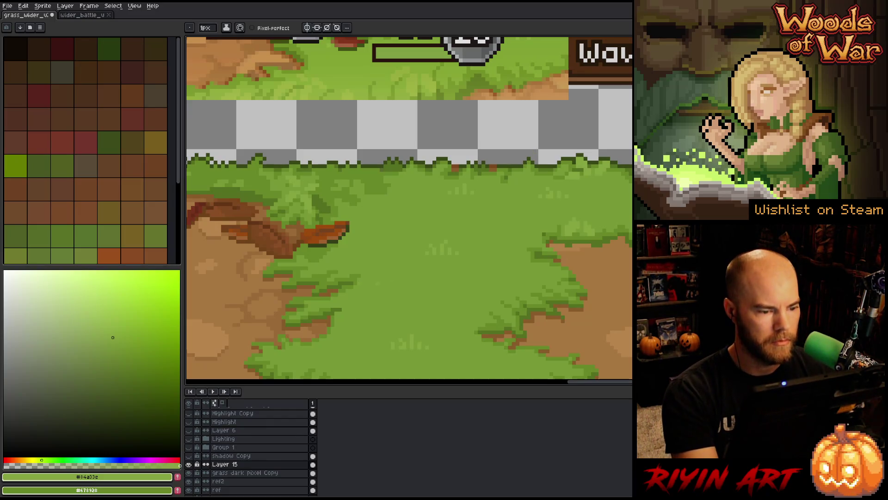
scroll(306, 241, up, 2)
scroll(305, 241, down, 4)
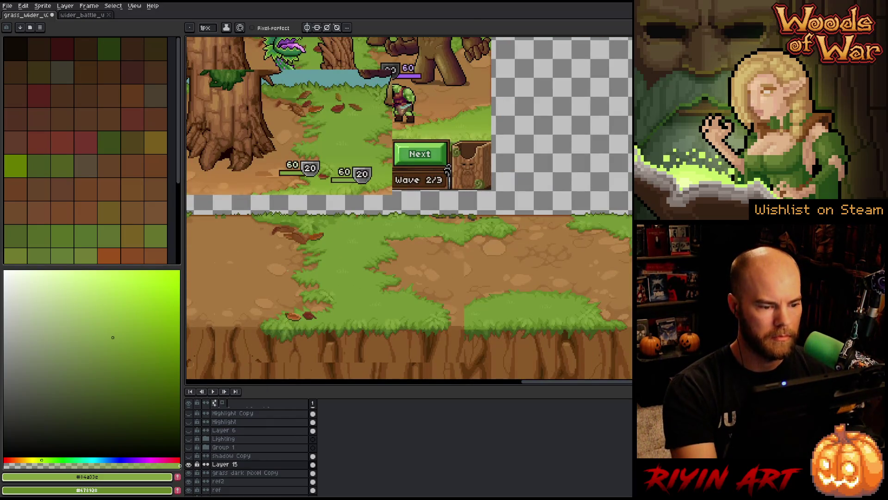
- Select the lower ground area of the tile with the Rectangular Marquee
mouse_move(330, 273)
mouse_down()
mouse_move(547, 273)
mouse_move(417, 281)
mouse_up()
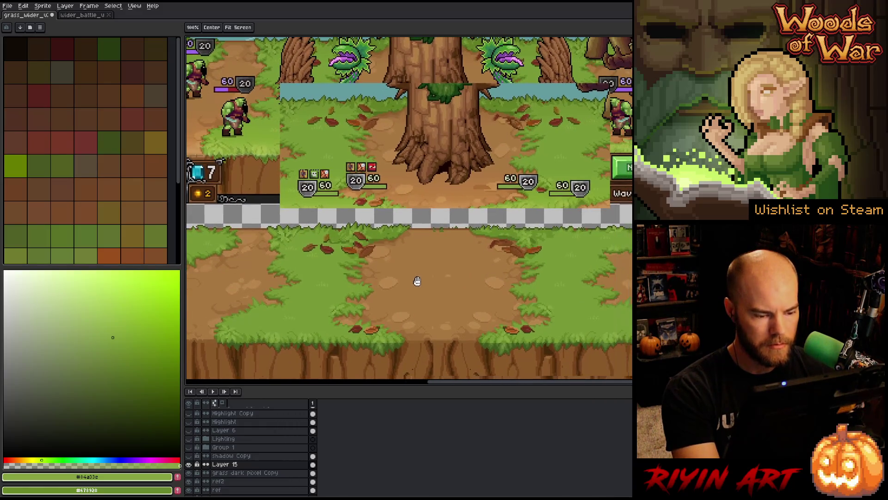
key(space)
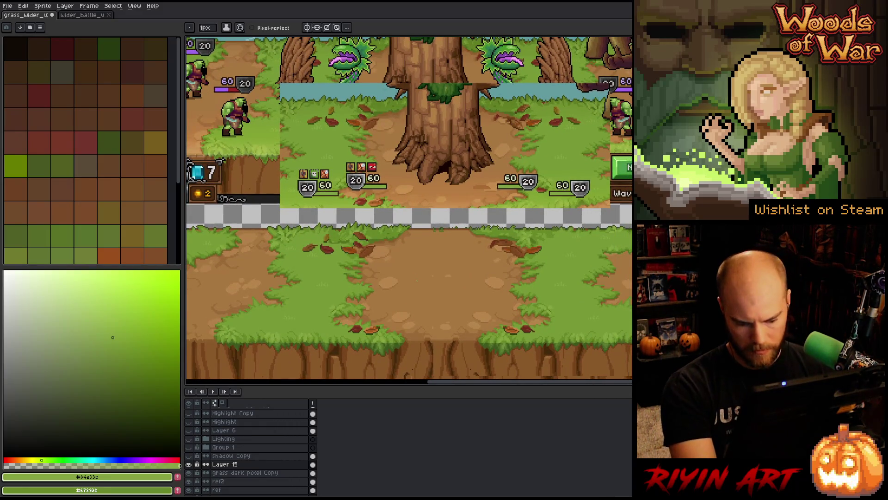
key(m)
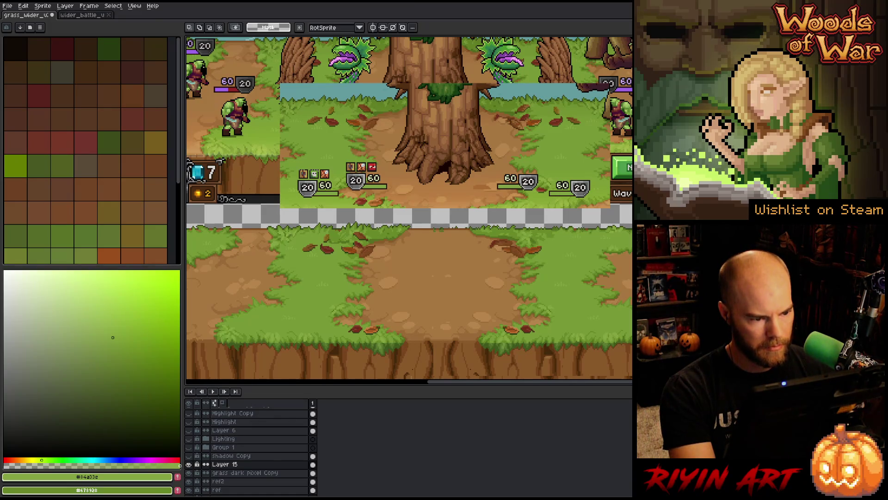
mouse_move(304, 248)
mouse_down()
mouse_move(547, 337)
mouse_move(572, 337)
mouse_up()
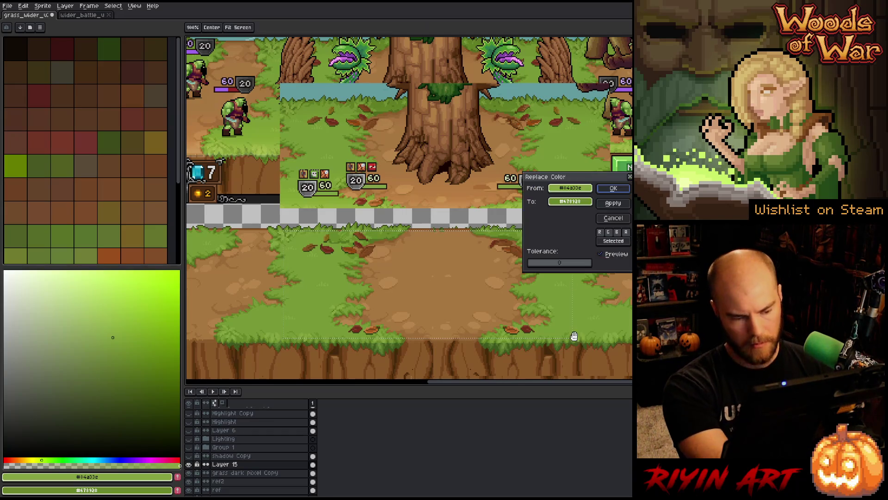
- Preview Replace Color with the dirt brown and dark green sampled, then close without applying
key(shift+r)
click(417, 292)
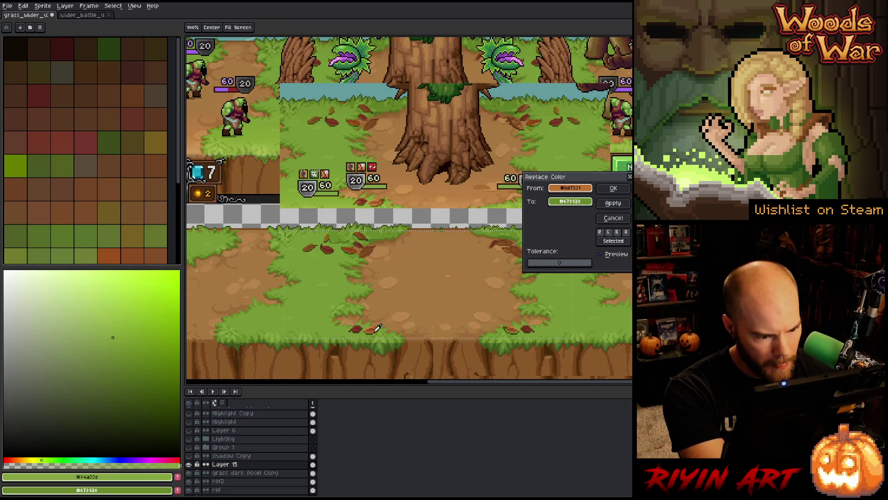
click(377, 327)
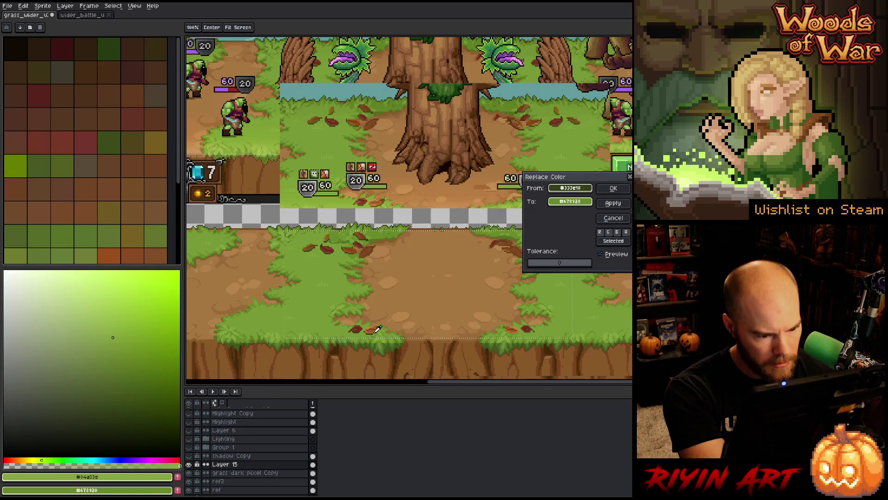
key(Return)
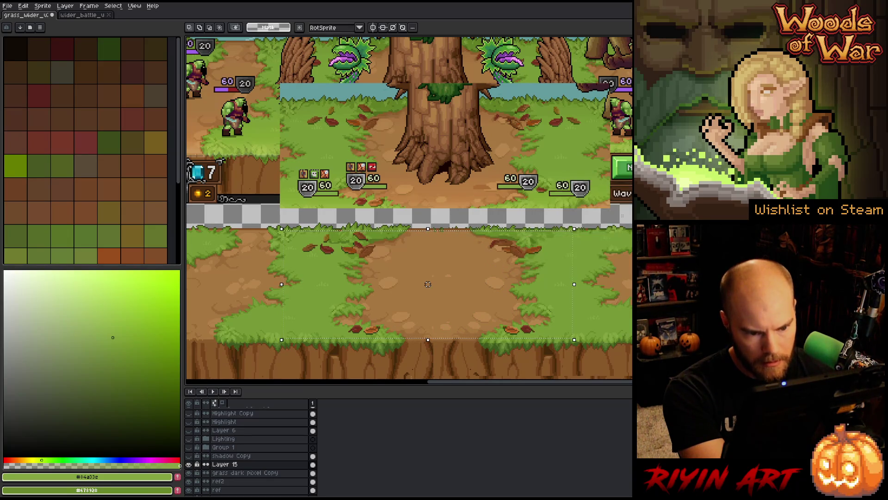
- Toggle Layer 15 on and off repeatedly to compare the grass against the dirt
click(189, 465)
click(189, 464)
click(188, 465)
click(189, 464)
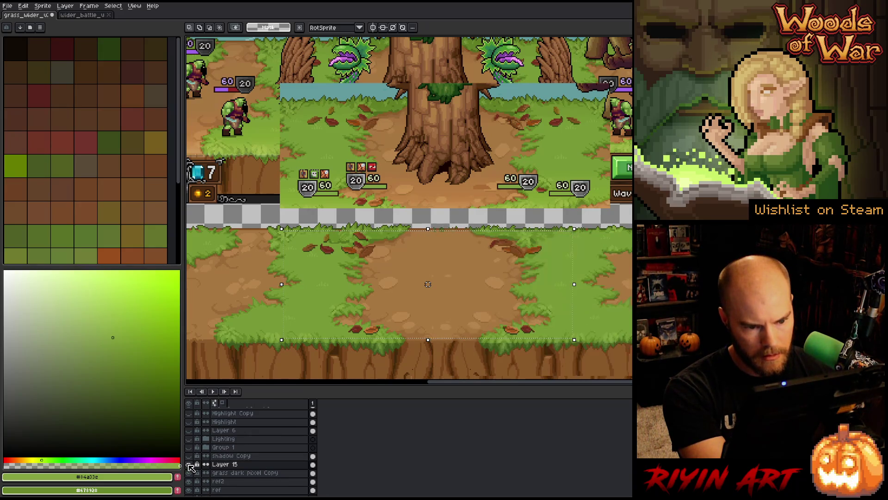
click(189, 464)
click(189, 465)
click(189, 464)
click(188, 465)
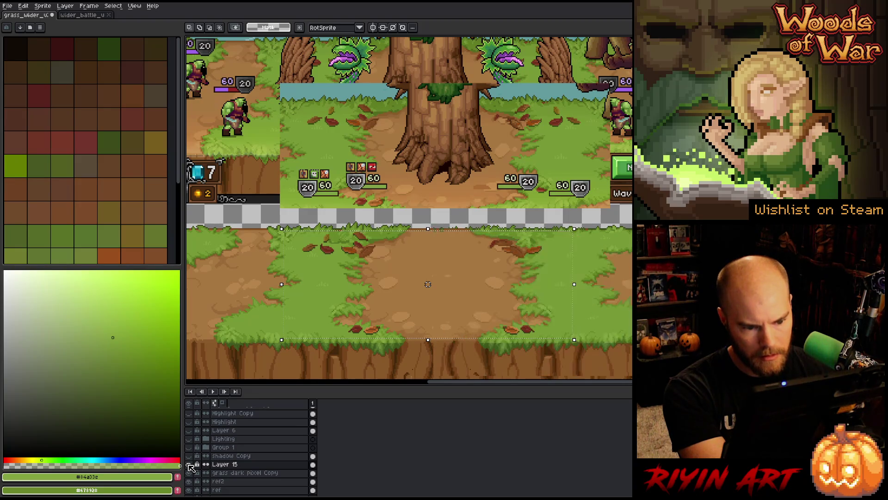
click(189, 465)
click(189, 465)
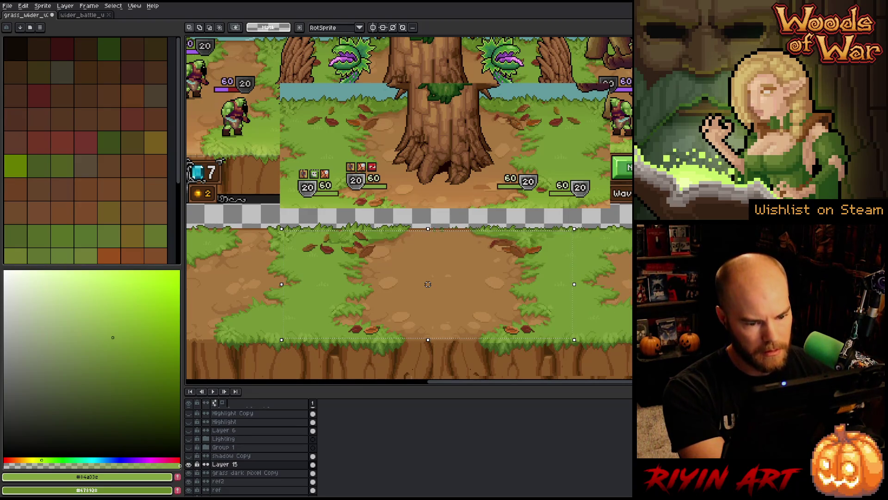
drag(428, 284, 355, 282)
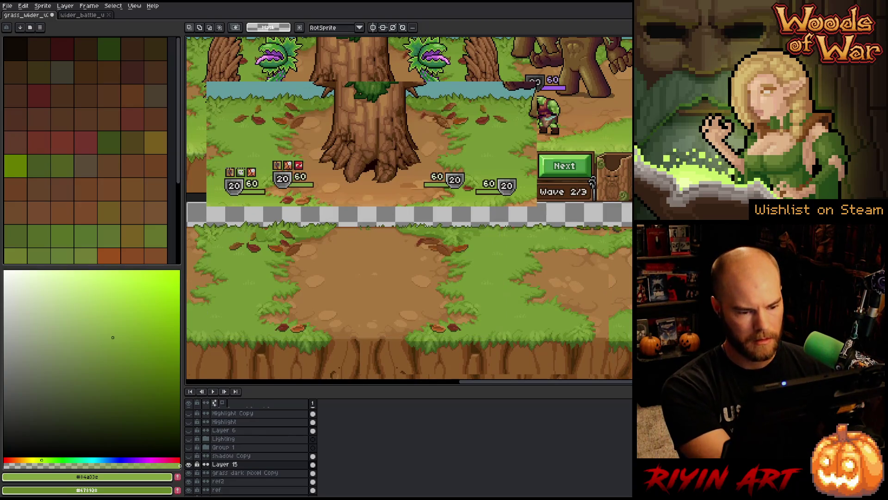
scroll(530, 296, up, 3)
mouse_move(501, 300)
mouse_down()
mouse_move(557, 204)
mouse_move(579, 196)
mouse_up()
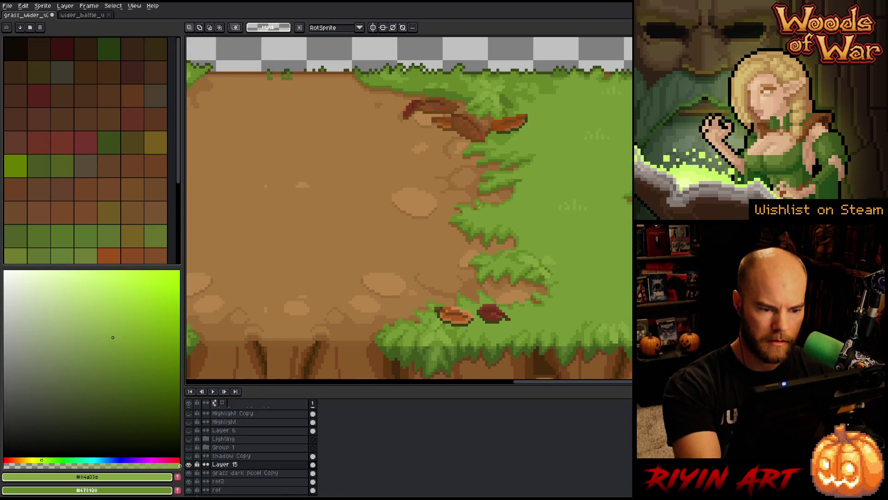
- Hide a layer, magic-wand the whole dirt area, and add a freehand section along its edge
click(188, 472)
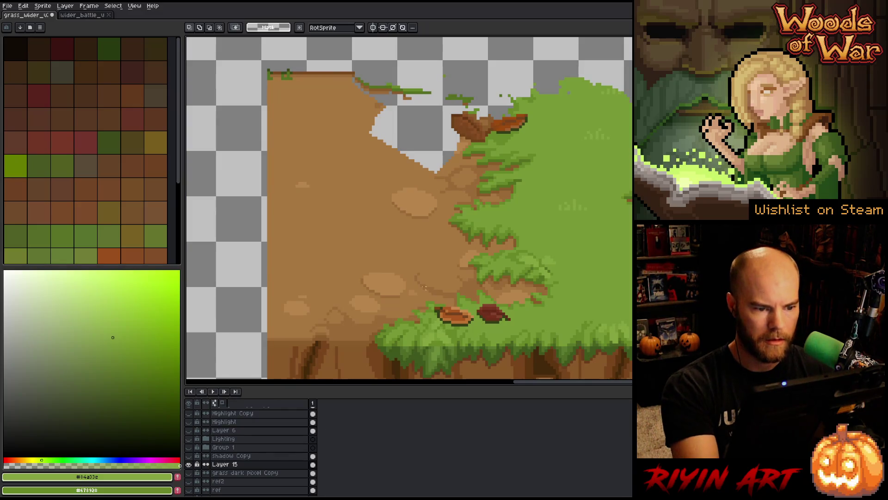
key(w)
click(391, 208)
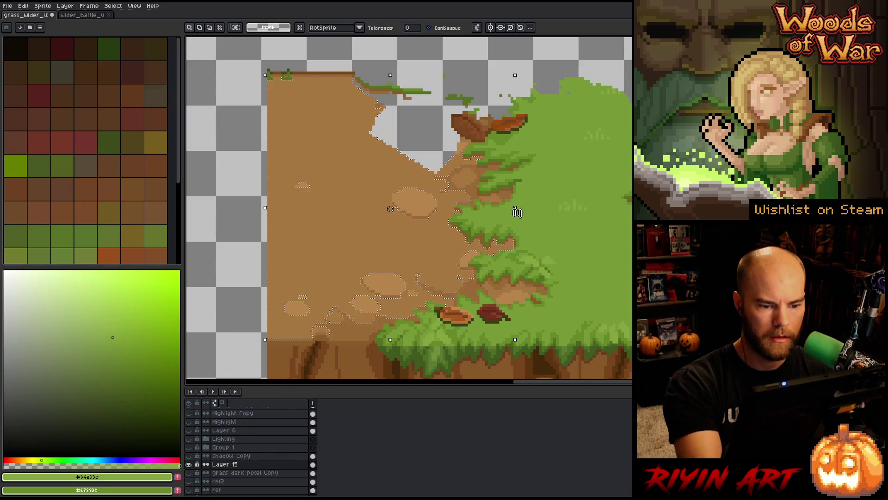
key(b)
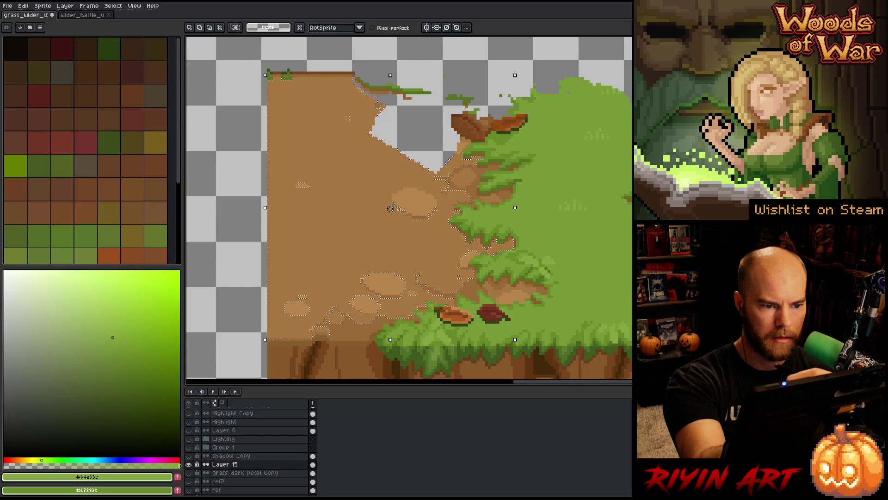
mouse_move(406, 132)
mouse_down()
mouse_move(442, 163)
mouse_move(441, 243)
mouse_move(454, 298)
mouse_move(409, 296)
mouse_move(326, 367)
mouse_move(294, 143)
mouse_move(319, 134)
mouse_up()
mouse_move(507, 116)
mouse_down()
mouse_move(452, 204)
mouse_move(283, 171)
mouse_move(374, 83)
mouse_up()
drag(397, 146, 397, 145)
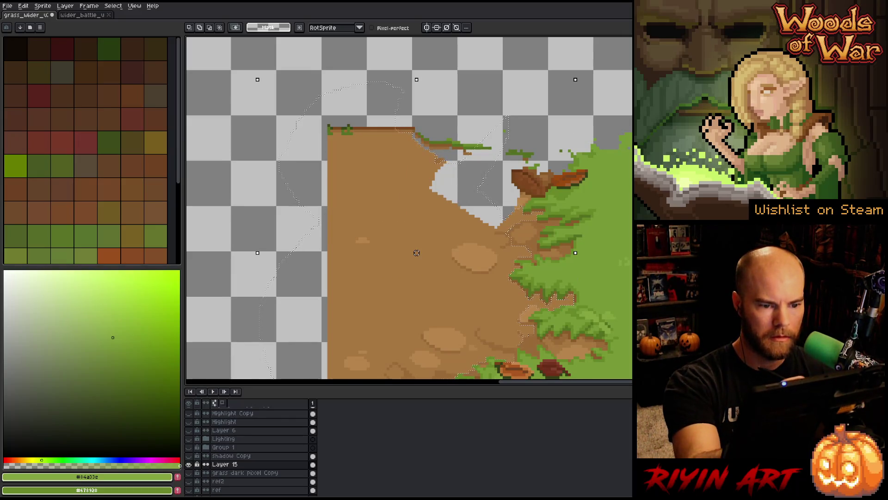
key(ctrl+z)
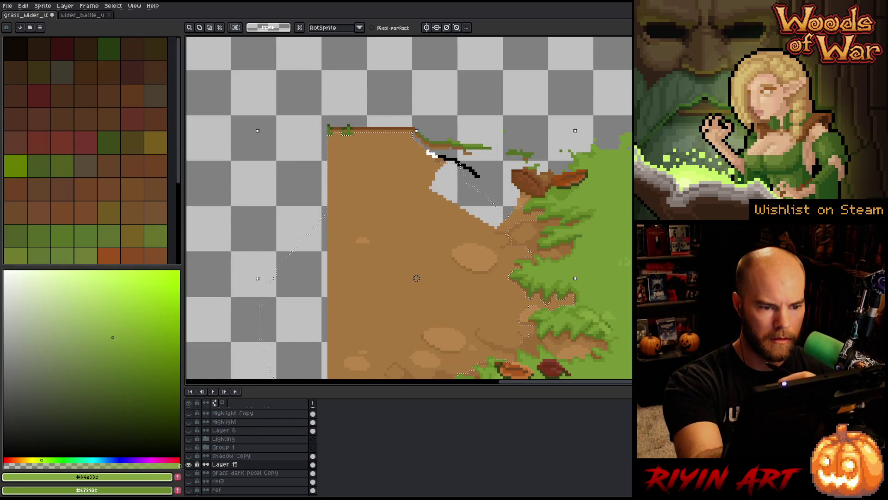
mouse_move(413, 132)
mouse_down()
mouse_move(356, 43)
mouse_move(367, 242)
mouse_move(379, 245)
mouse_up()
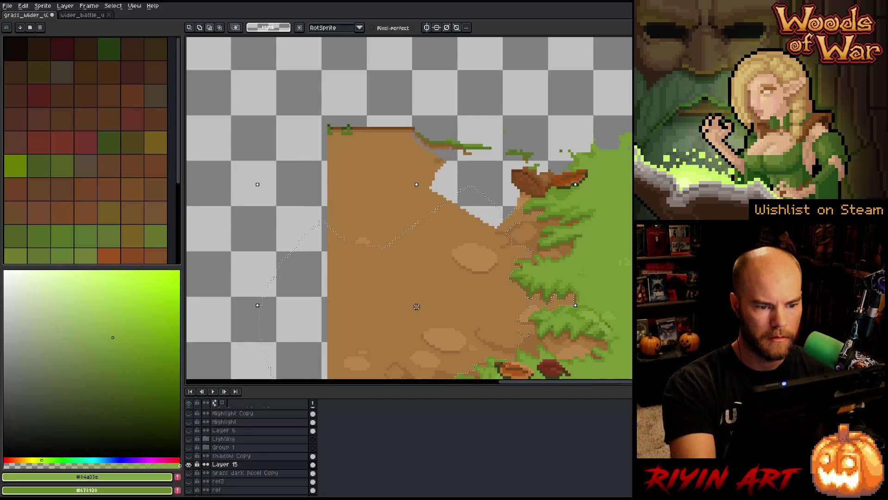
- Add more freehand areas, including the dirt above the grass down the right edge
key(space)
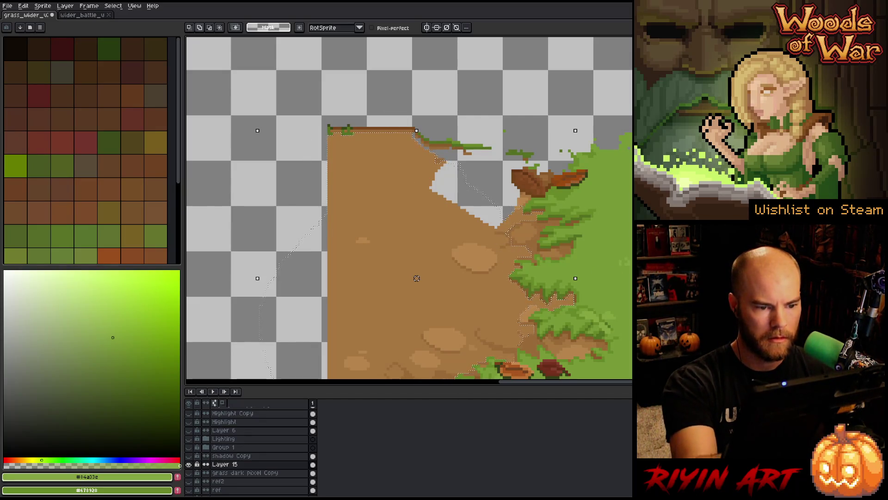
drag(454, 184, 443, 158)
drag(407, 116, 296, 97)
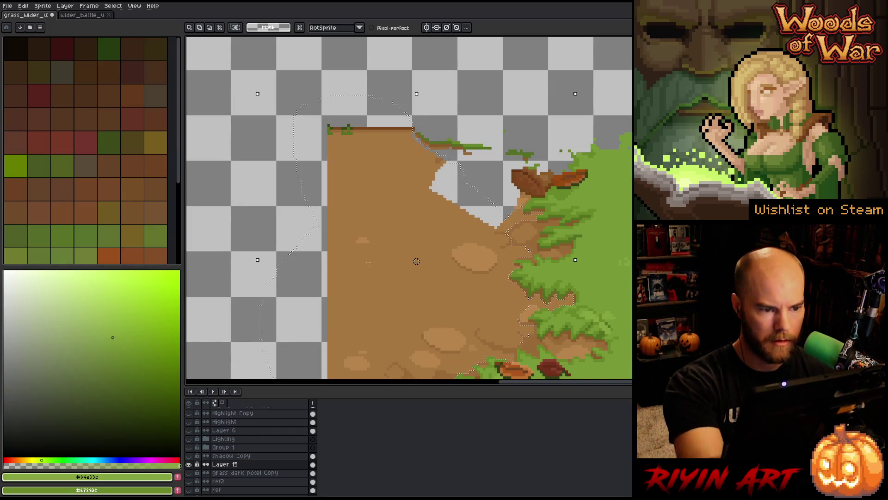
key(space)
mouse_move(602, 324)
mouse_down()
mouse_move(517, 296)
mouse_move(412, 203)
mouse_up()
drag(626, 202, 511, 291)
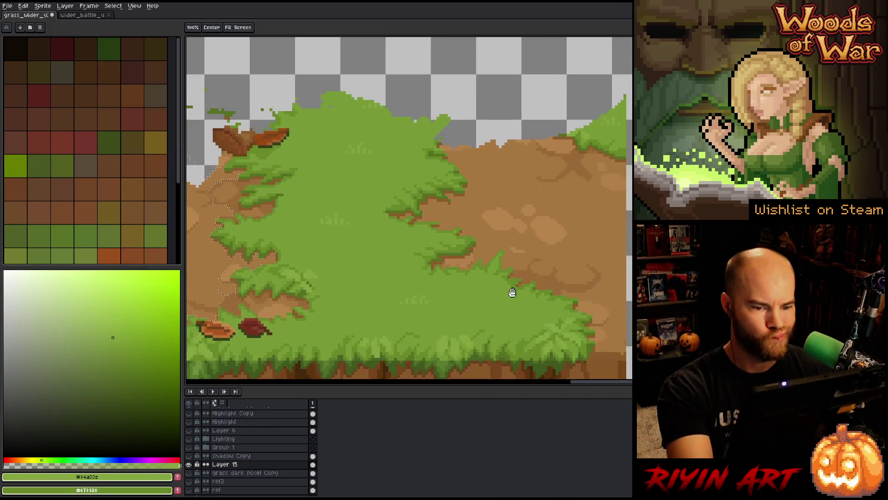
drag(599, 61, 477, 106)
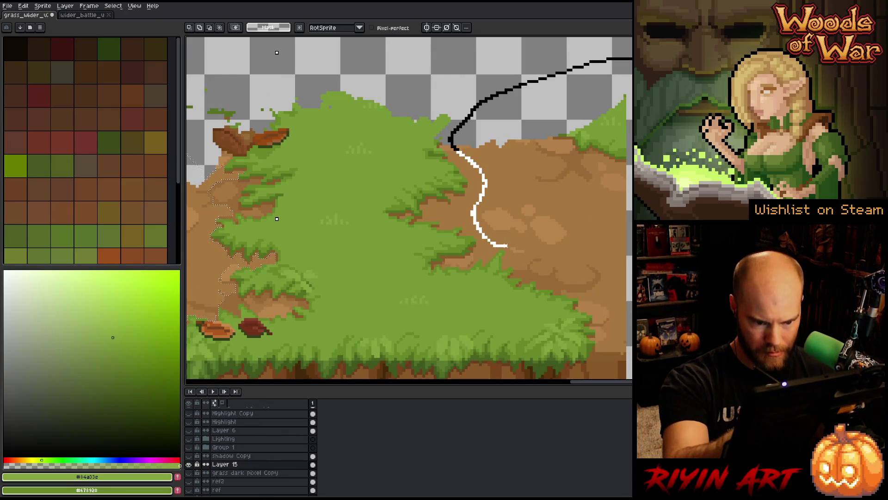
mouse_move(586, 252)
mouse_down()
mouse_move(618, 287)
mouse_move(627, 340)
mouse_up()
- Remove the brown patch and add the light dirt right of the grass with the Magic Wand
key(w)
alt+click(601, 273)
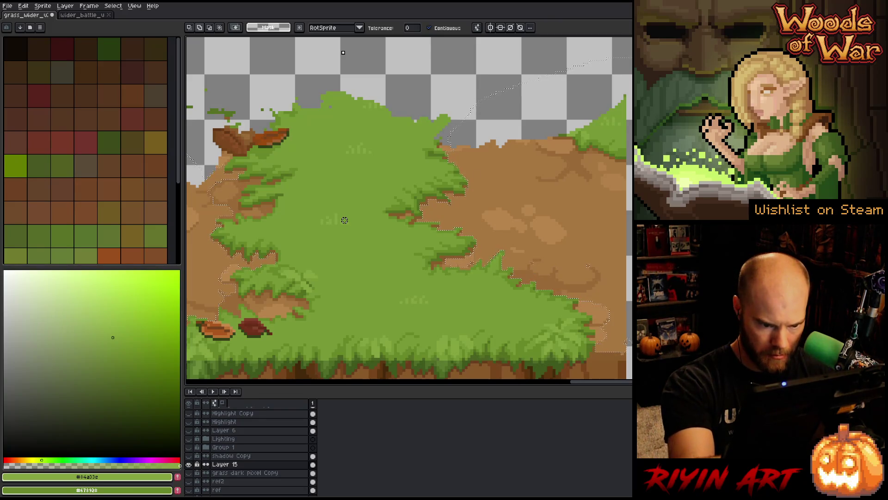
click(481, 260)
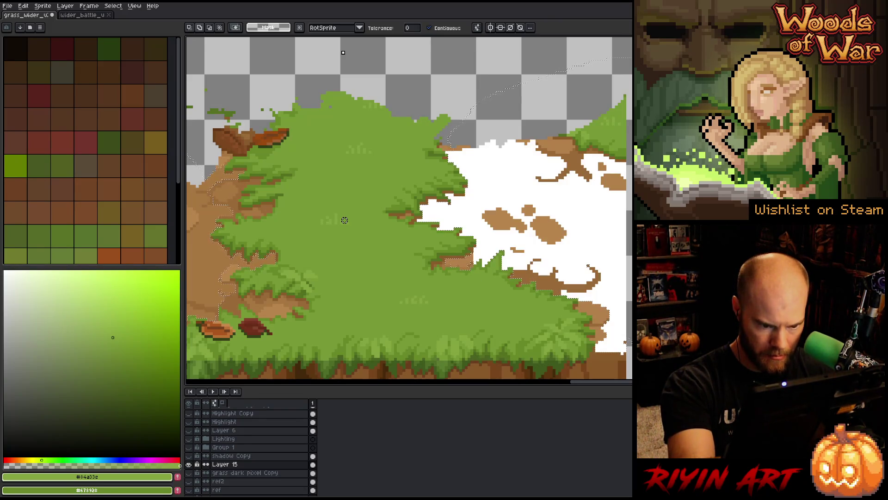
key(q)
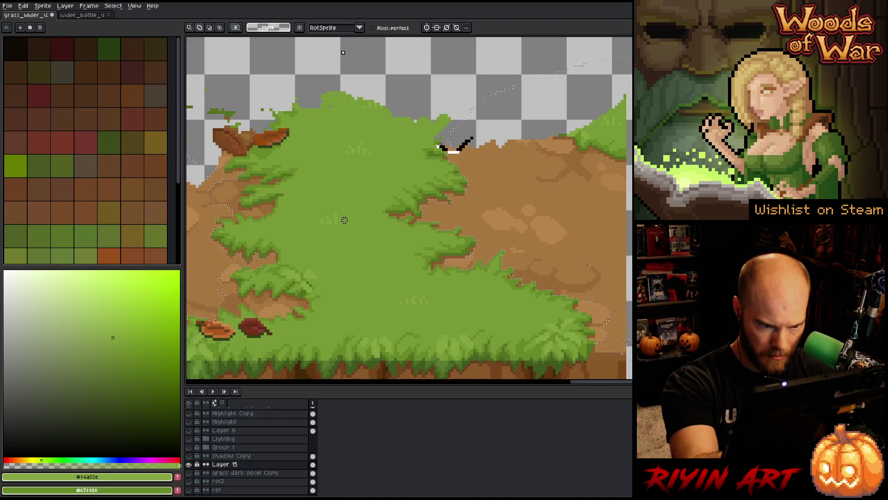
drag(344, 220, 326, 119)
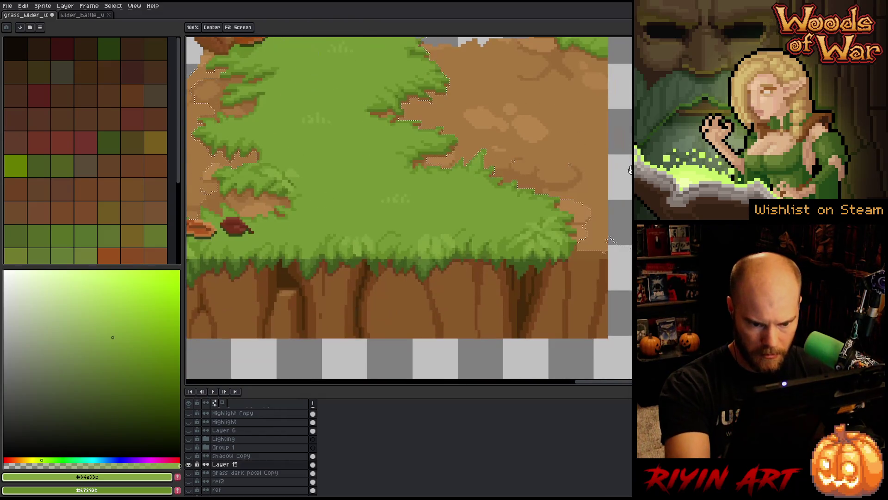
- Lasso around the bottom-right cliff so the selection reaches into it
key(w)
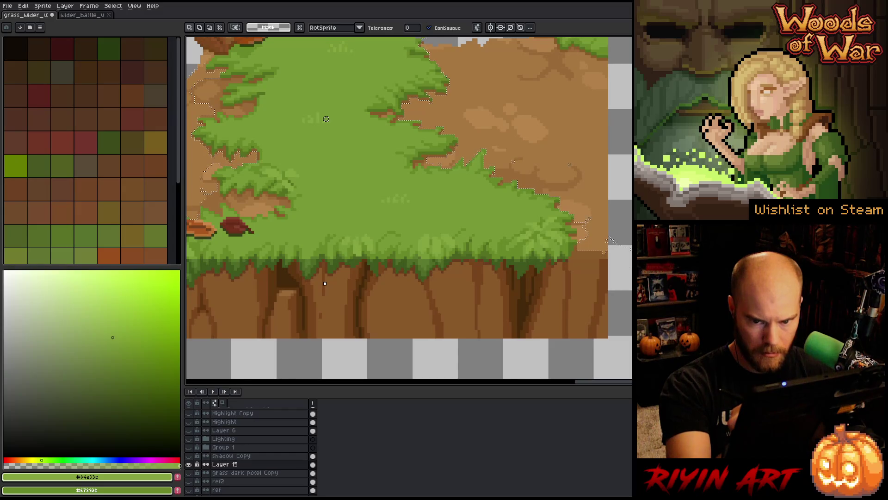
key(b)
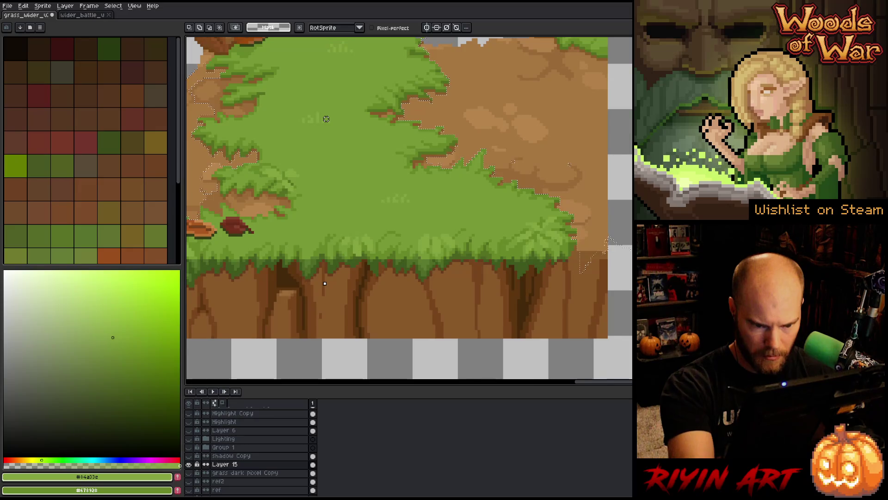
drag(580, 239, 658, 237)
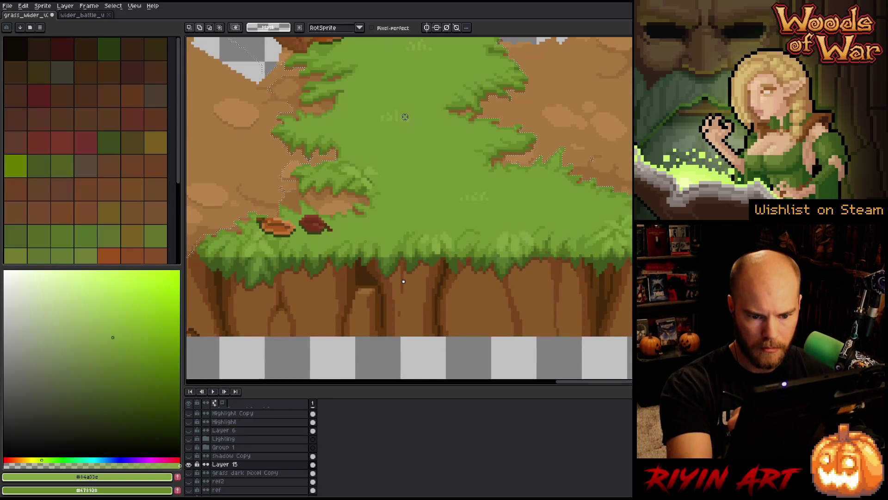
mouse_move(632, 276)
mouse_down()
mouse_move(573, 342)
mouse_move(630, 358)
mouse_up()
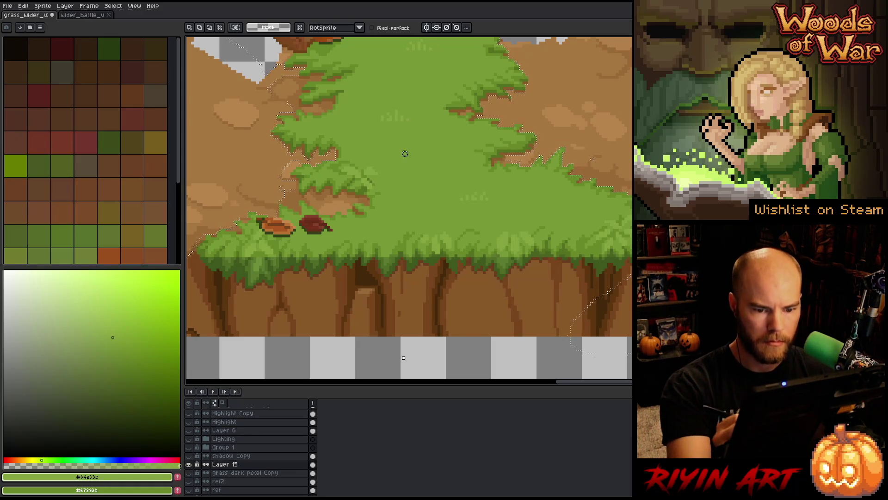
key(w)
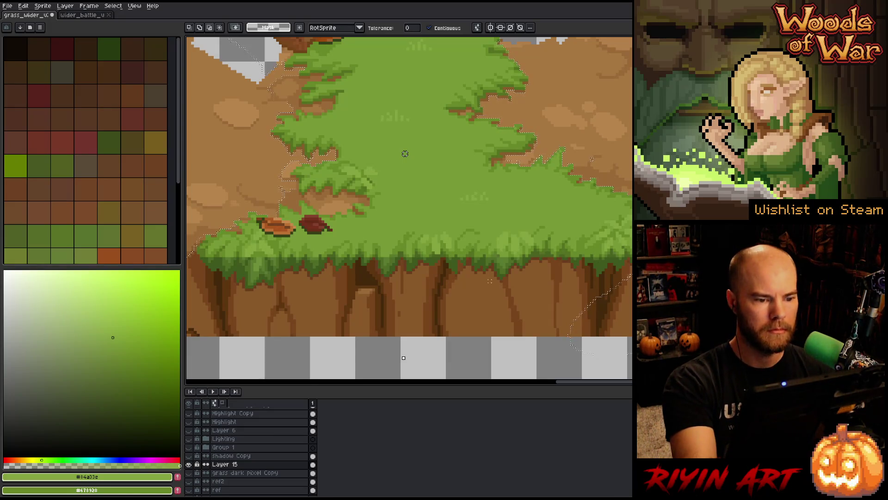
drag(405, 153, 537, 159)
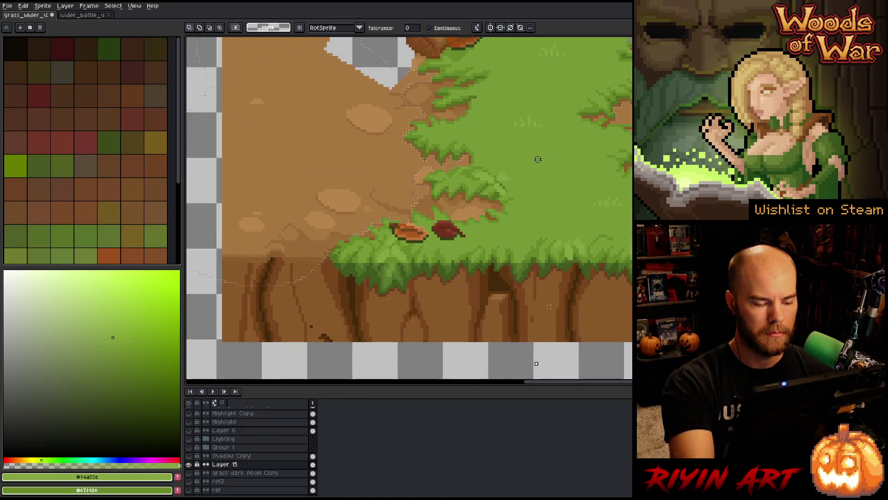
key(shift+c)
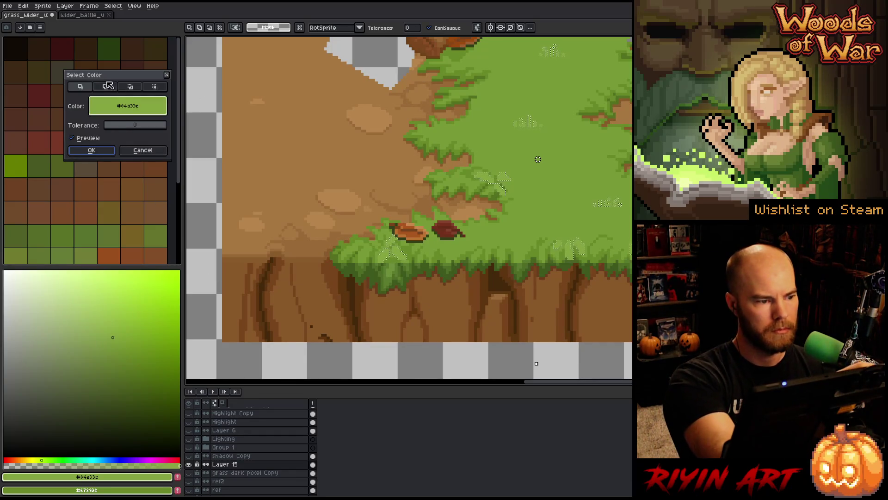
- Color Range the brown cliff colour with a changed selection mode and tolerance 14
drag(135, 107, 450, 306)
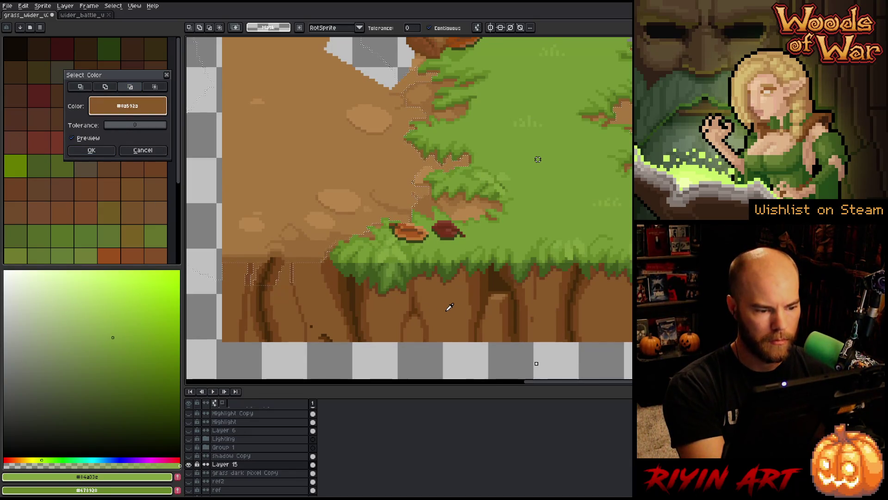
drag(111, 125, 118, 127)
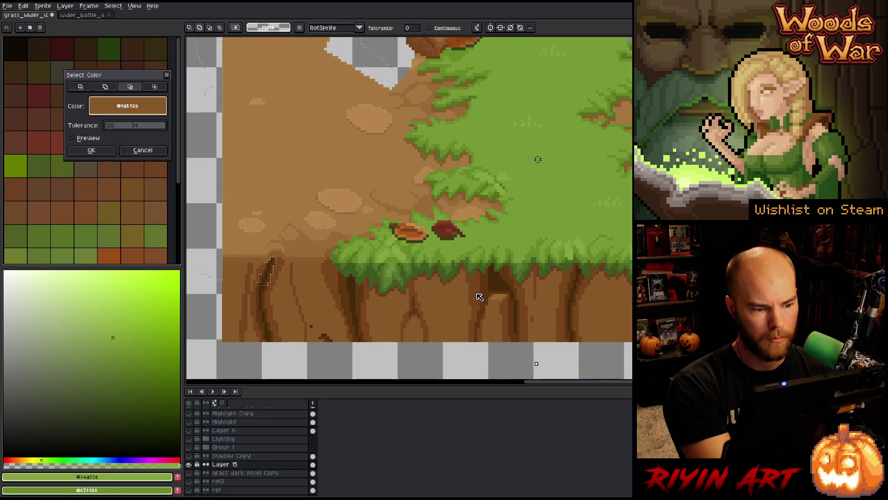
click(143, 150)
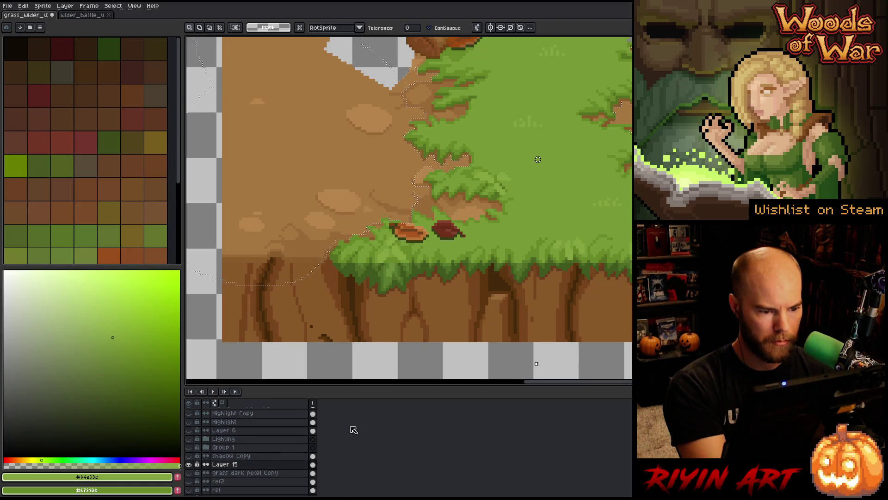
key(shift+c)
click(311, 312)
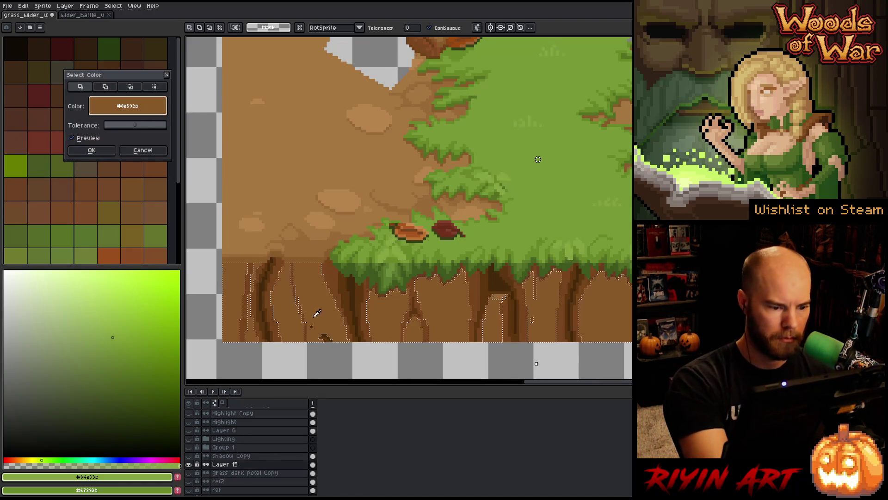
click(130, 86)
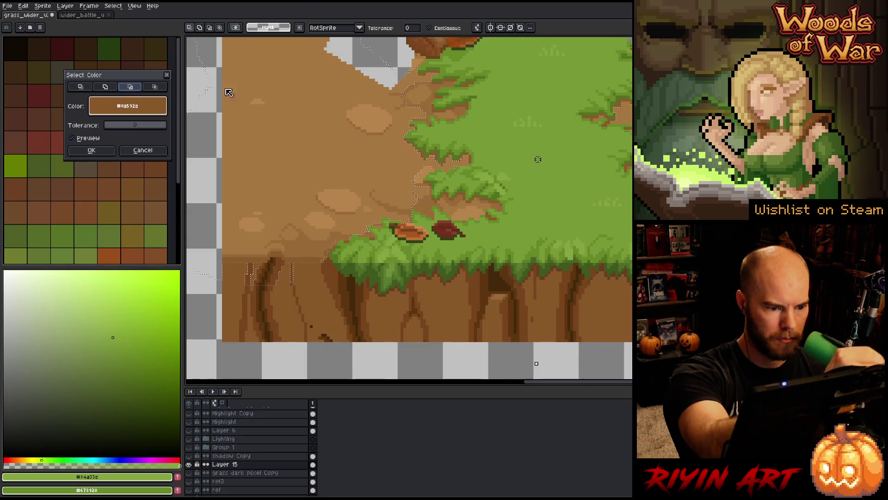
click(114, 125)
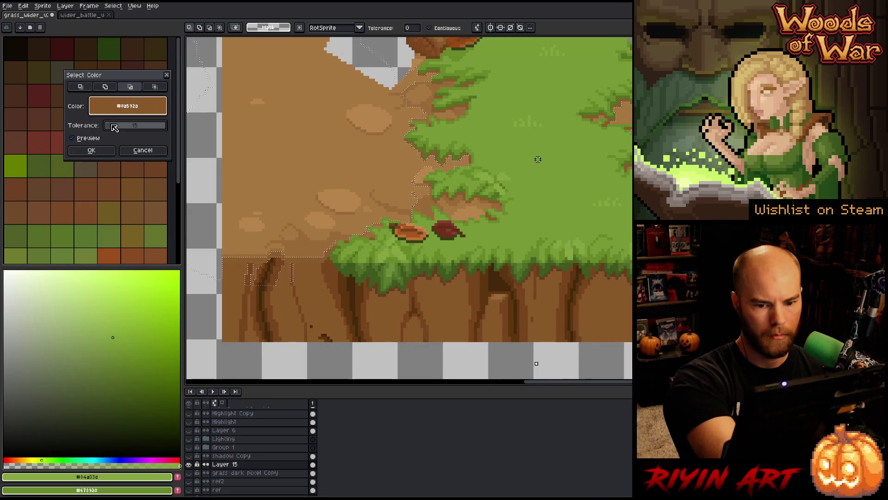
drag(113, 126, 112, 126)
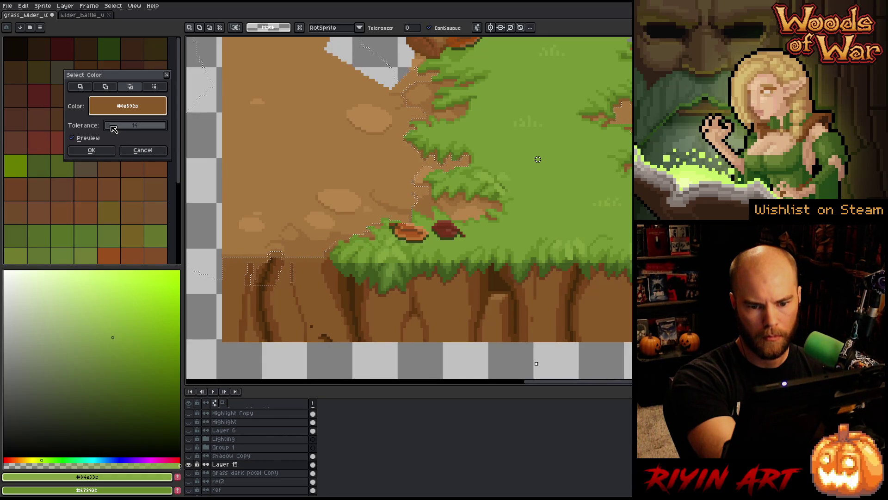
drag(114, 128, 107, 130)
click(91, 150)
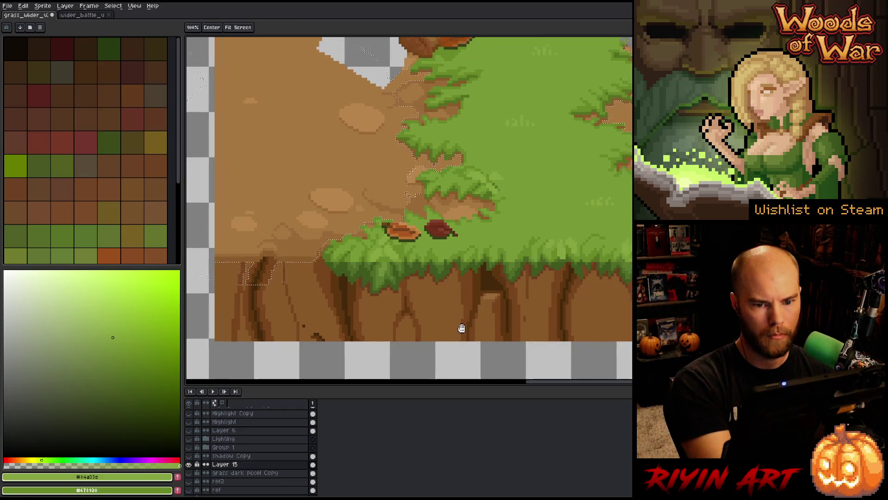
- Color-select the brown trunk pixels at tolerance 0
drag(460, 327, 261, 373)
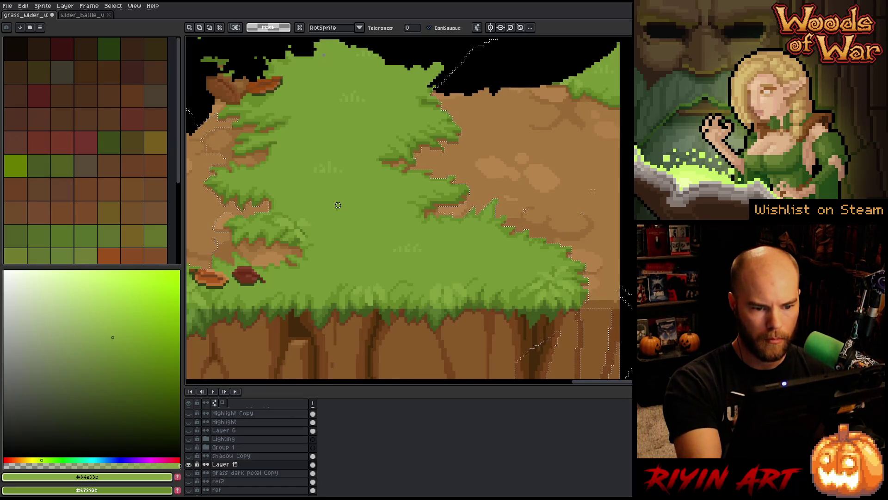
key(space)
drag(520, 253, 634, 181)
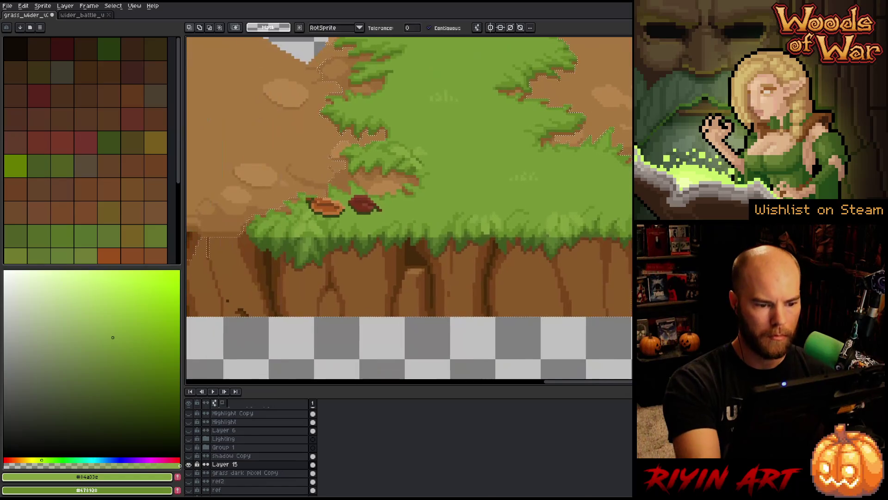
drag(522, 306, 609, 311)
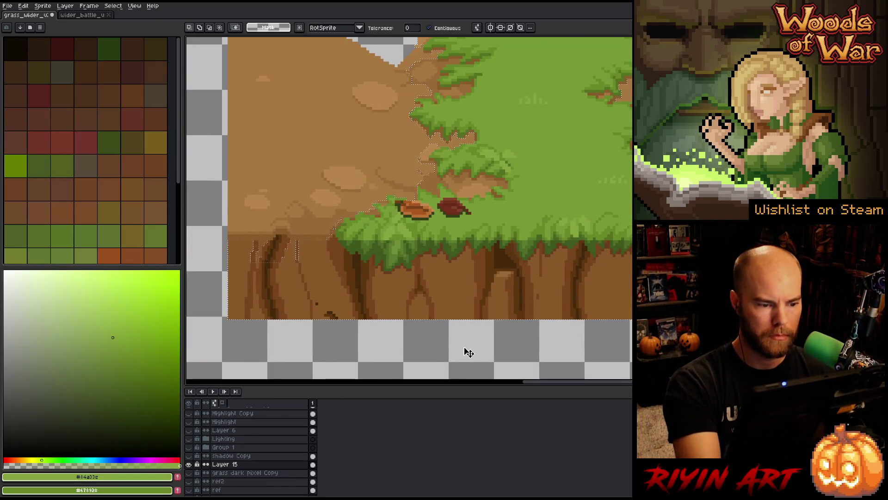
key(shift+c)
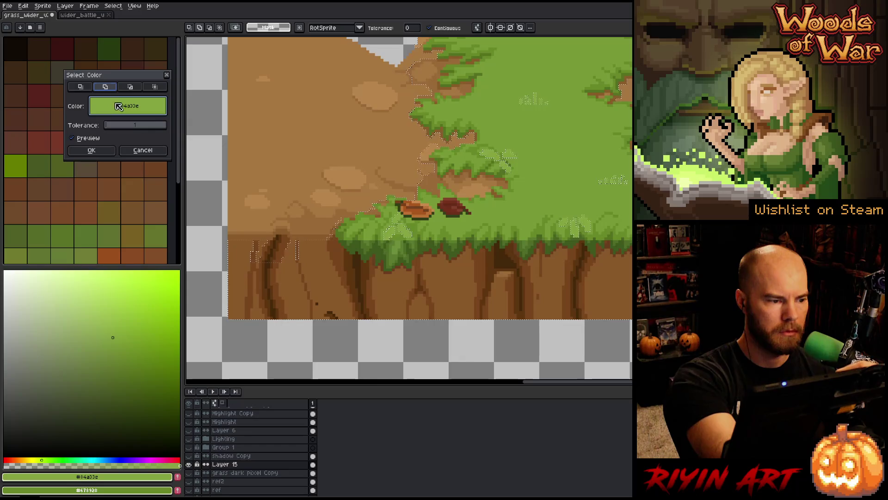
click(446, 297)
scroll(114, 126, up, 7)
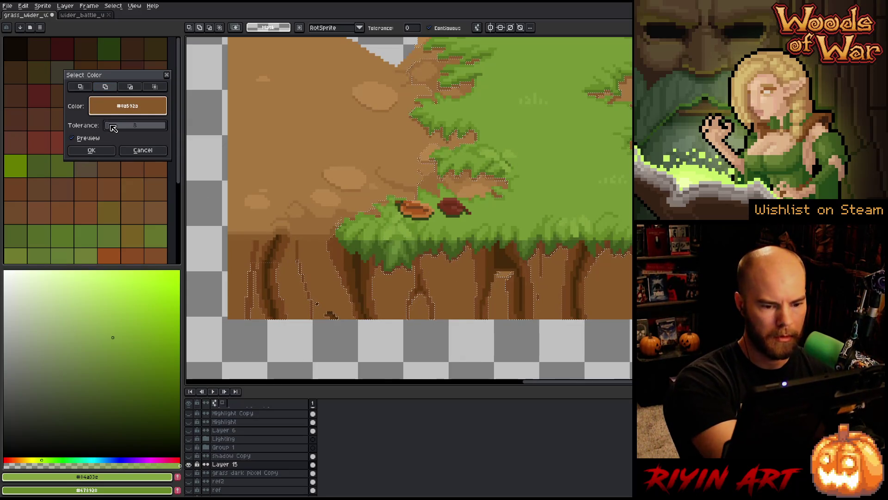
drag(114, 128, 110, 130)
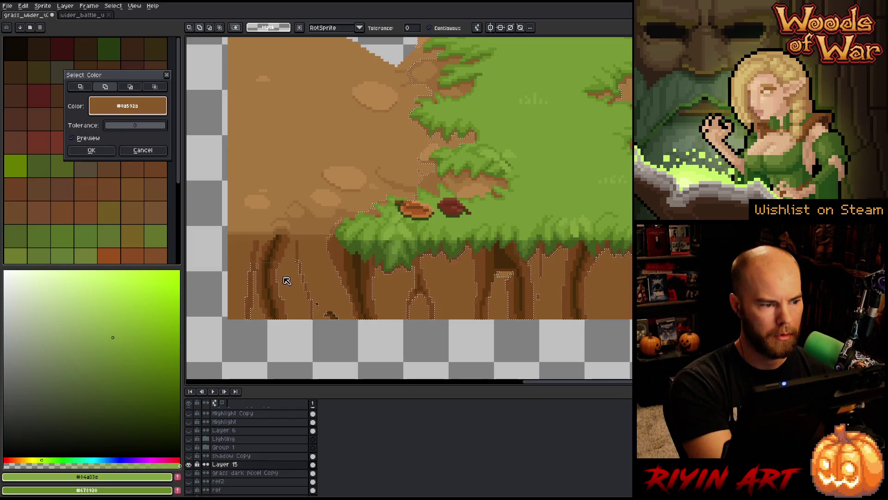
click(91, 150)
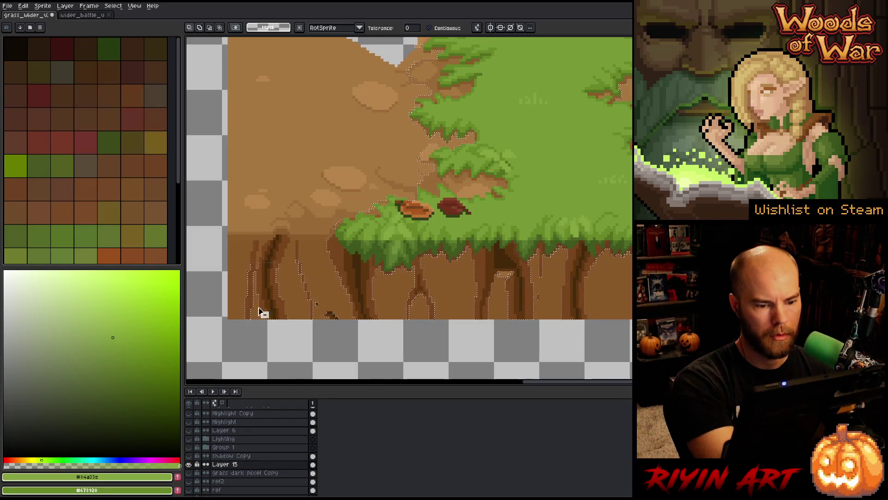
- Color-select the darker #78451c trunk brown and confirm it
key(ctrl+shift+c)
mouse_move(211, 120)
mouse_down()
mouse_move(326, 149)
mouse_move(343, 256)
mouse_up()
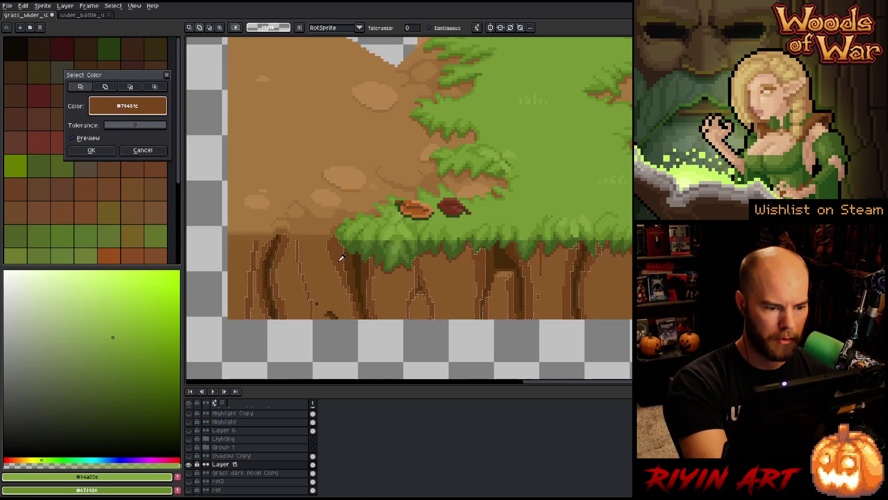
click(332, 250)
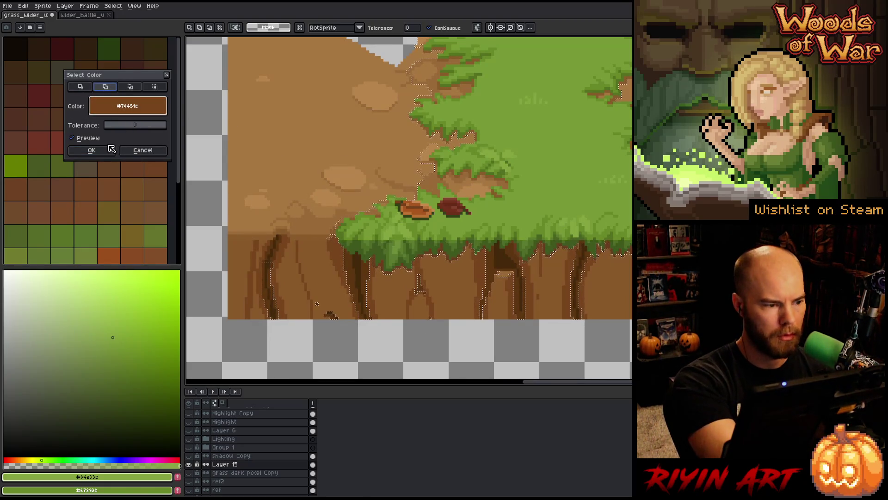
key(Return)
key(ctrl+shift+c)
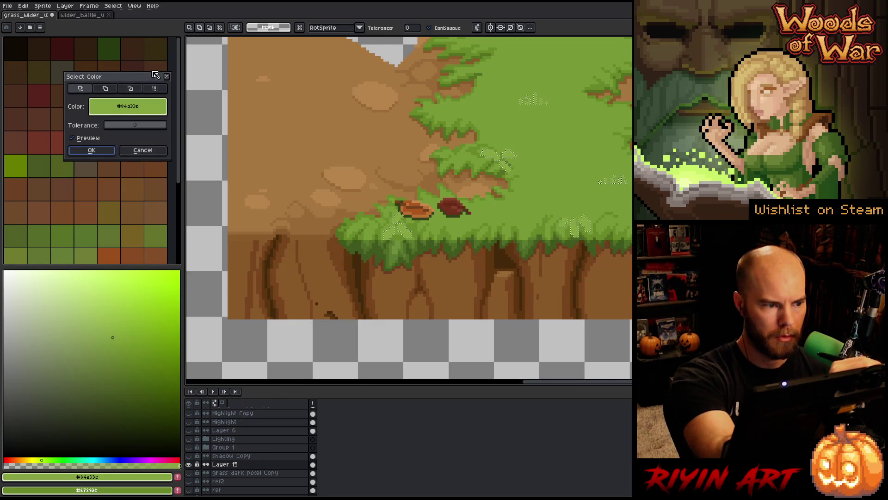
mouse_move(151, 78)
mouse_down()
mouse_move(475, 98)
mouse_move(452, 112)
mouse_up()
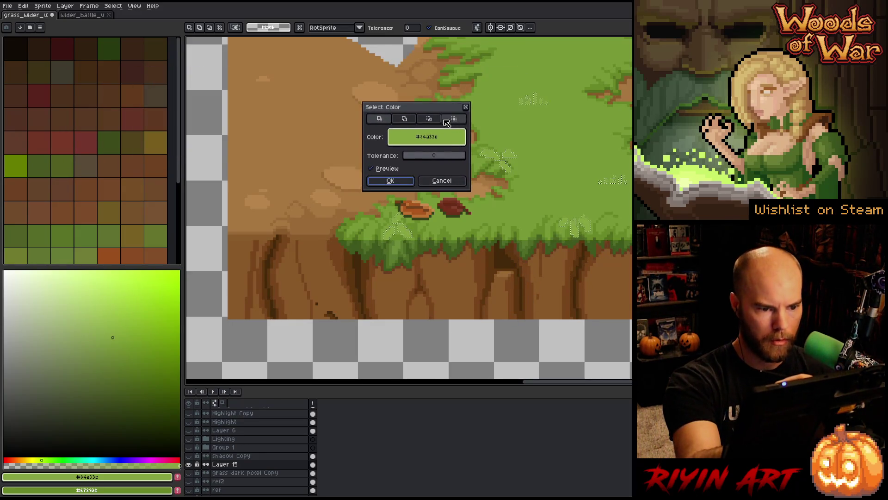
- Add the darkest #44290c cliff brown to the selection using Add mode
click(405, 119)
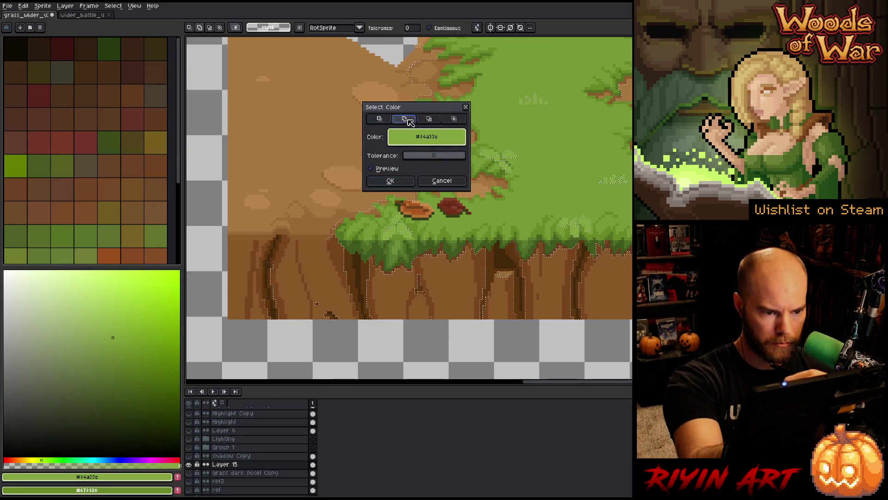
click(367, 273)
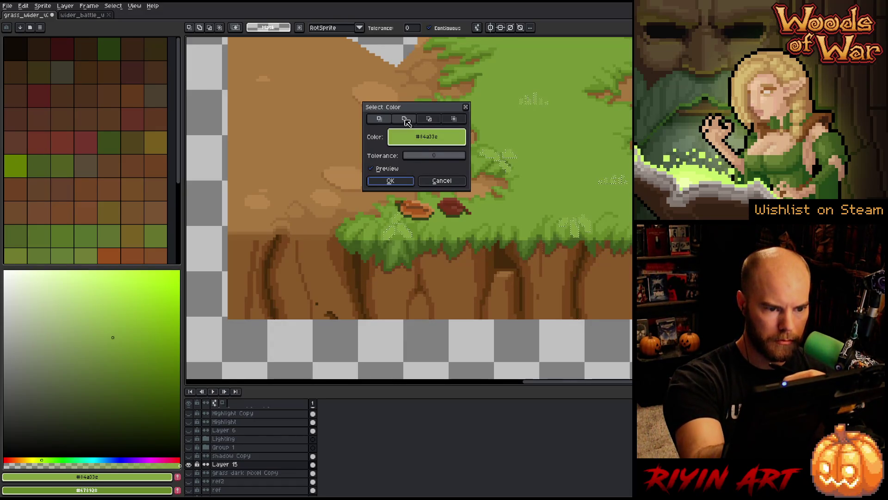
click(417, 136)
click(359, 260)
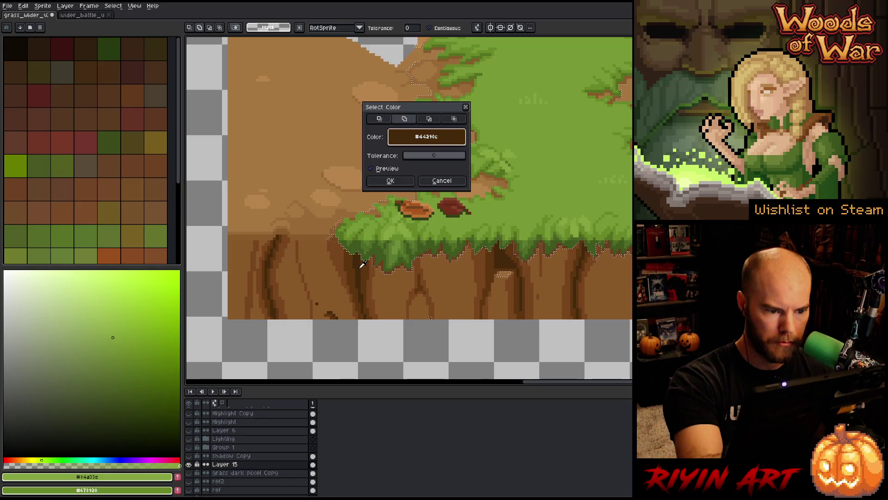
click(391, 181)
scroll(602, 252, right, 2)
scroll(613, 278, right, 5)
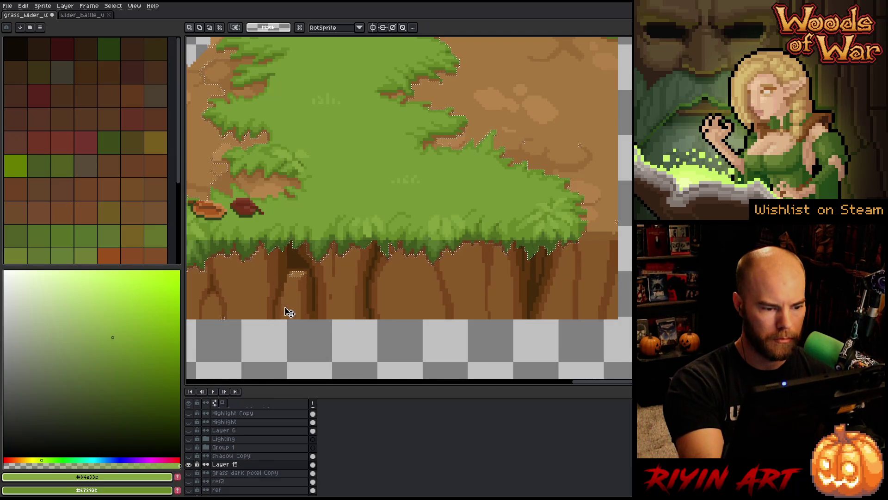
key(space)
drag(402, 290, 508, 353)
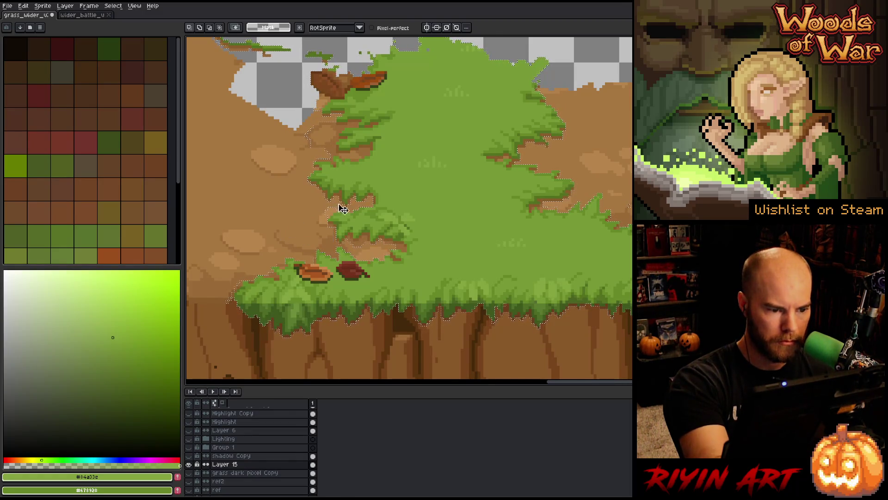
drag(358, 124, 333, 162)
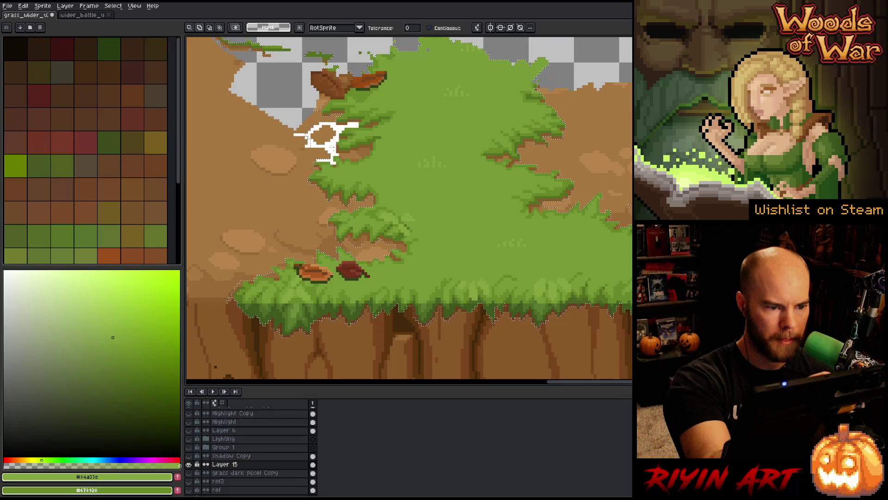
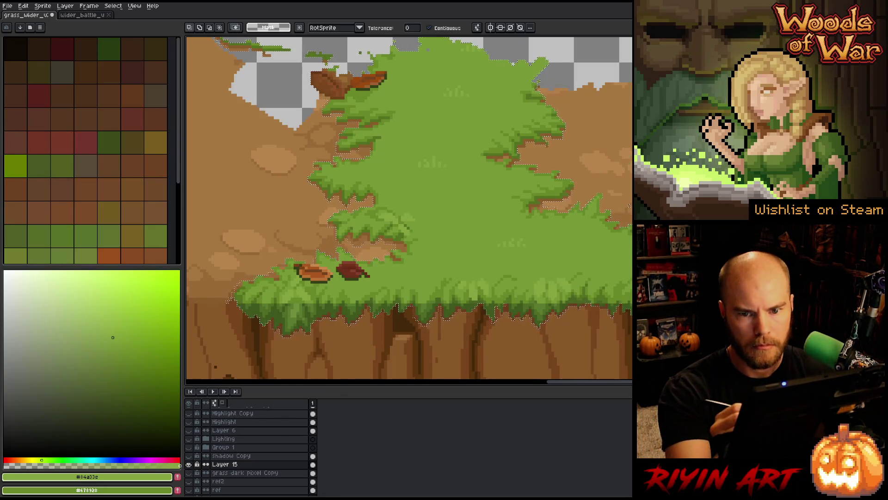
- Pan to the dirt area and select the dirt patch on Layer 15
key(b)
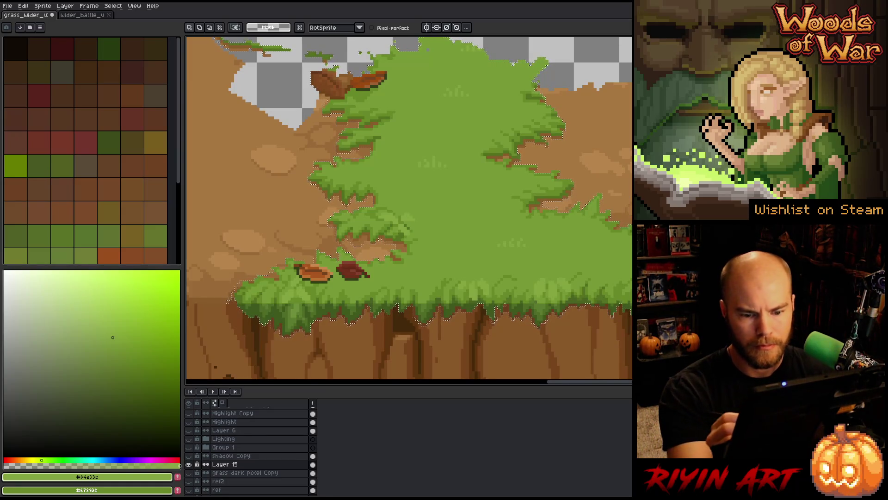
drag(410, 211, 483, 312)
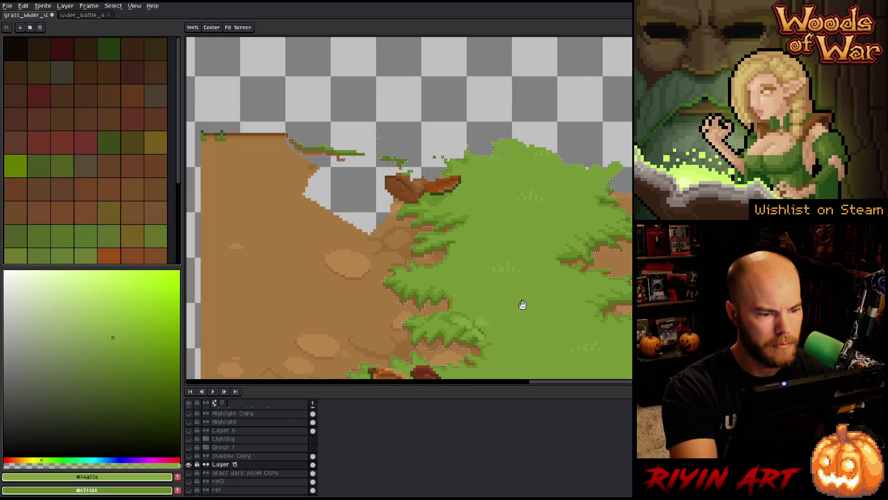
key(m)
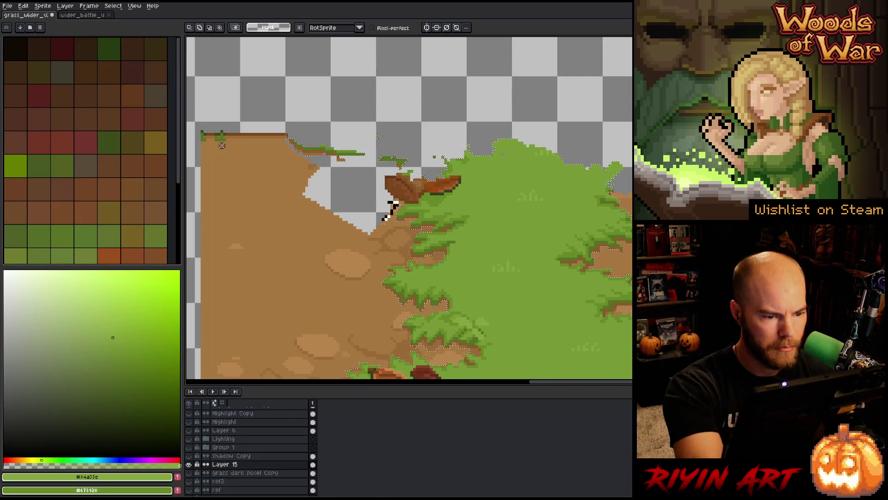
mouse_move(492, 258)
mouse_down()
mouse_move(512, 210)
mouse_move(502, 185)
mouse_up()
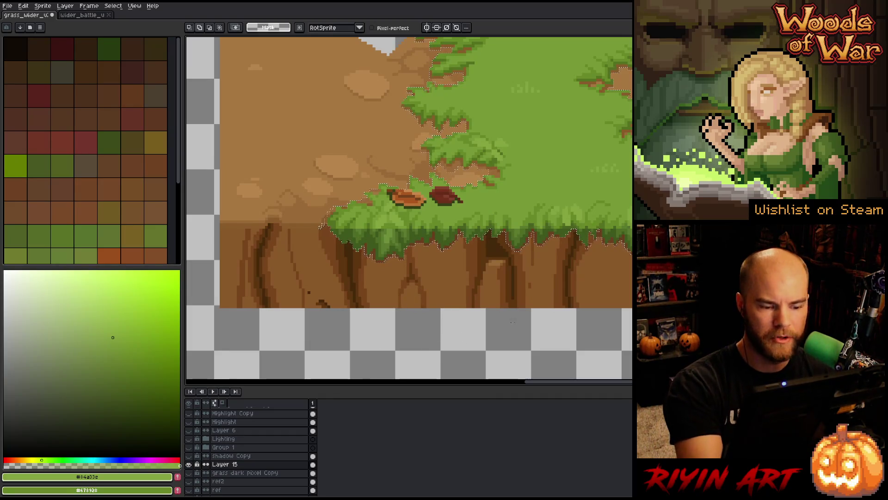
key(space)
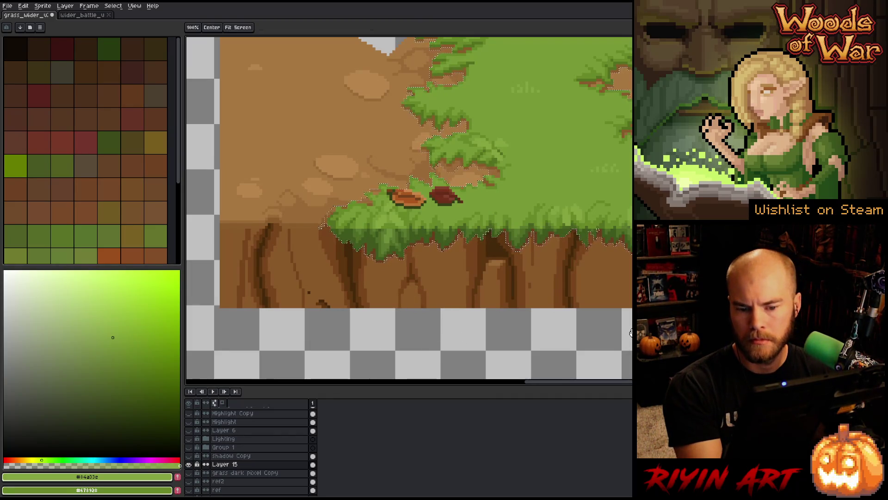
drag(625, 363, 512, 350)
drag(461, 304, 529, 324)
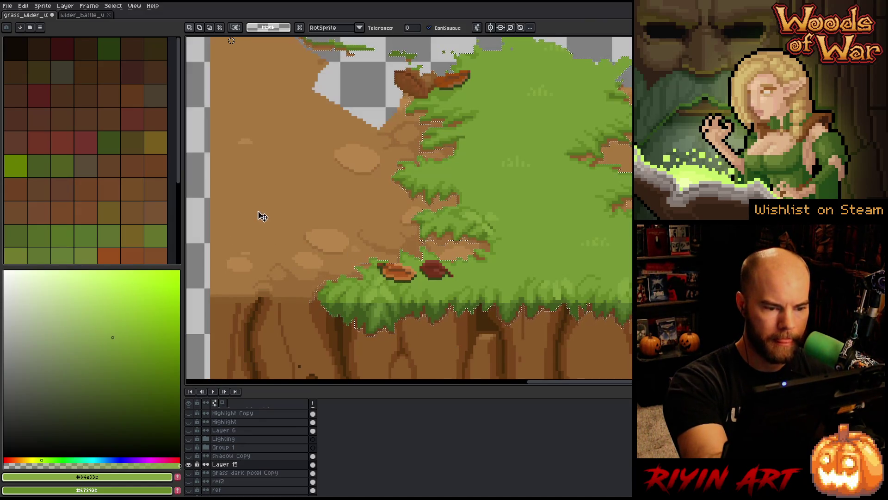
key(b)
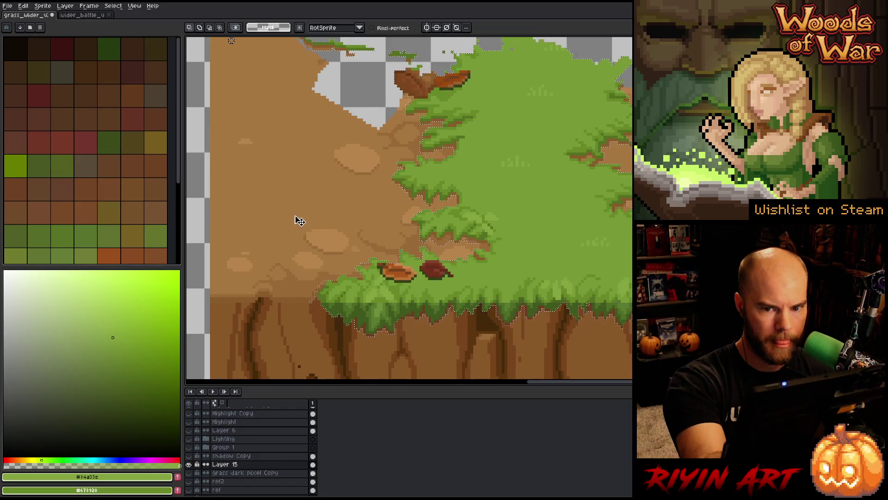
mouse_move(304, 210)
mouse_down()
mouse_move(348, 247)
mouse_move(308, 227)
mouse_up()
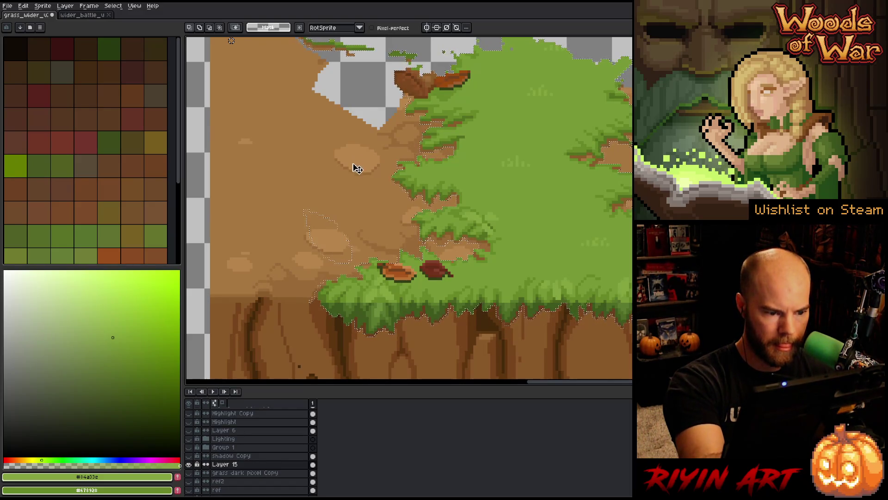
key(w)
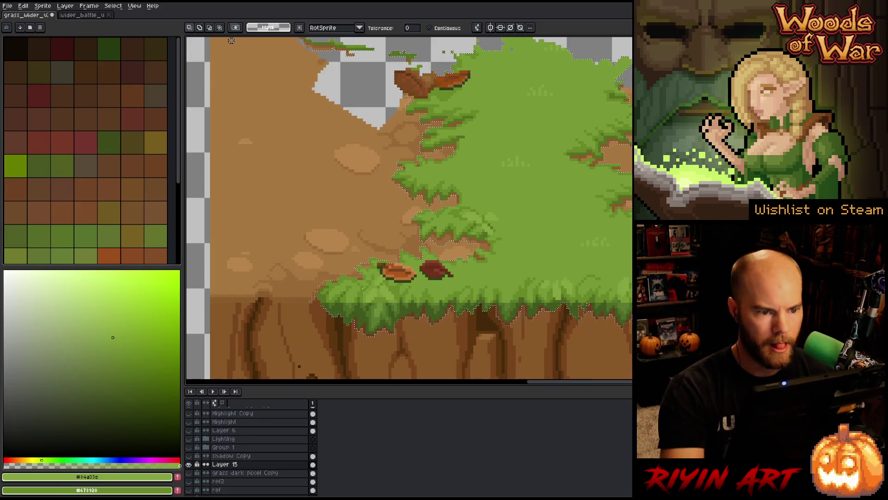
- Delete the selected dirt from Layer 15, show the dirt and cliff layers beneath, and deselect
scroll(402, 210, down, 1)
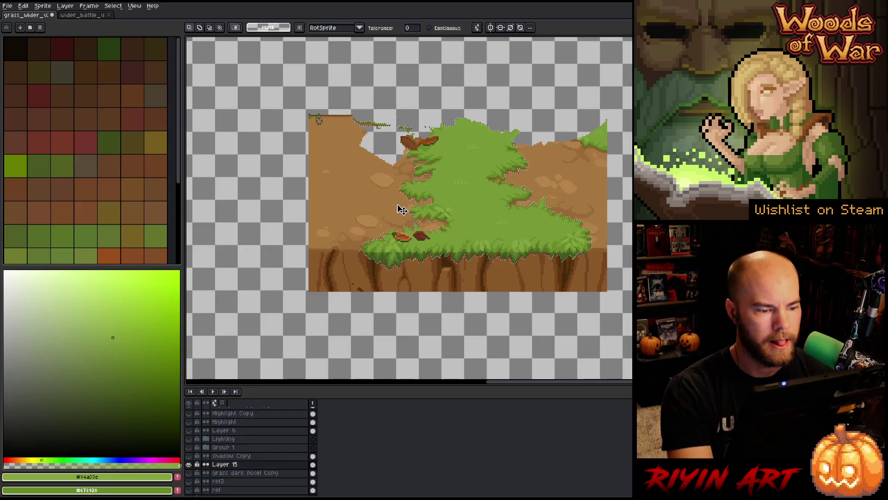
key(Delete)
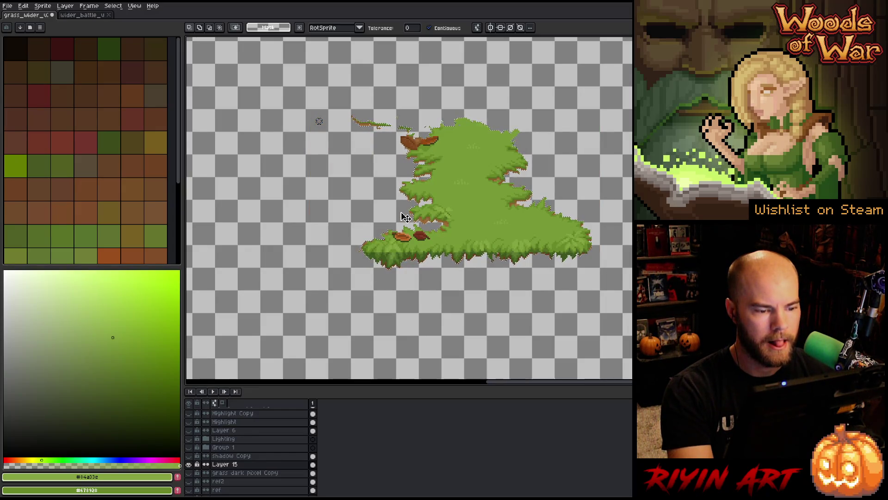
drag(188, 490, 190, 466)
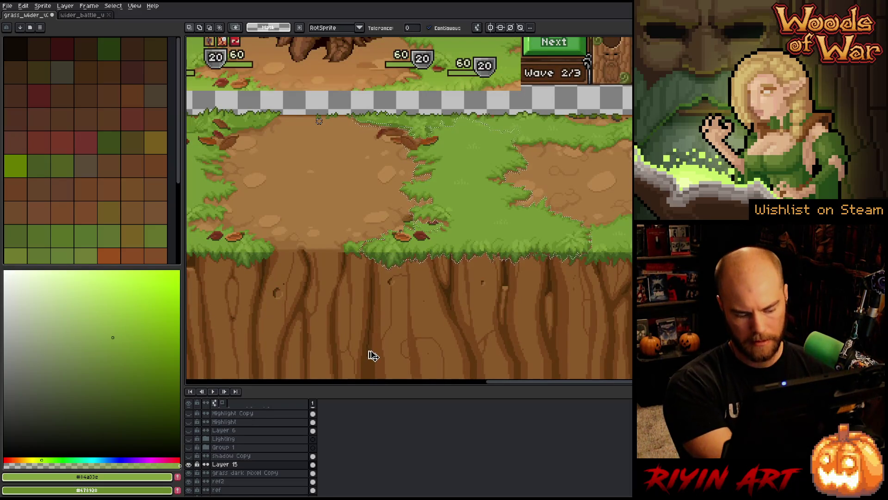
key(ctrl+d)
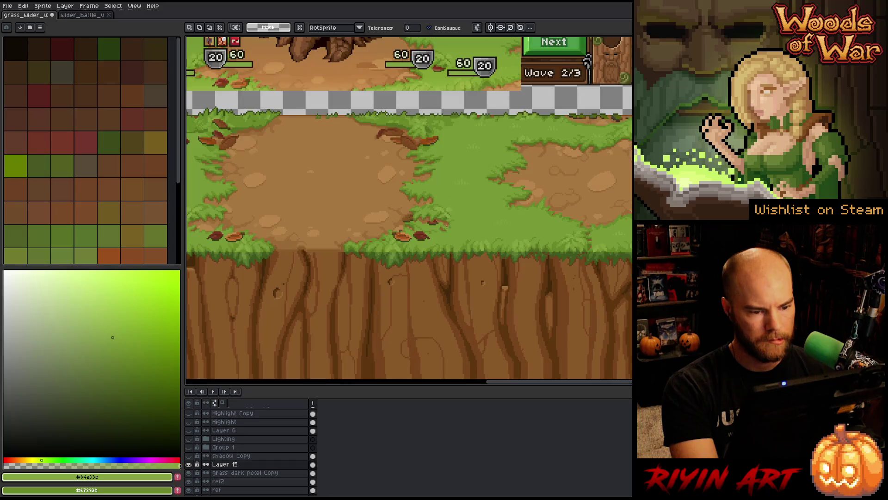
- Toggle Layer 15's visibility repeatedly to compare before and after, leaving its grass shown
scroll(447, 225, up, 3)
scroll(447, 225, down, 3)
click(189, 464)
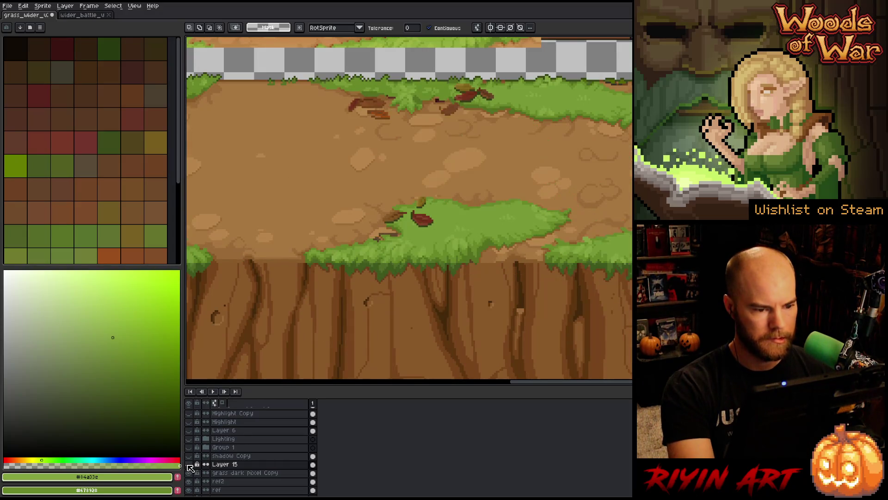
click(189, 464)
click(189, 465)
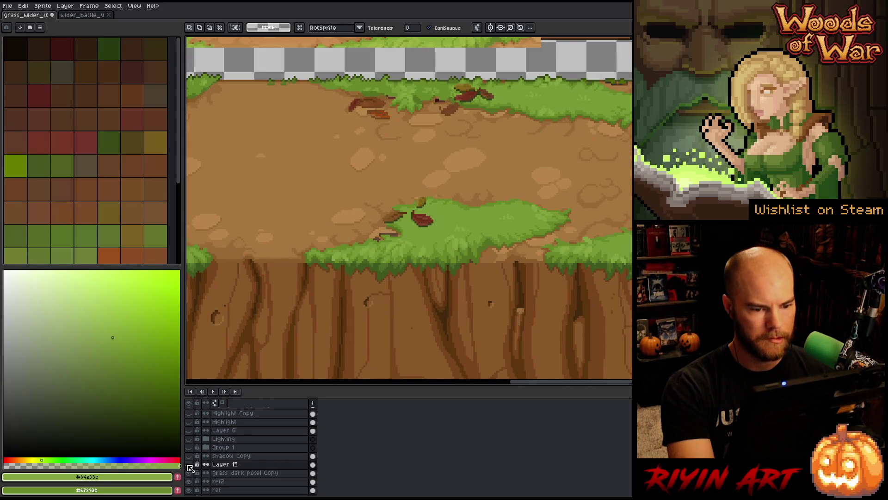
click(189, 465)
click(189, 465)
click(189, 465)
click(189, 465)
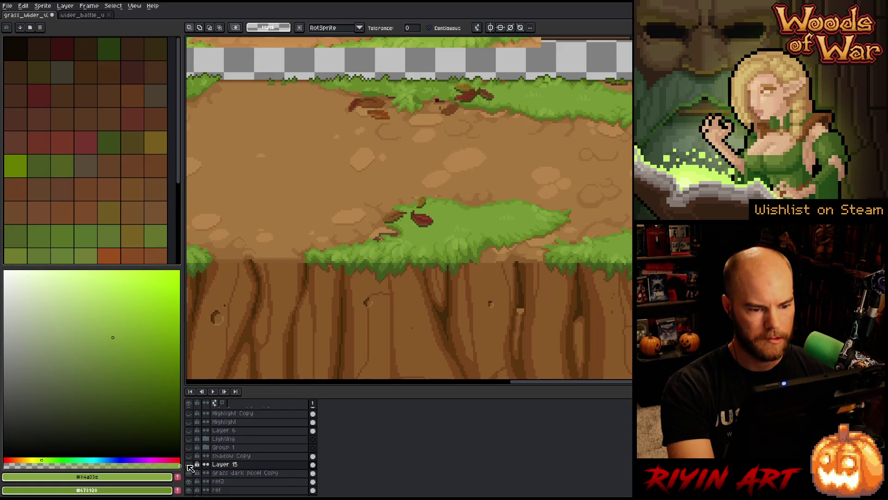
click(189, 465)
click(189, 464)
click(189, 465)
click(189, 465)
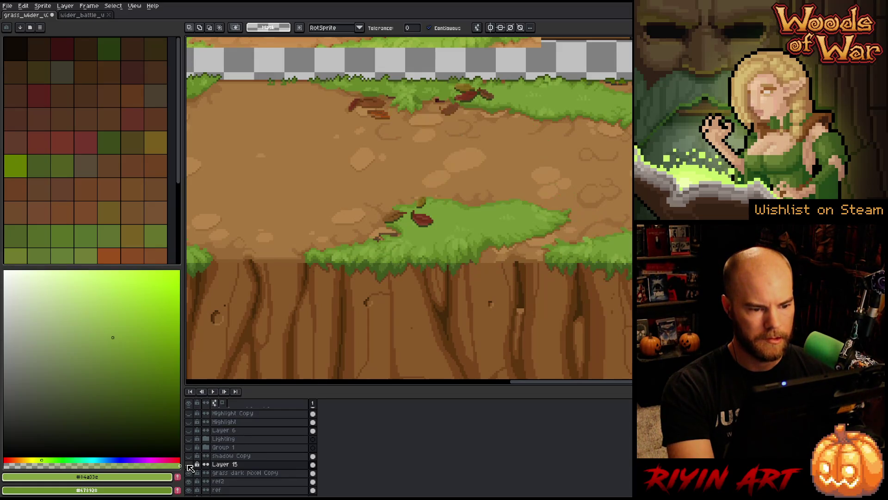
click(189, 465)
key(b)
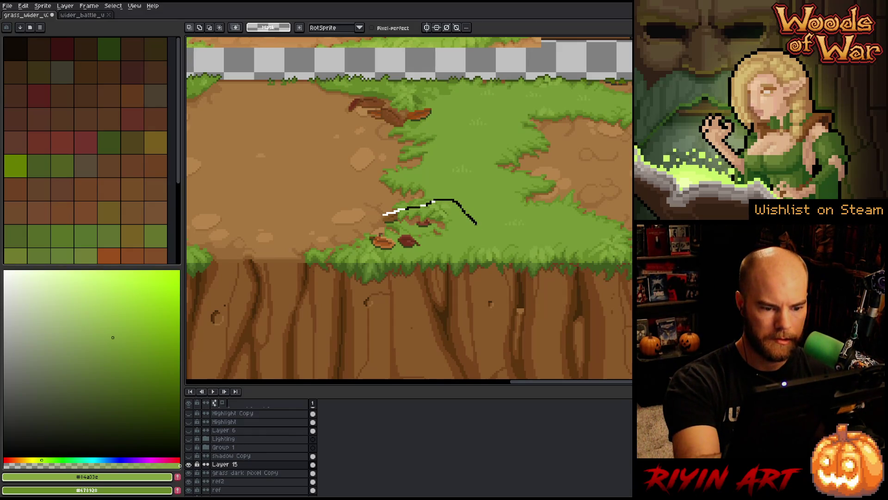
- Lasso the area around the lower leaves and compare it with Layer 15 hidden and shown
drag(379, 332, 282, 202)
click(189, 464)
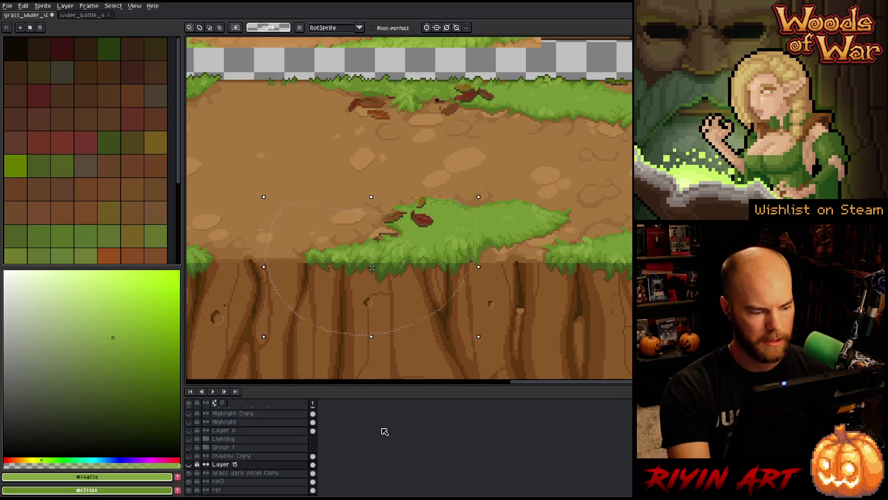
click(189, 464)
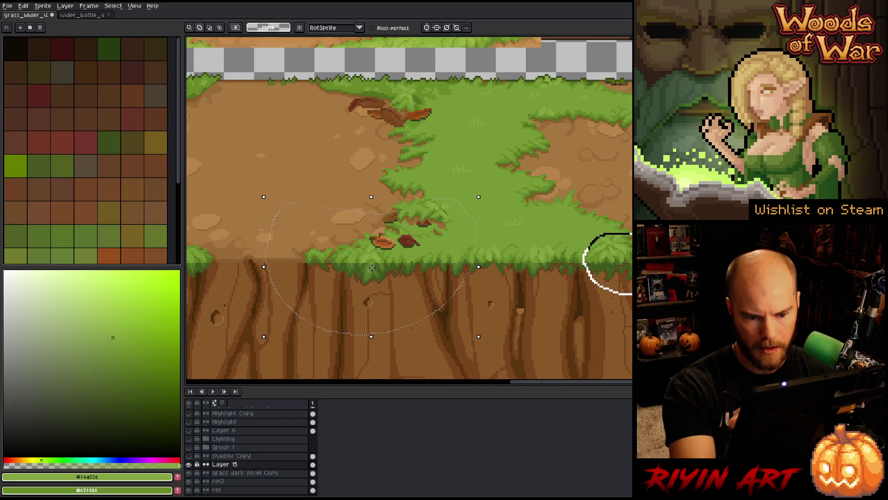
click(190, 464)
click(190, 465)
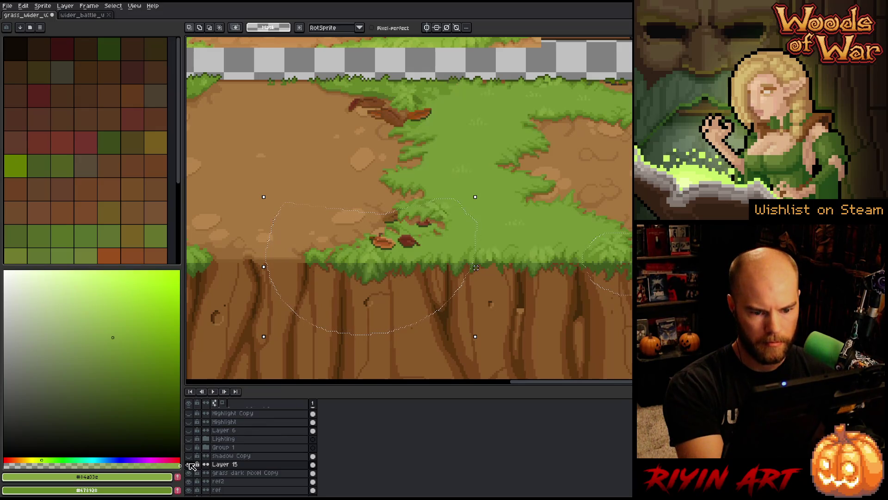
- Select over the right-hand grass, hide the layer holding the extra leaves, and deselect
mouse_move(606, 303)
mouse_down()
mouse_move(579, 243)
mouse_move(586, 295)
mouse_up()
click(189, 465)
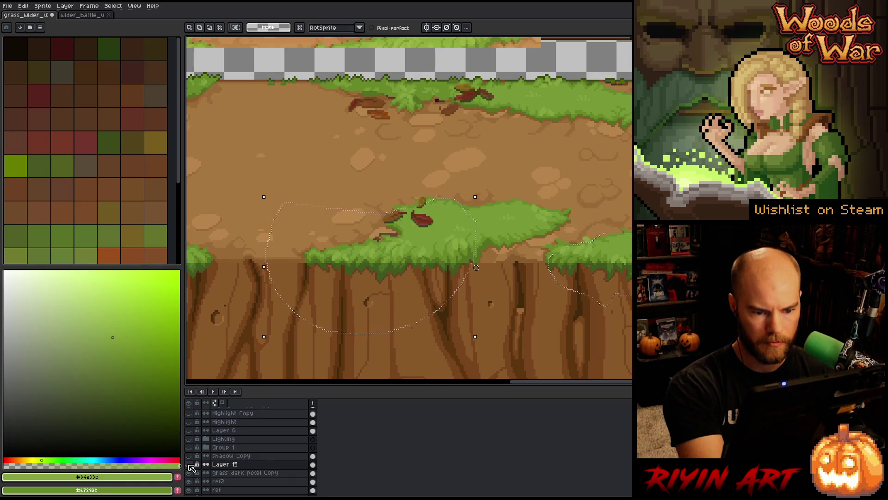
click(189, 464)
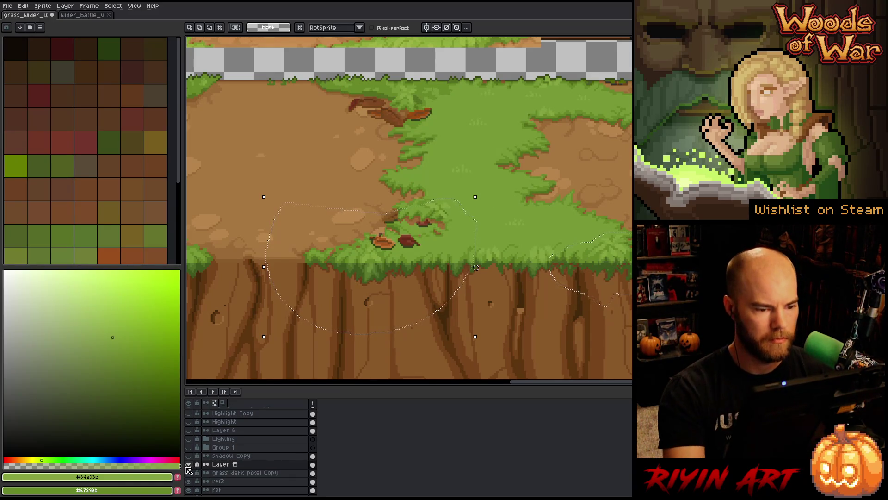
click(189, 469)
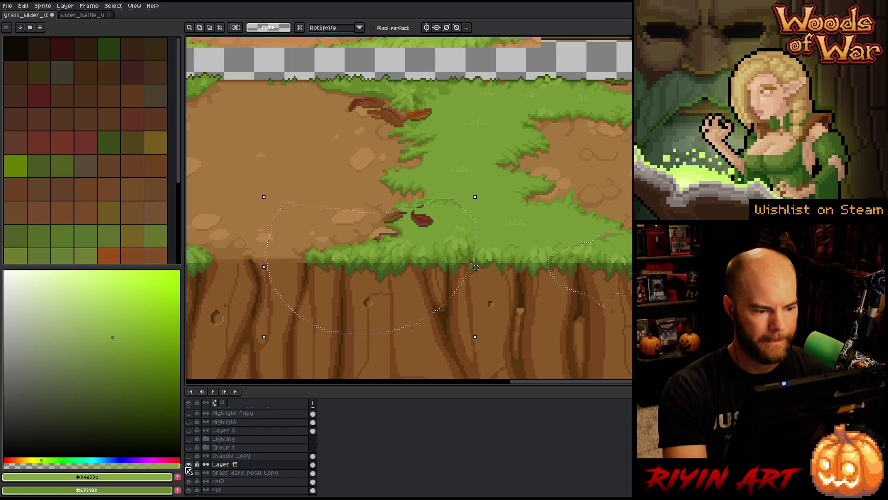
key(ctrl+d)
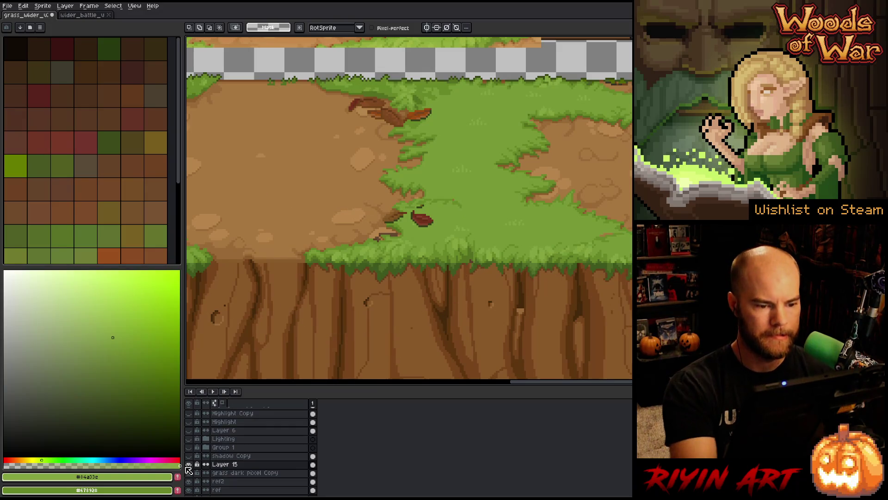
key(b)
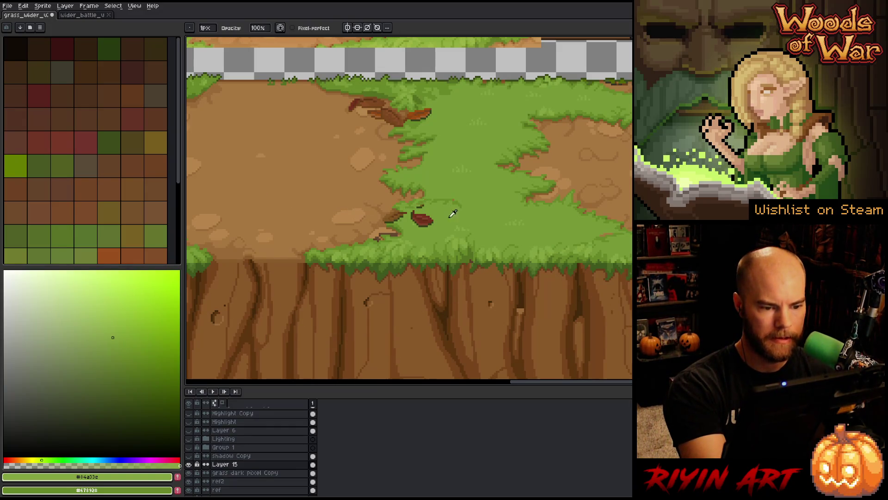
alt+click(453, 213)
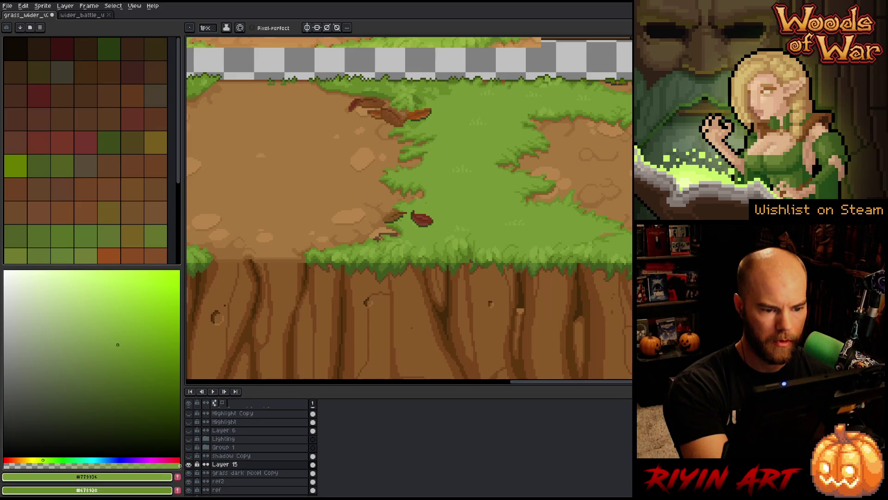
key(e)
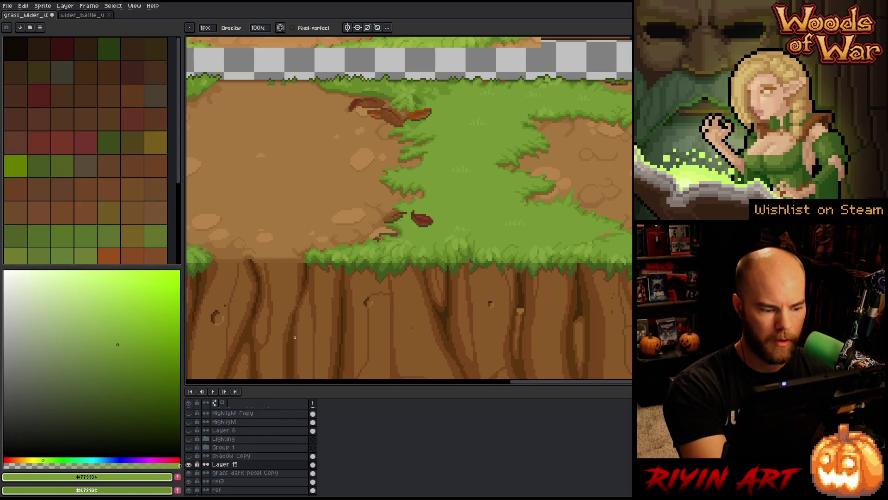
click(188, 464)
click(188, 464)
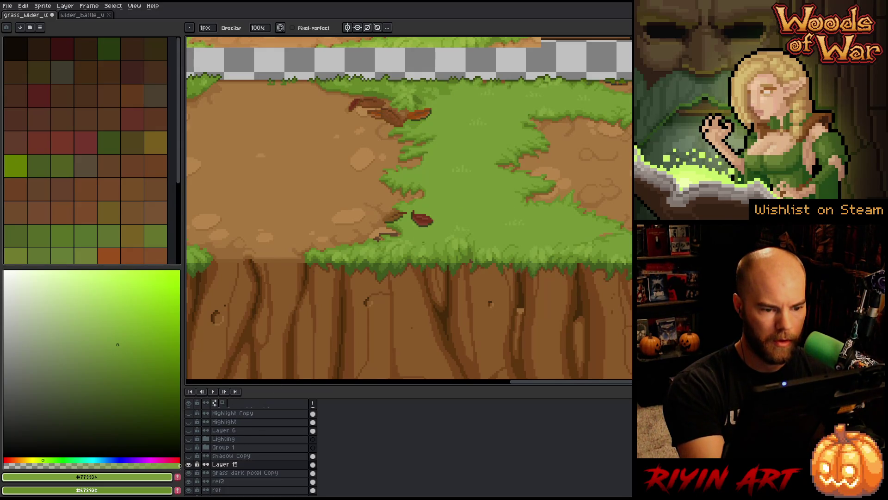
scroll(429, 205, up, 3)
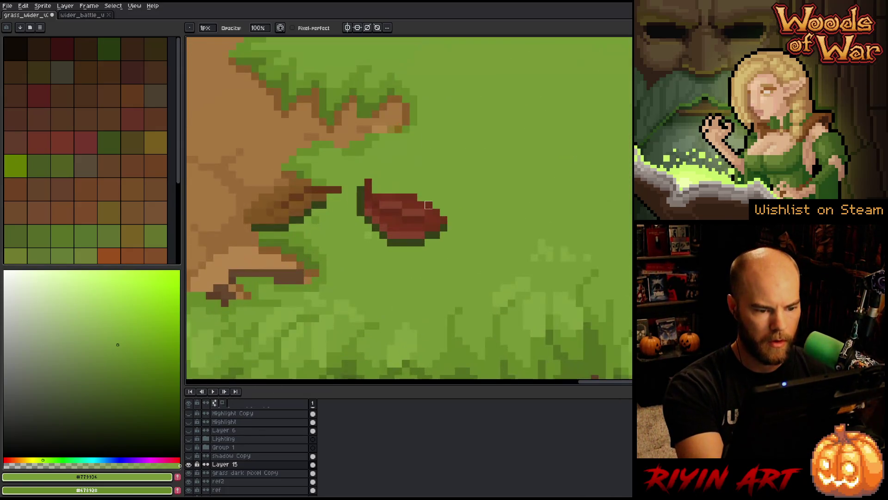
- Extend the red leaf's tip with dark red pixels, covering a stray pixel in green
alt+click(435, 213)
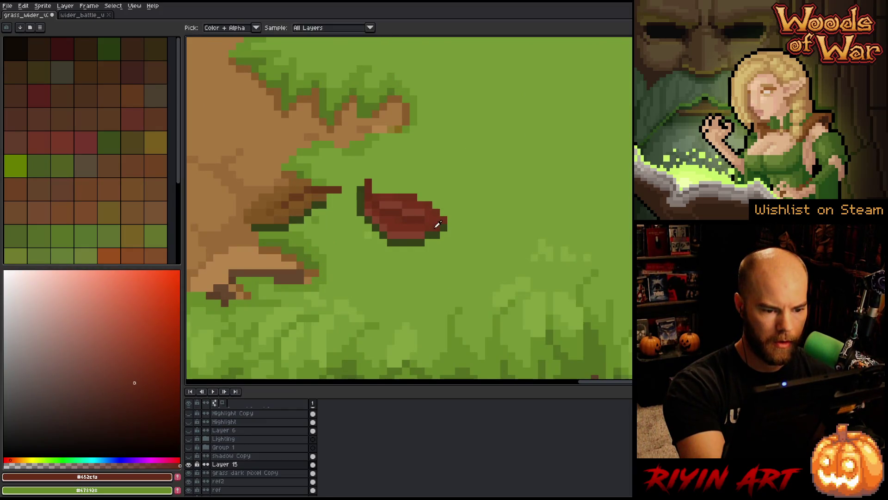
alt+click(436, 228)
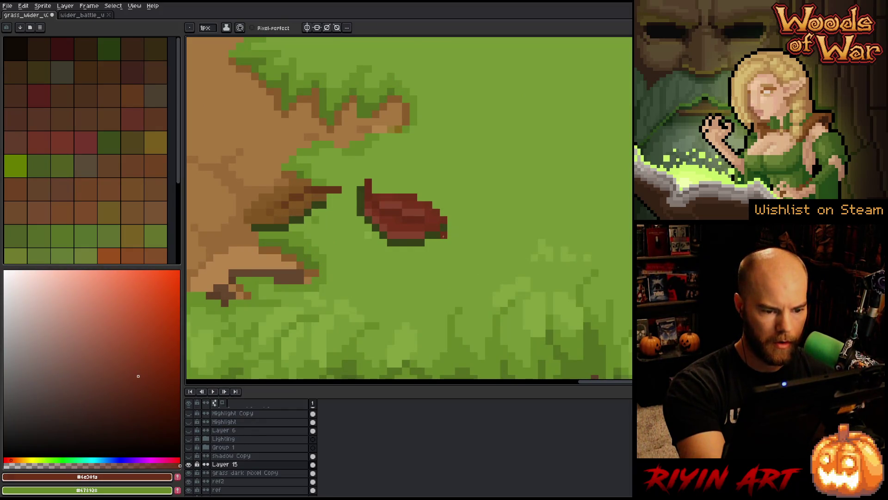
mouse_move(444, 235)
mouse_down()
mouse_move(458, 235)
mouse_move(442, 235)
mouse_up()
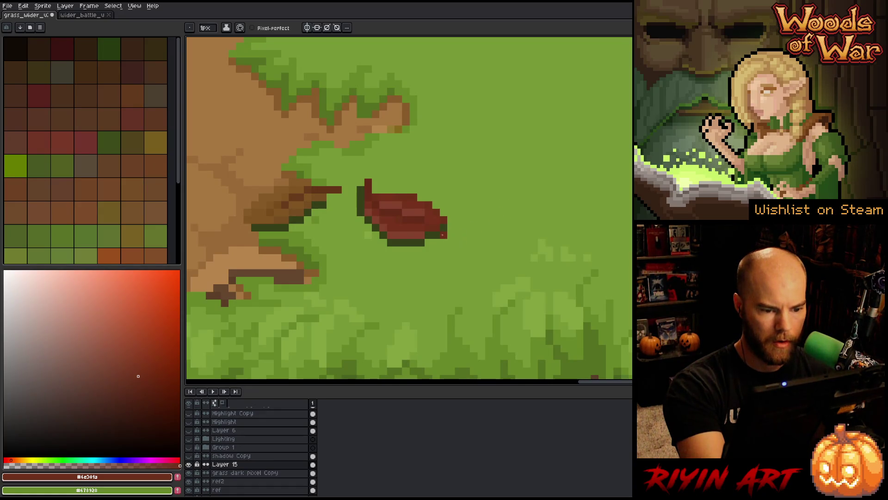
click(459, 250)
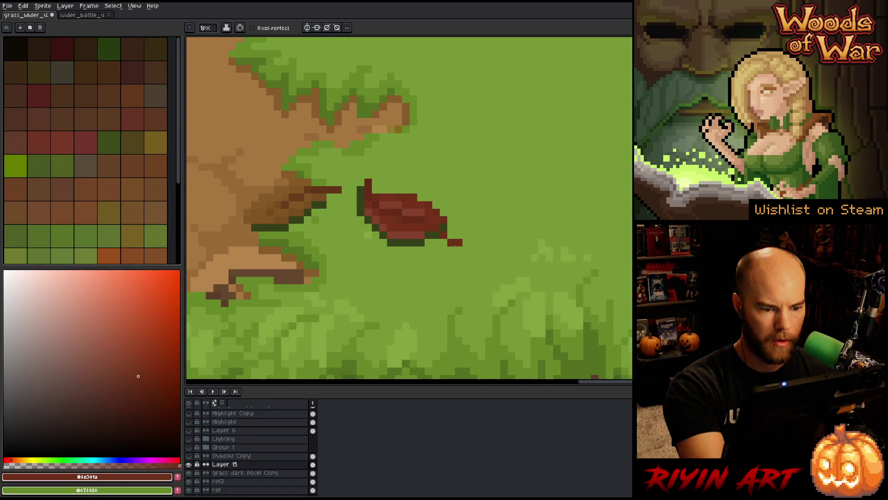
right_click(458, 242)
alt+click(443, 235)
- Sample the light tan dirt colour and check what lies beneath Layer 15
scroll(451, 248, down, 2)
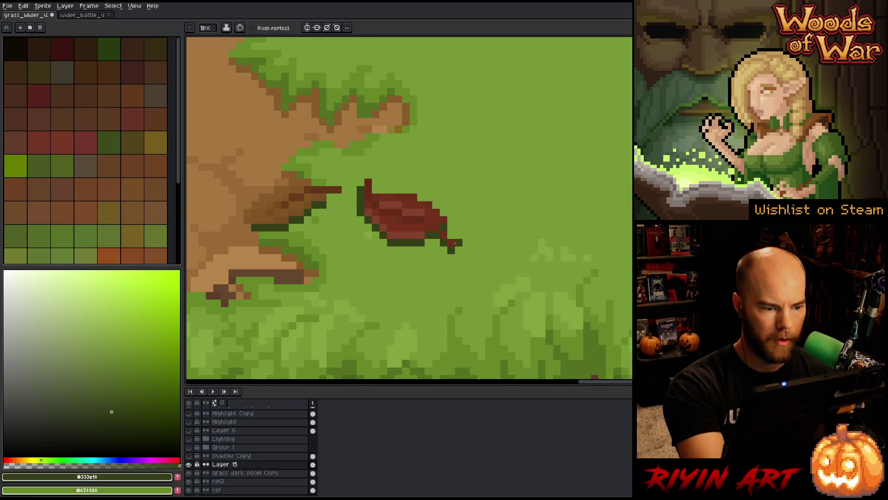
scroll(338, 280, down, 2)
scroll(338, 279, up, 2)
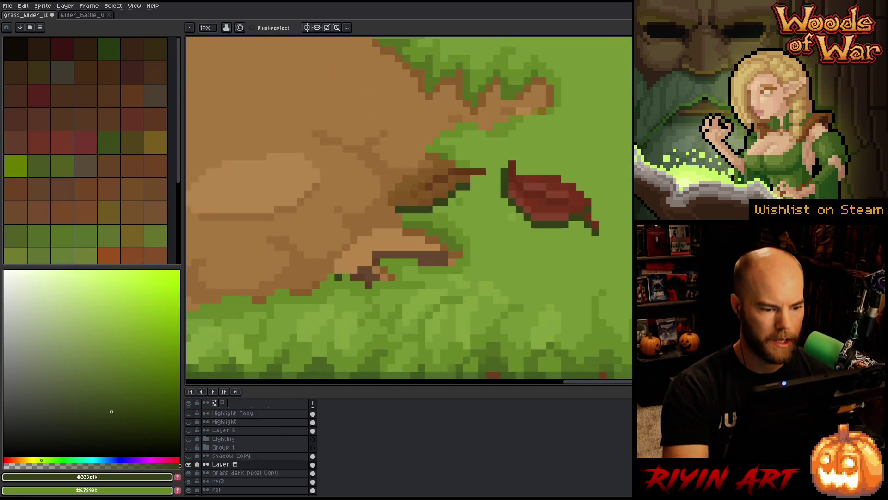
alt+click(415, 262)
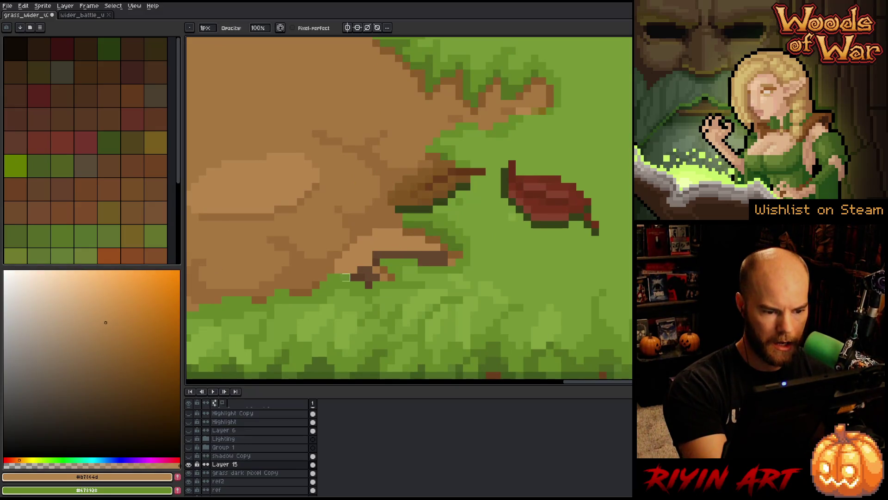
click(189, 464)
click(189, 464)
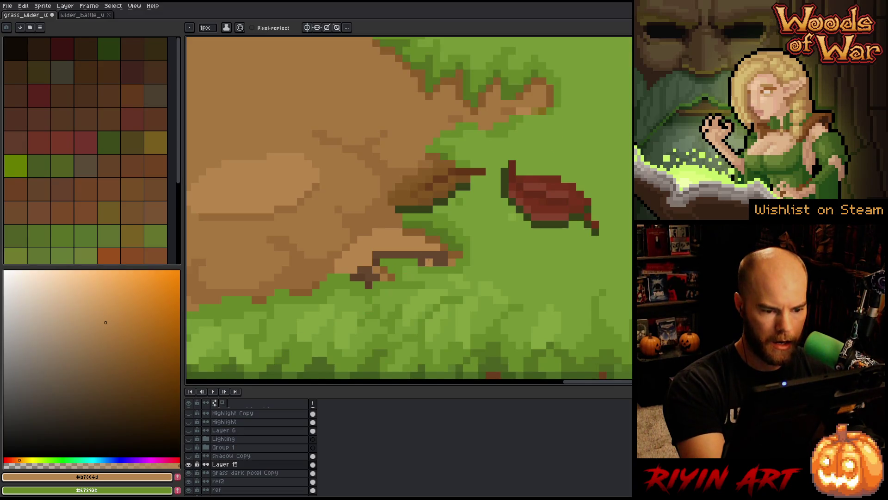
- Repaint the dark brown line along the dirt edge in light tan, undoing a stray bucket fill
key(g)
click(428, 264)
key(ctrl+z)
key(b)
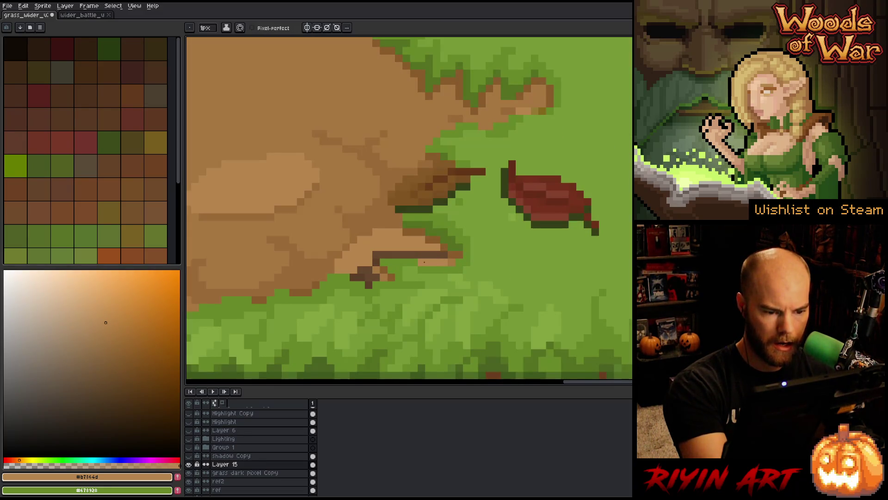
drag(423, 255, 375, 255)
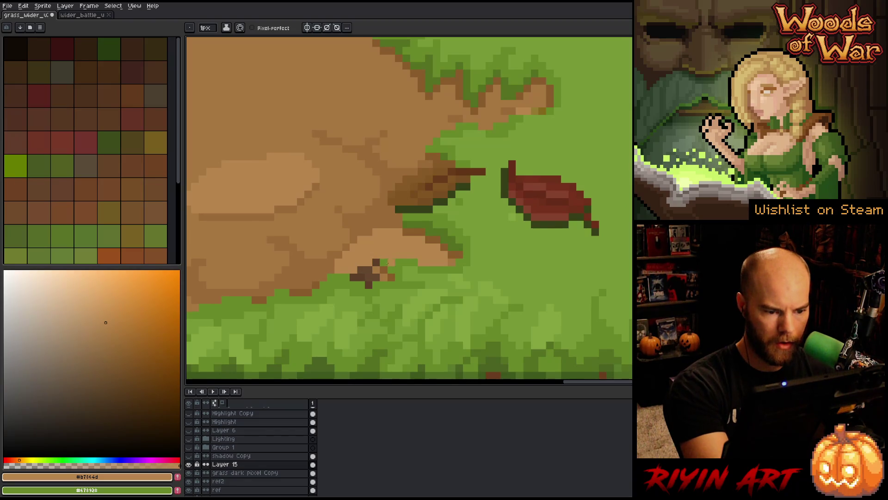
alt+click(377, 263)
alt+click(369, 263)
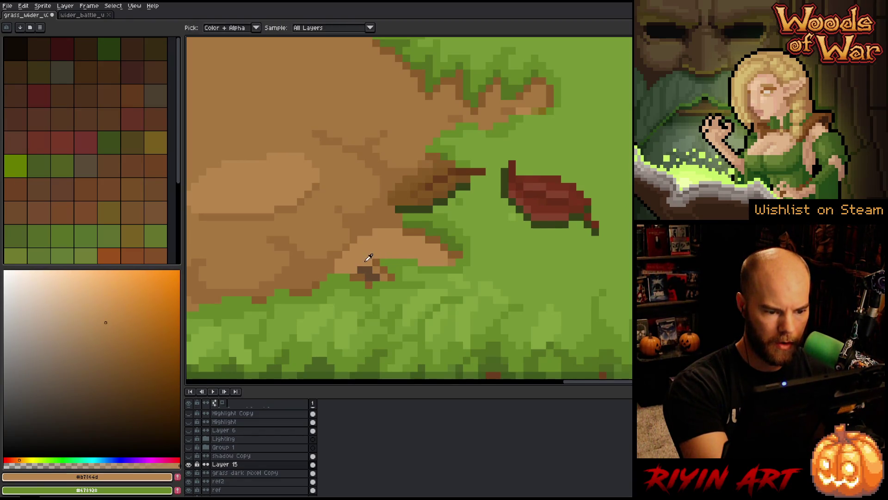
click(369, 278)
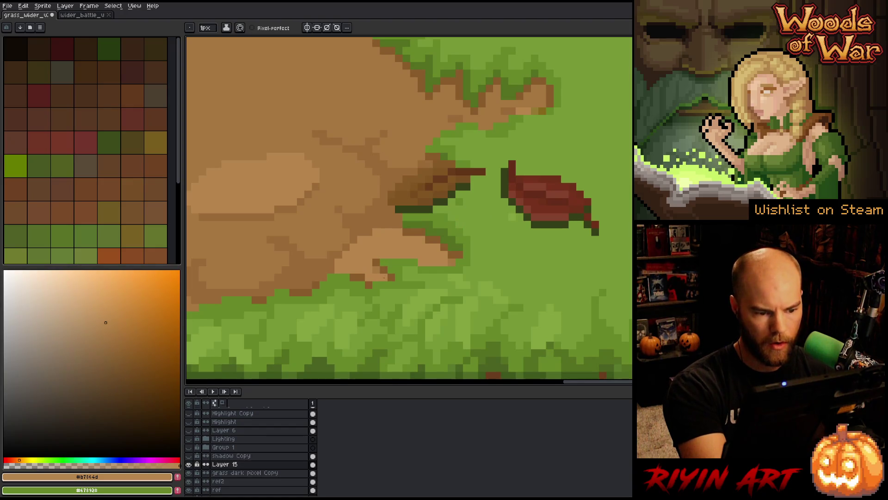
- Darken two dirt pixels just under the grass edge with darker brown
alt+click(445, 254)
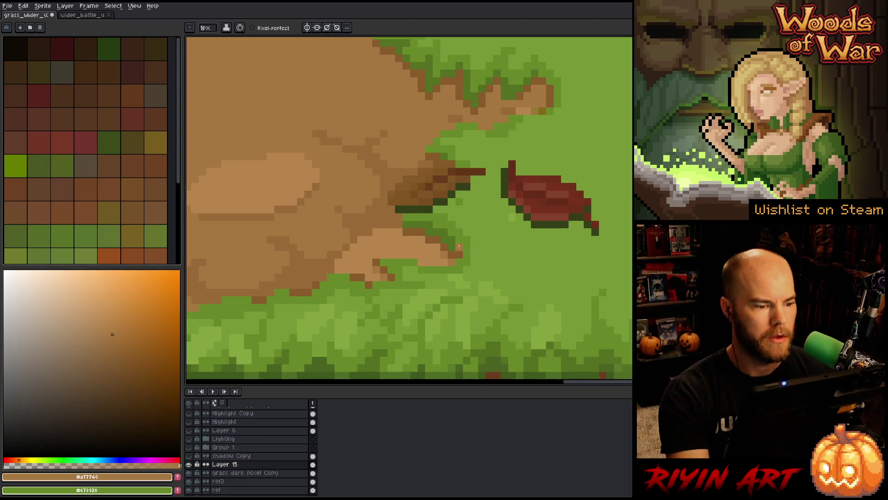
scroll(467, 239, down, 3)
scroll(477, 214, up, 4)
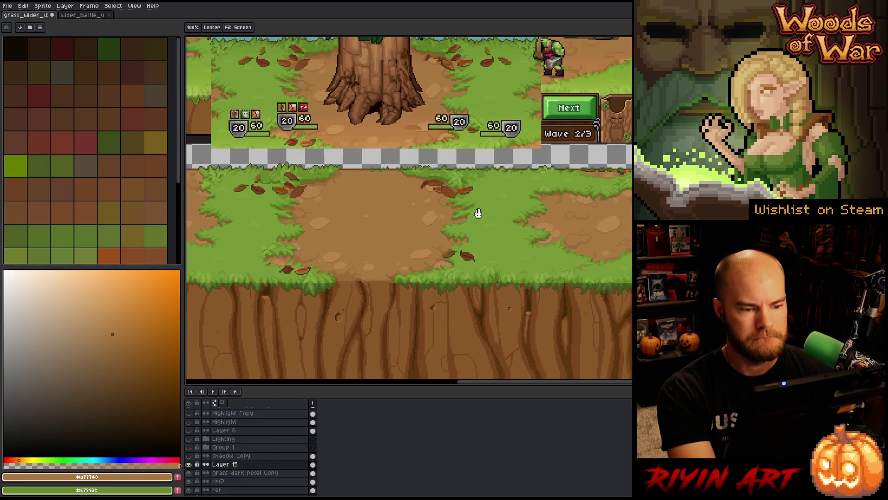
alt+click(448, 309)
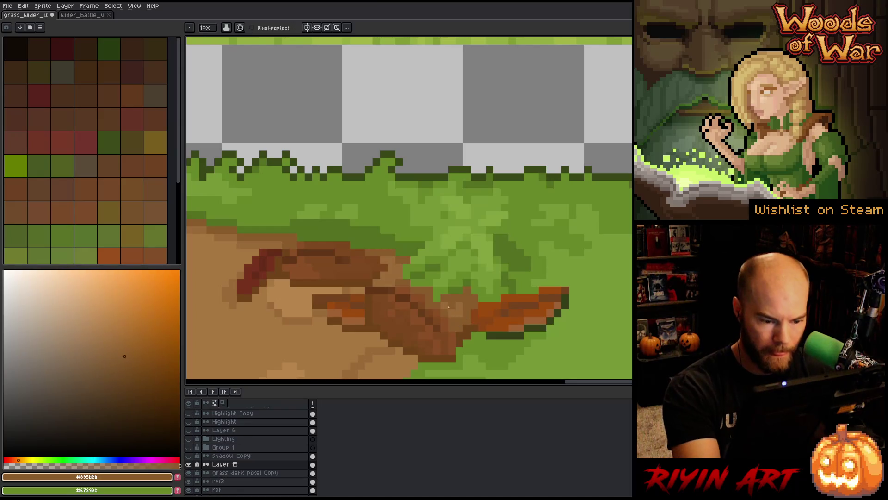
click(448, 309)
click(459, 308)
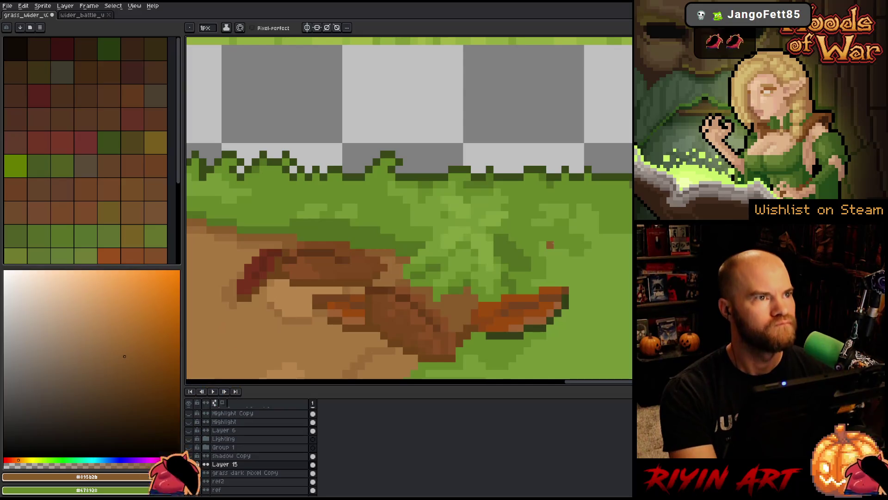
- Outline a freehand area on the grass, sample the grass green, then deselect and view the whole tile
scroll(550, 244, down, 4)
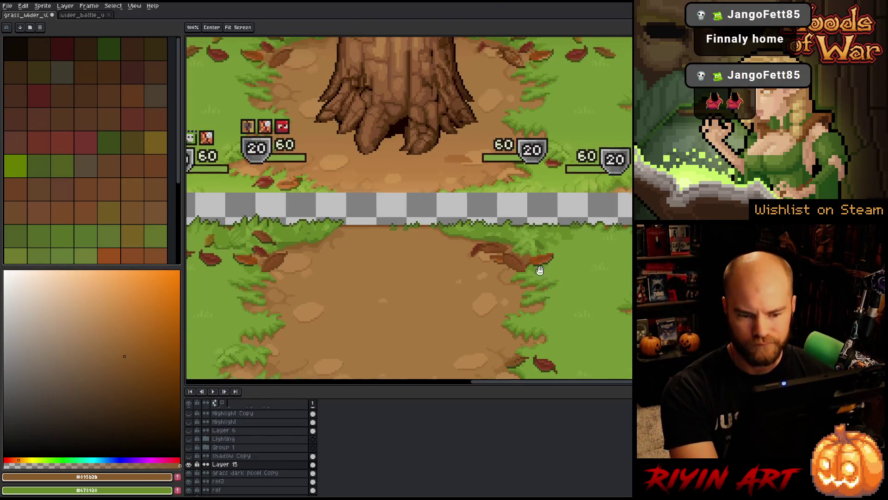
scroll(535, 264, down, 5)
scroll(567, 269, up, 3)
scroll(567, 269, up, 2)
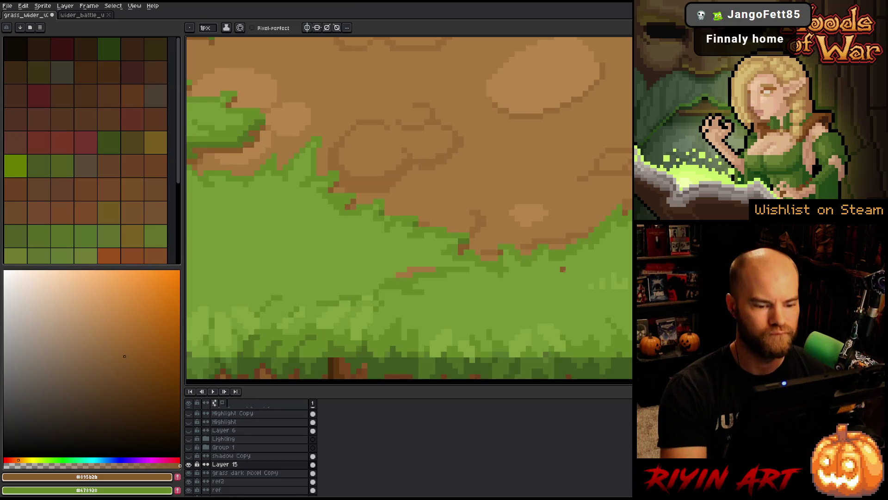
scroll(504, 294, up, 2)
key(m)
mouse_move(555, 262)
mouse_down()
mouse_move(549, 234)
mouse_move(422, 223)
mouse_move(390, 273)
mouse_move(799, 298)
mouse_up()
alt+click(488, 254)
key(ctrl+d)
key(b)
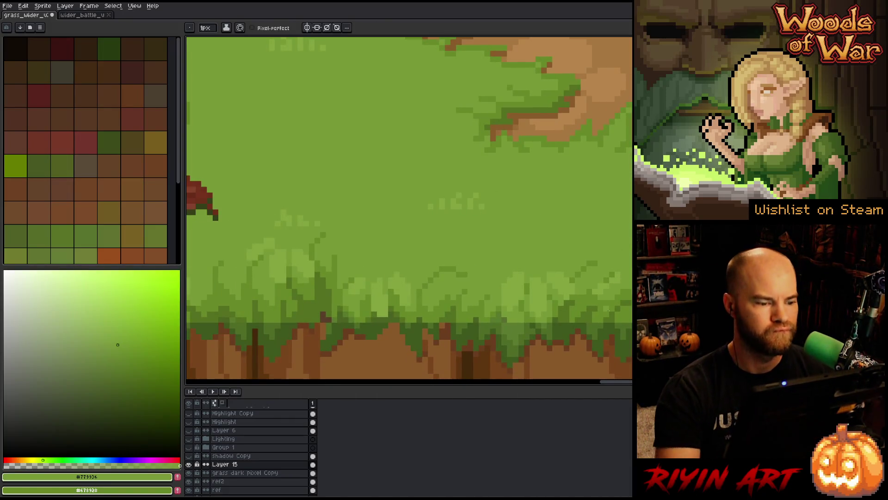
scroll(452, 215, down, 3)
mouse_move(461, 204)
mouse_down()
mouse_move(462, 242)
mouse_move(497, 257)
mouse_up()
scroll(431, 267, up, 1)
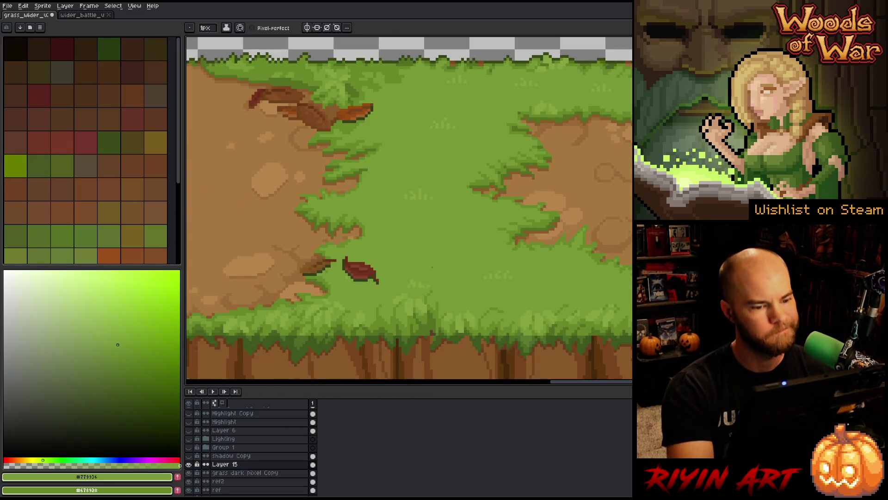
- Select the small grass patch on Layer 15, delete it, and move the selection up and right
key(m)
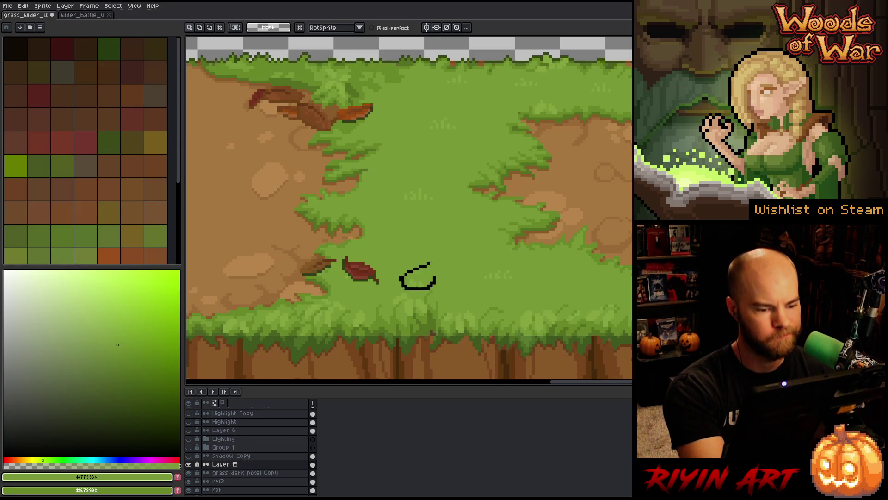
drag(435, 277, 432, 287)
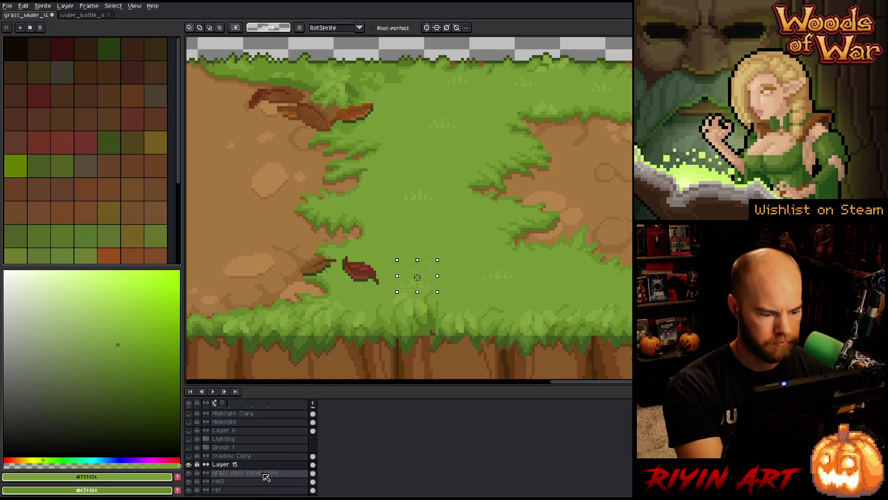
click(250, 464)
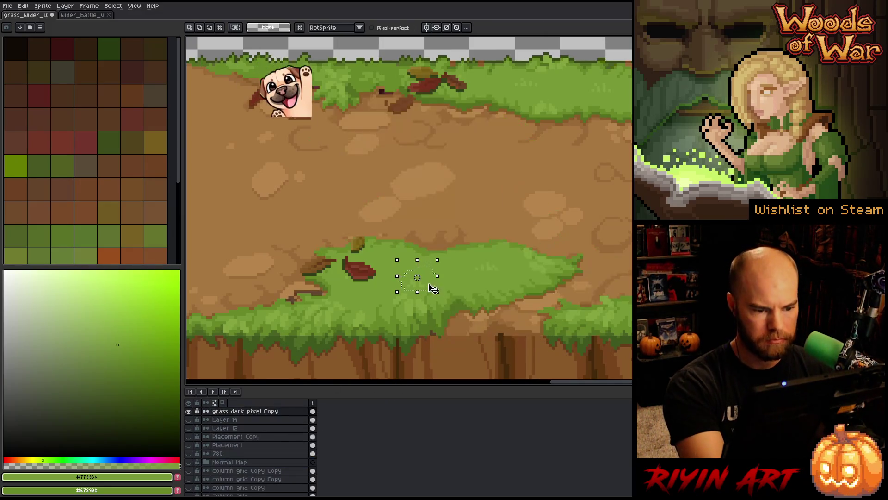
scroll(264, 458, up, 1)
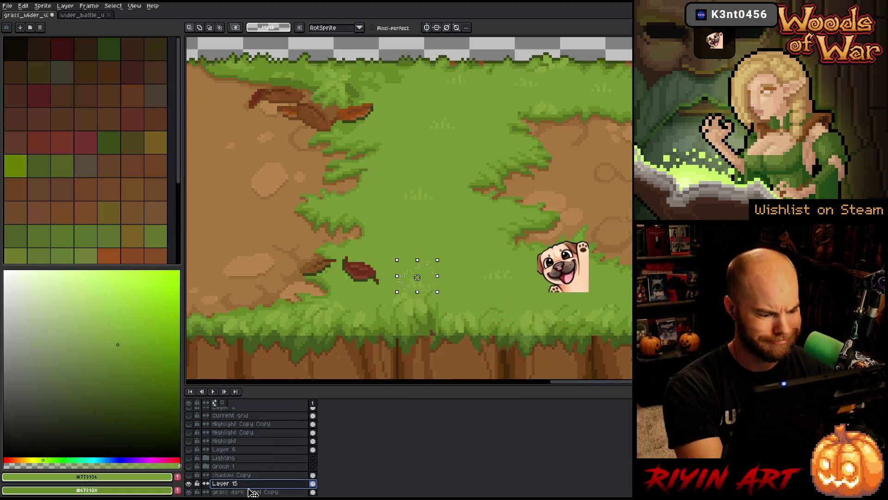
key(Delete)
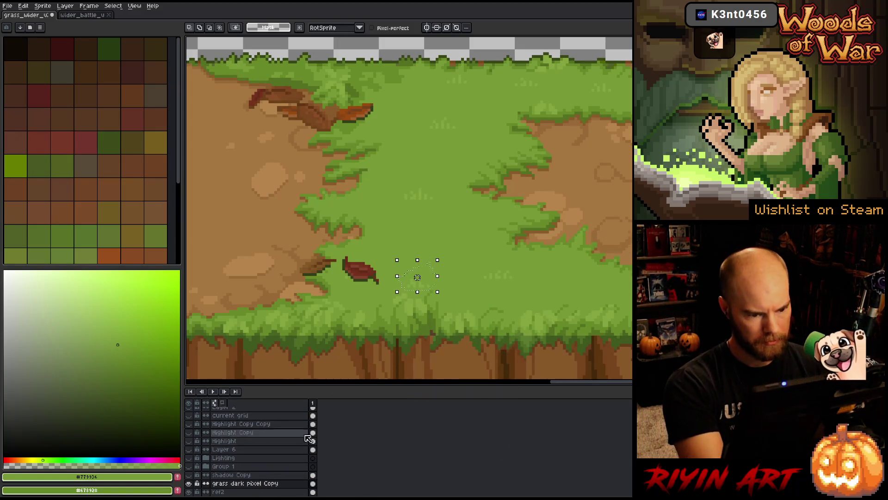
click(428, 284)
mouse_move(428, 283)
mouse_down()
mouse_move(457, 240)
mouse_move(448, 254)
mouse_move(445, 248)
mouse_move(463, 246)
mouse_up()
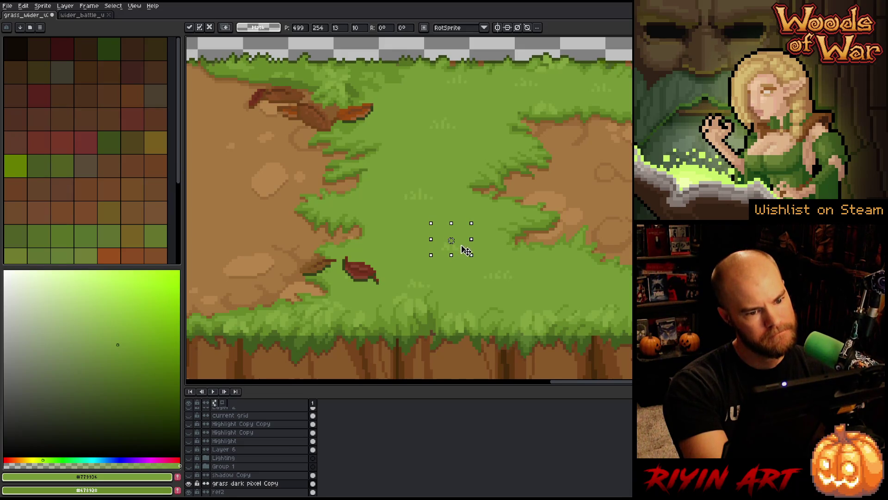
key(b)
- Outline an oval area in the grass centre, then pan toward the right-hand dirt patch
drag(417, 181, 419, 183)
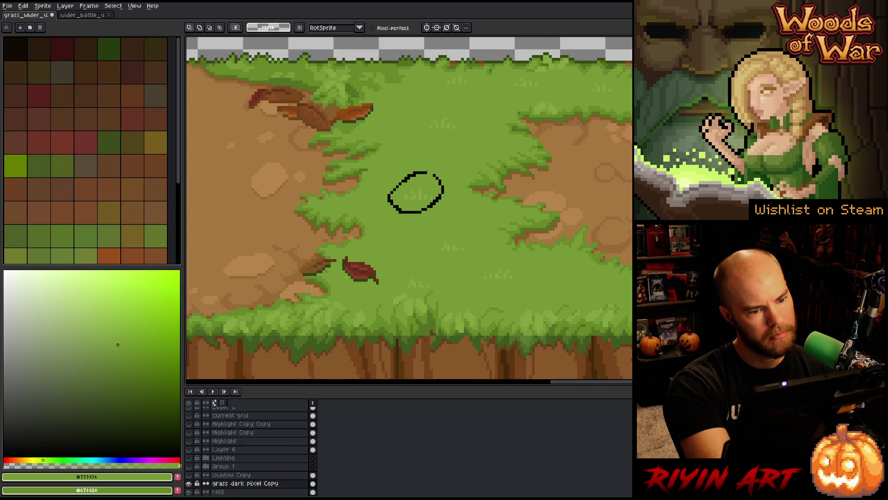
key(ctrl+z)
mouse_move(399, 221)
mouse_down()
mouse_move(465, 195)
mouse_move(399, 212)
mouse_move(423, 204)
mouse_move(414, 201)
mouse_up()
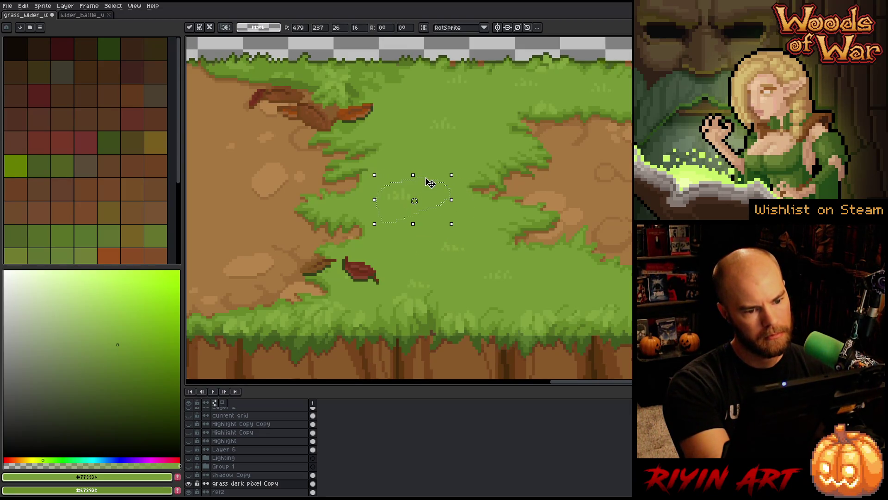
key(b)
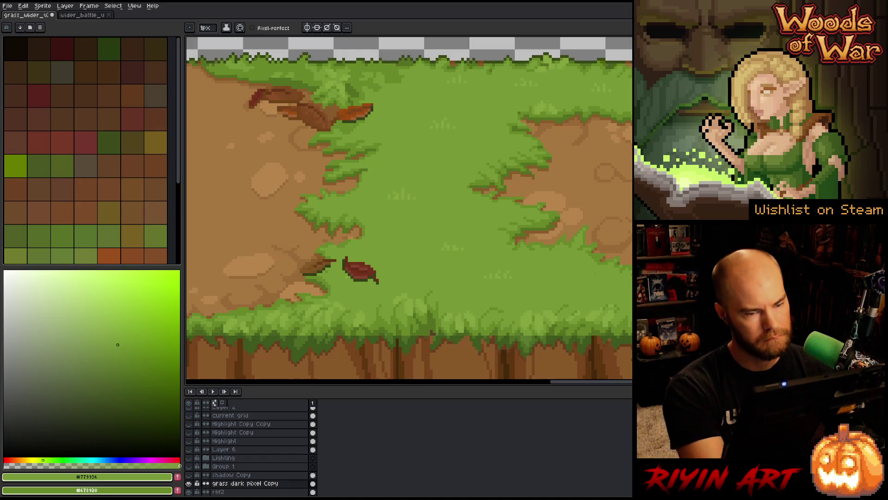
mouse_move(586, 279)
mouse_down()
mouse_move(555, 251)
mouse_move(462, 246)
mouse_move(485, 252)
mouse_up()
key(b)
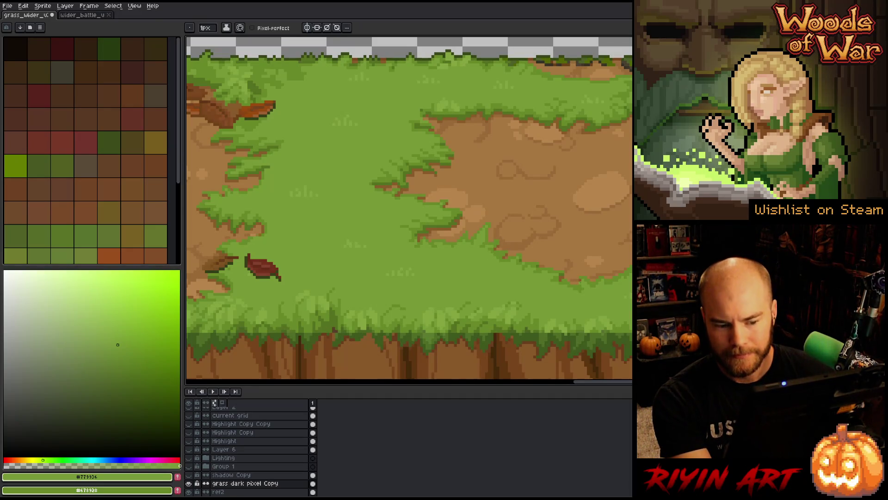
- Hide and reshow the 'grass dark pixel Copy' layer to check its contribution
scroll(582, 282, down, 1)
scroll(410, 208, right, 5)
scroll(409, 208, up, 3)
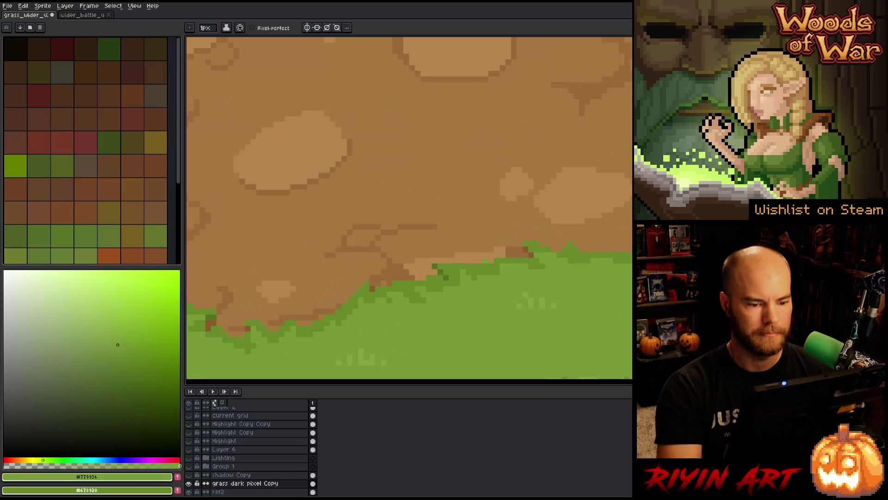
click(188, 483)
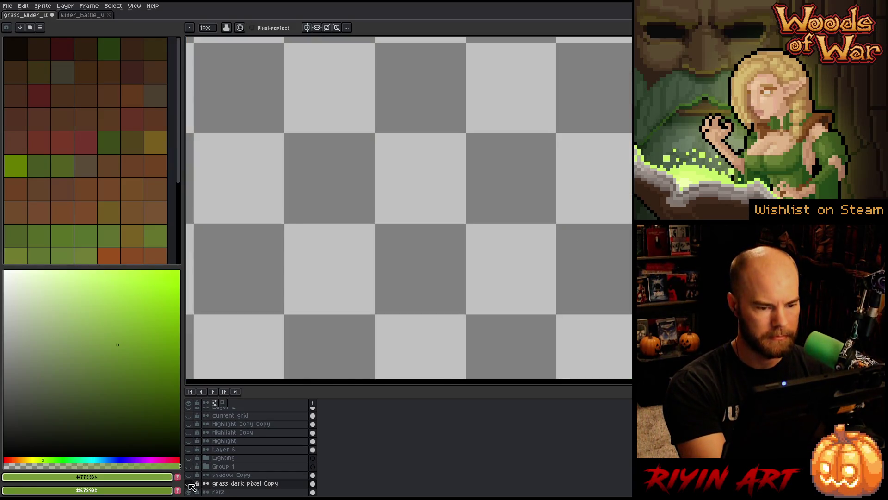
click(189, 484)
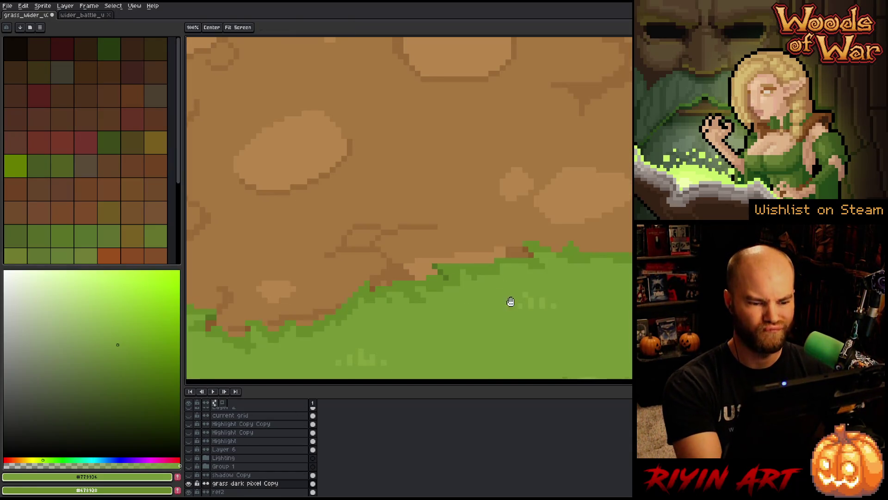
scroll(511, 301, up, 1)
- Lighten a dirt patch with a light tan line and bucket fill, edging its upper right in mid tan
alt+click(573, 274)
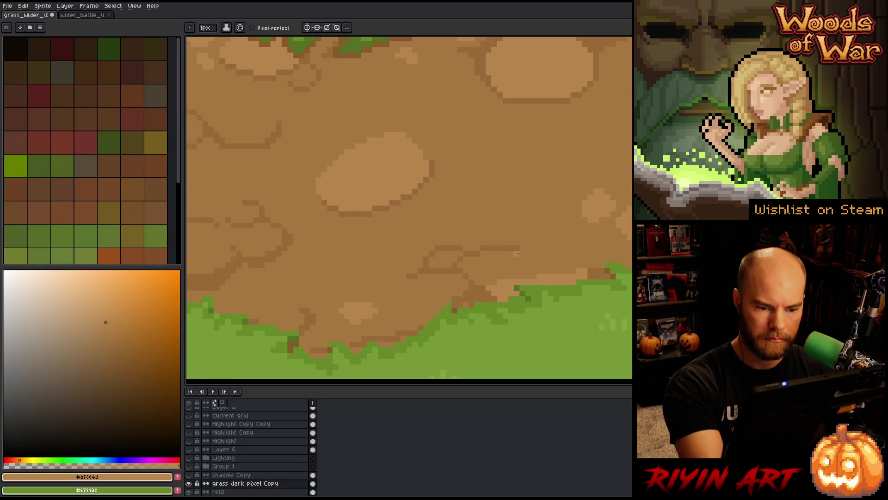
drag(516, 254, 576, 254)
key(ctrl+z)
drag(511, 254, 585, 254)
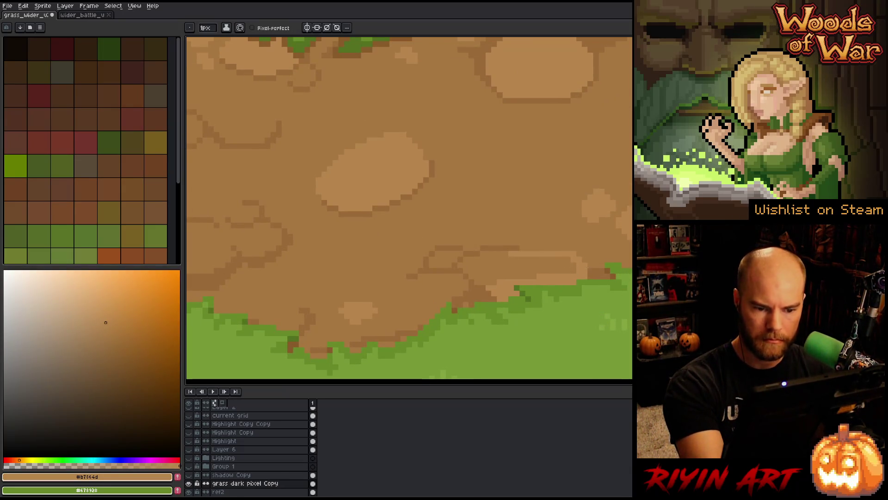
alt+click(585, 249)
alt+click(555, 254)
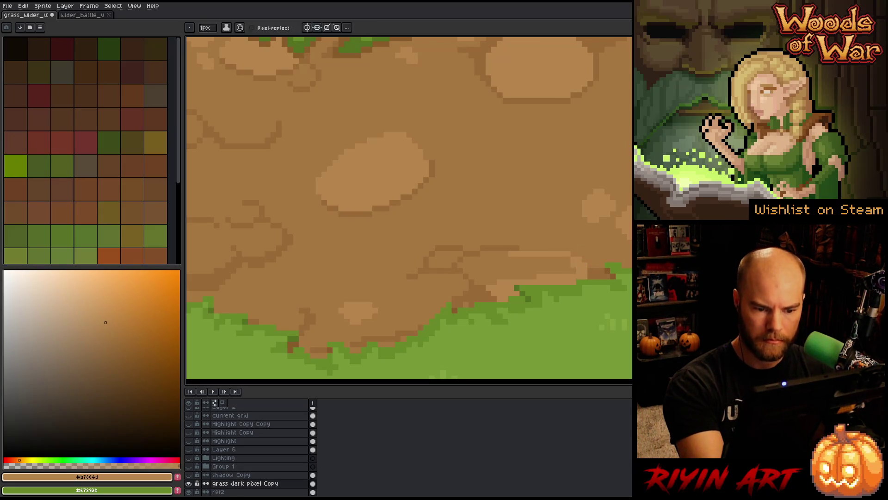
key(g)
click(509, 266)
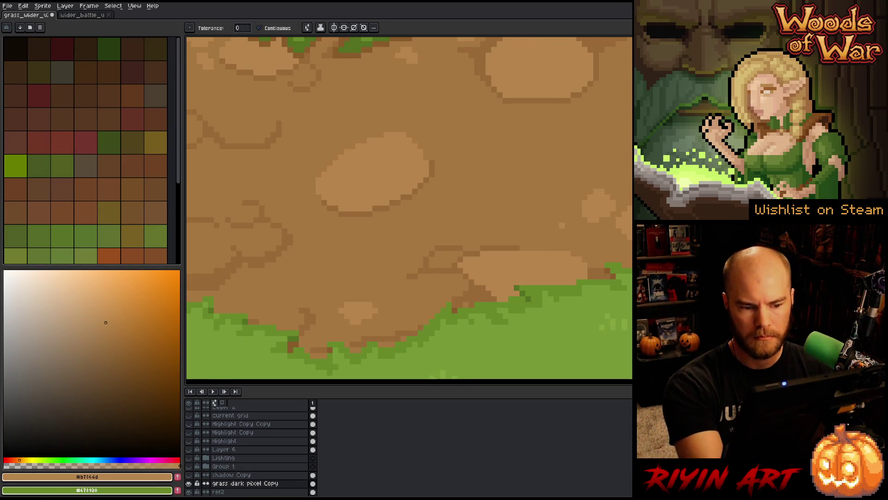
key(b)
alt+click(585, 265)
drag(580, 261, 556, 252)
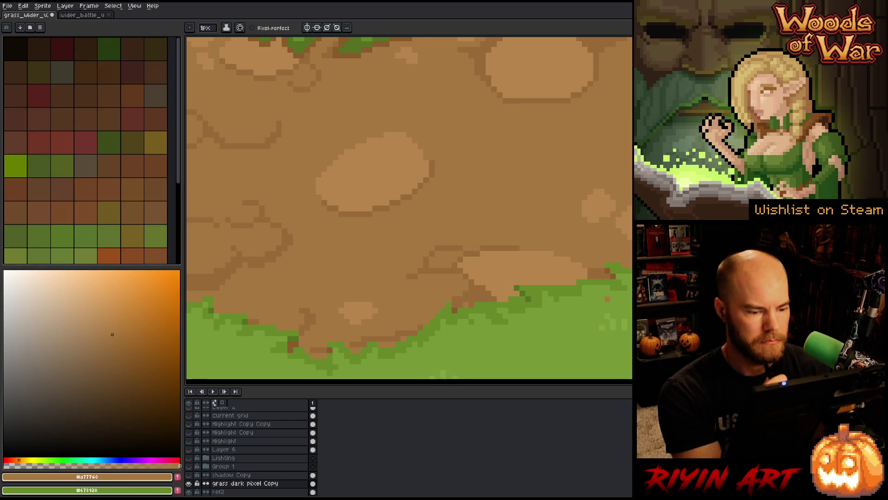
- Add dark brown #9a6b39 pixels and a short line along the dirt-grass edges
key(alt)
alt+click(393, 333)
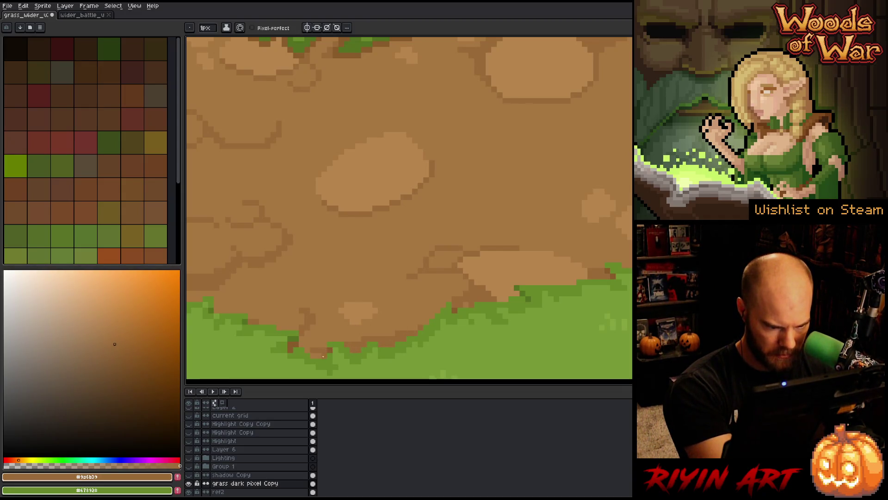
drag(325, 355, 311, 355)
drag(379, 263, 621, 251)
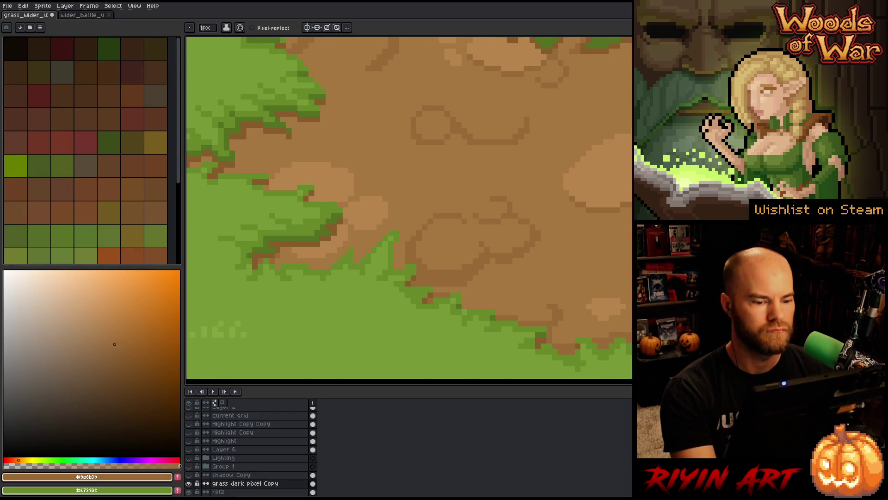
scroll(368, 259, down, 3)
drag(367, 278, 367, 241)
scroll(368, 239, up, 3)
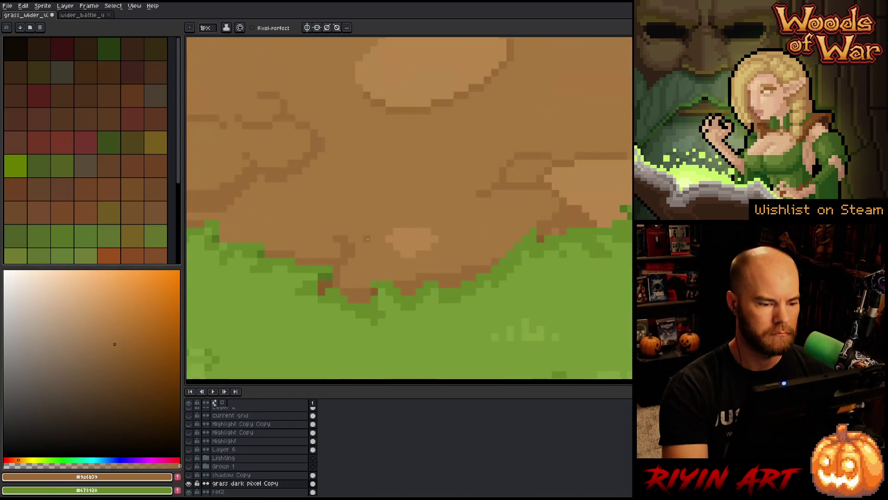
mouse_move(375, 280)
mouse_down()
mouse_move(485, 283)
mouse_move(441, 284)
mouse_move(418, 261)
mouse_move(405, 261)
mouse_up()
click(443, 276)
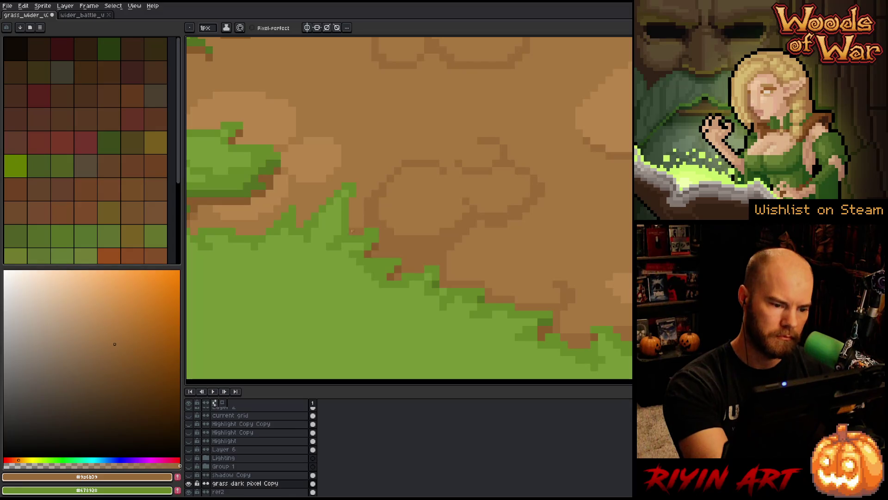
drag(372, 218, 490, 222)
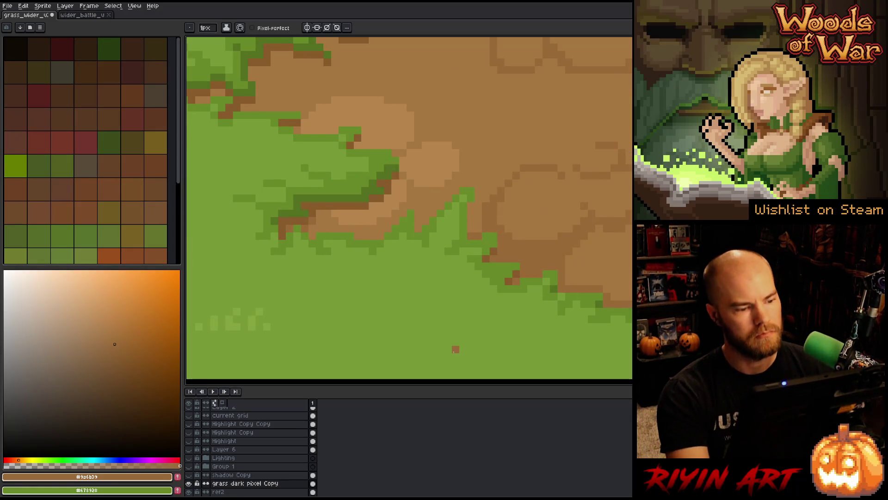
click(312, 229)
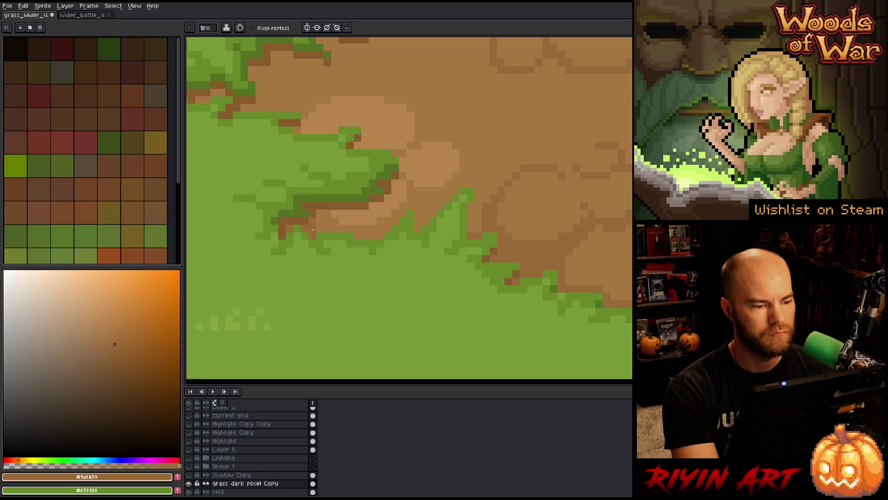
drag(388, 235, 360, 234)
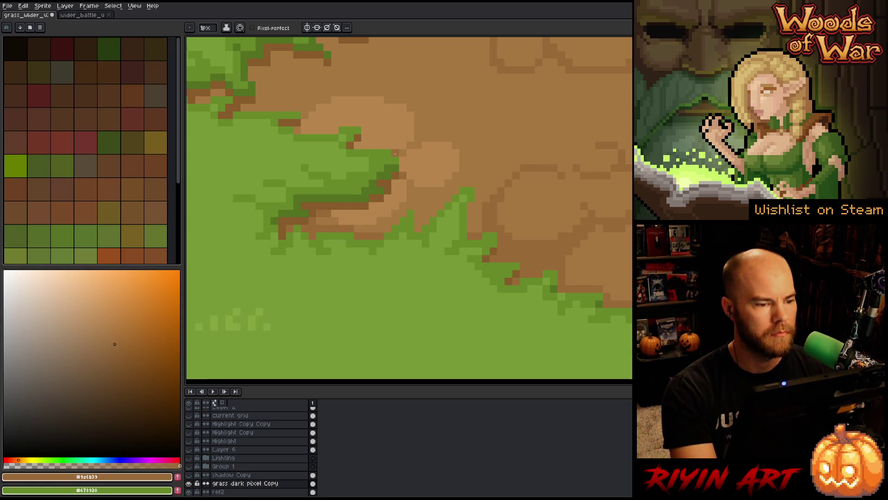
scroll(298, 128, down, 3)
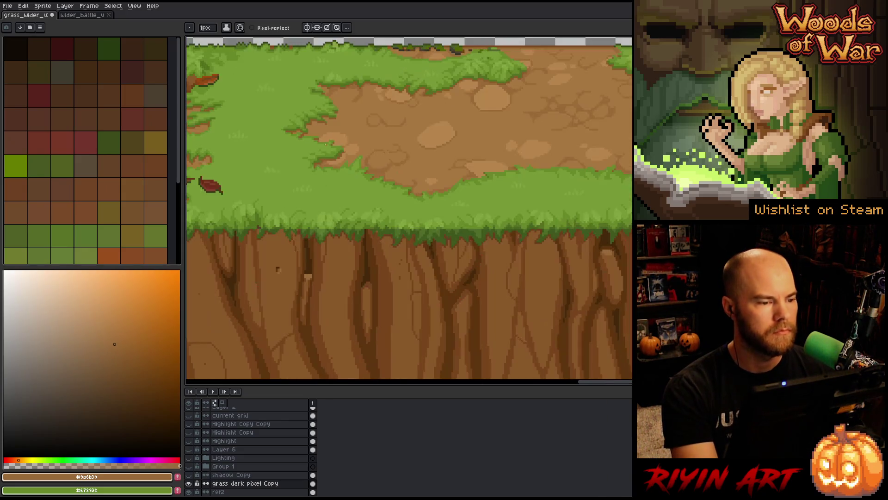
- Sample grass #678928, dirt #a77740 and #9a6b39, and olive #85681a, ending on dark brown #895b2b
scroll(286, 161, up, 3)
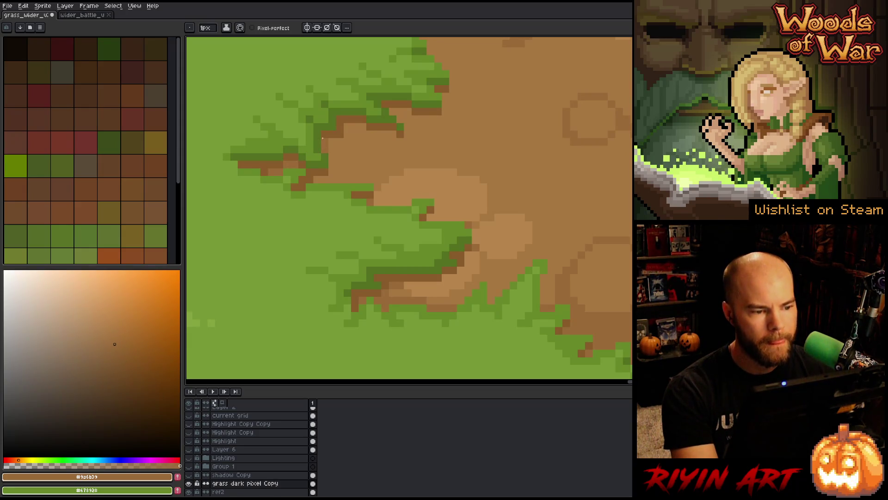
scroll(385, 142, down, 3)
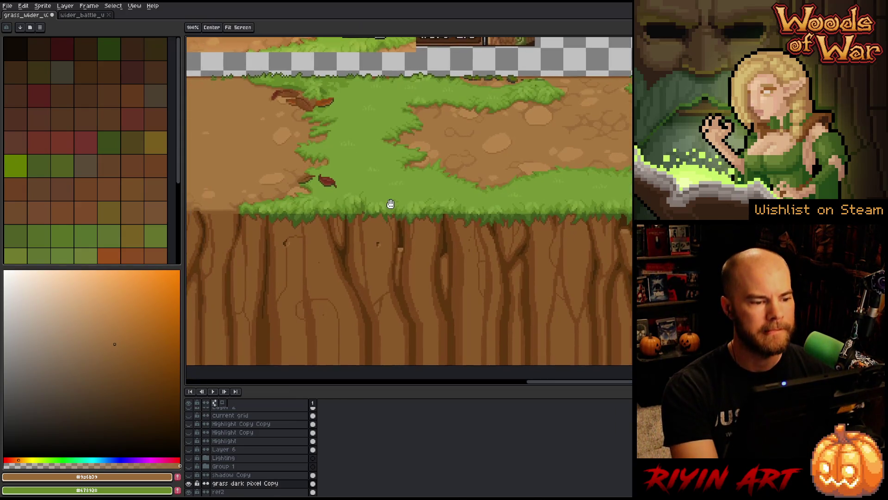
scroll(310, 171, up, 3)
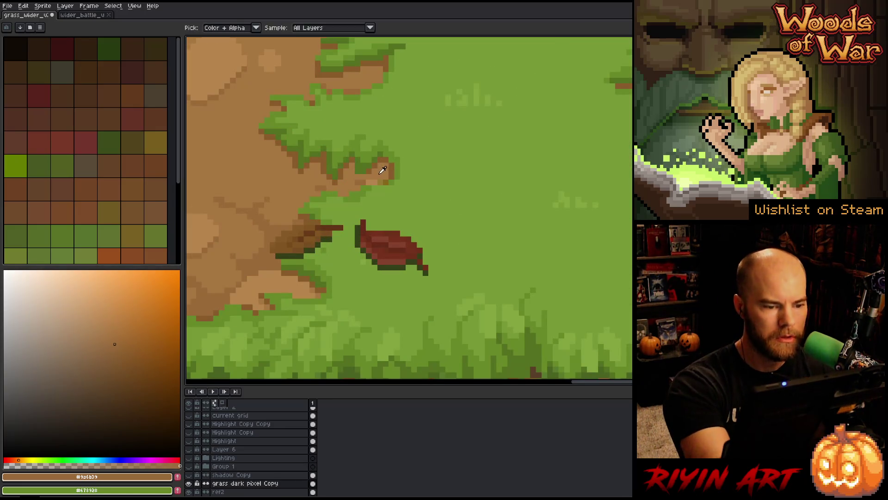
alt+click(310, 171)
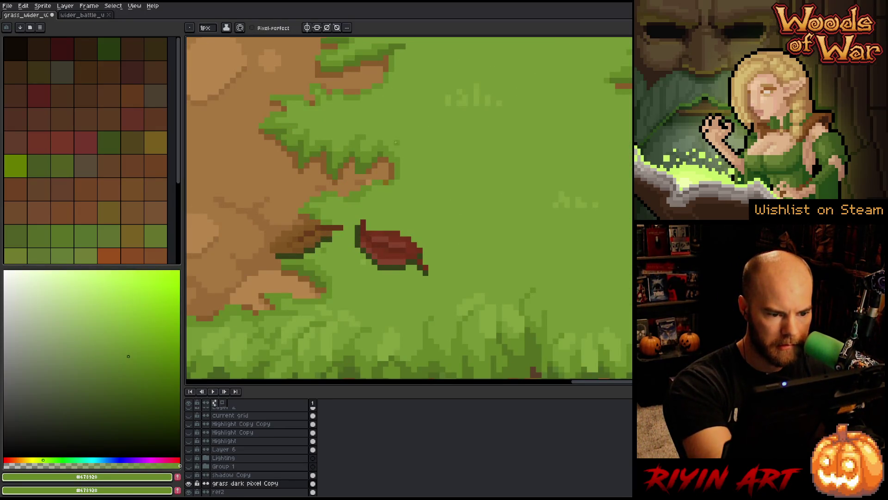
alt+click(359, 182)
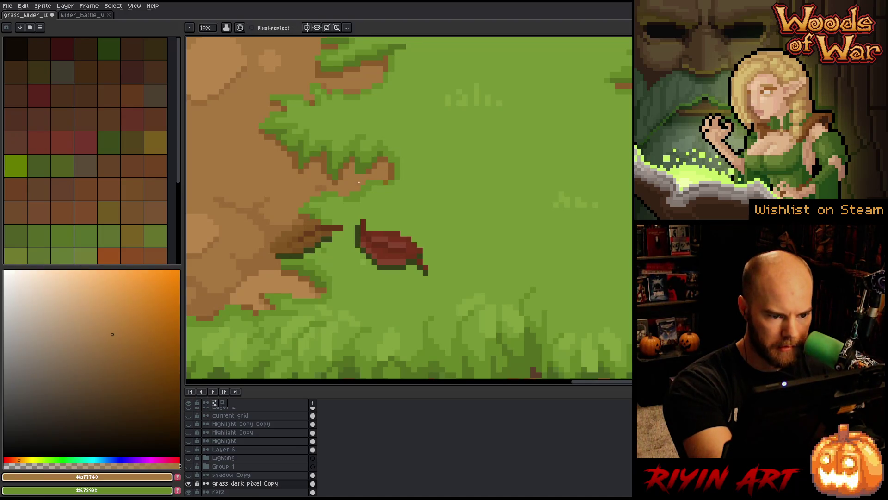
alt+click(365, 180)
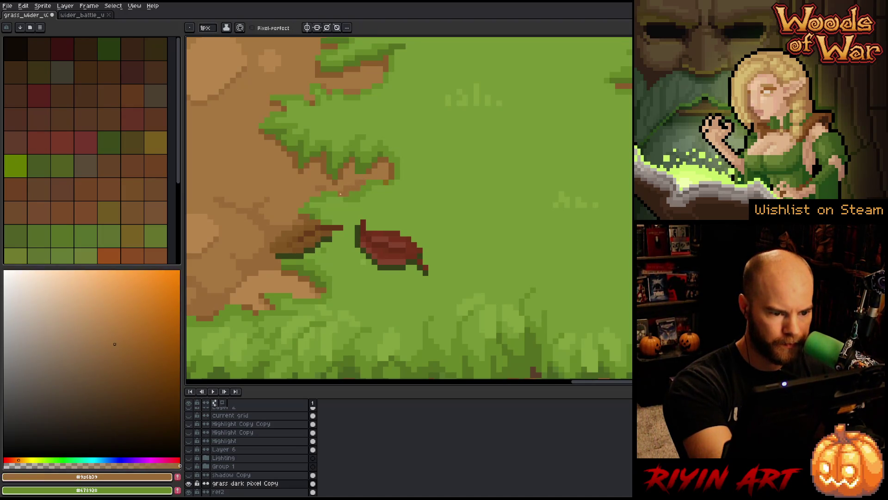
alt+click(349, 192)
alt+click(382, 177)
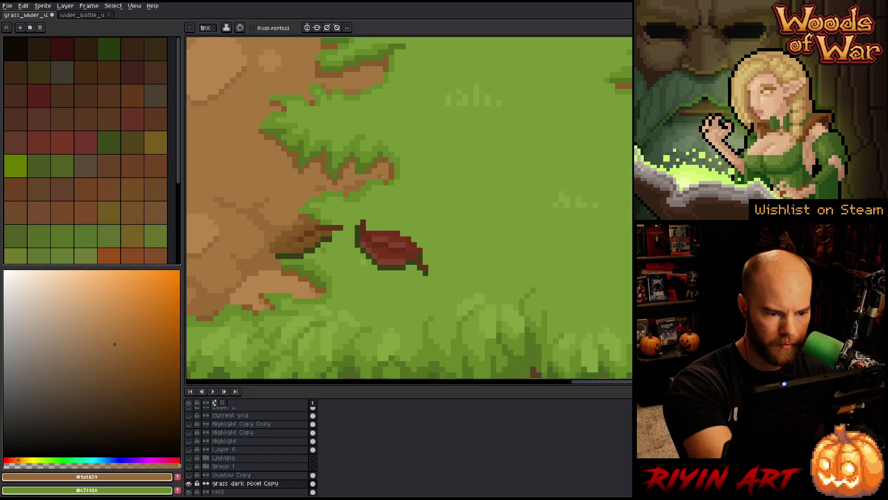
alt+click(384, 179)
alt+click(368, 175)
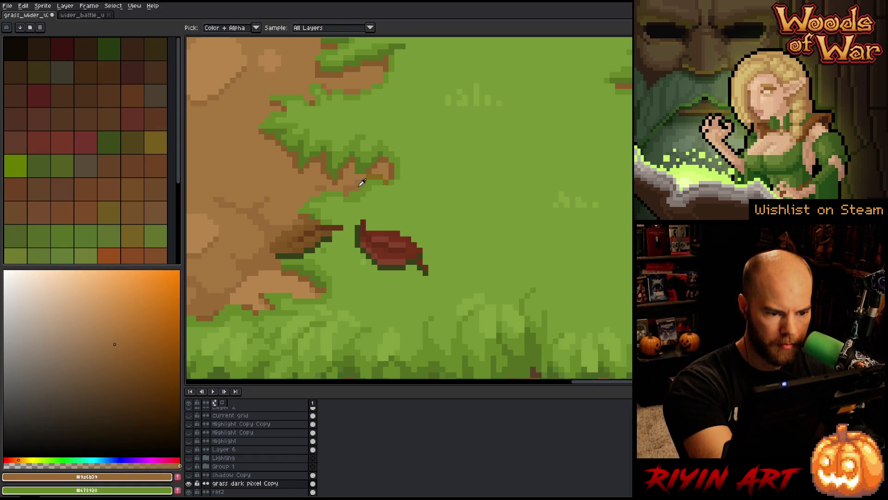
alt+click(383, 181)
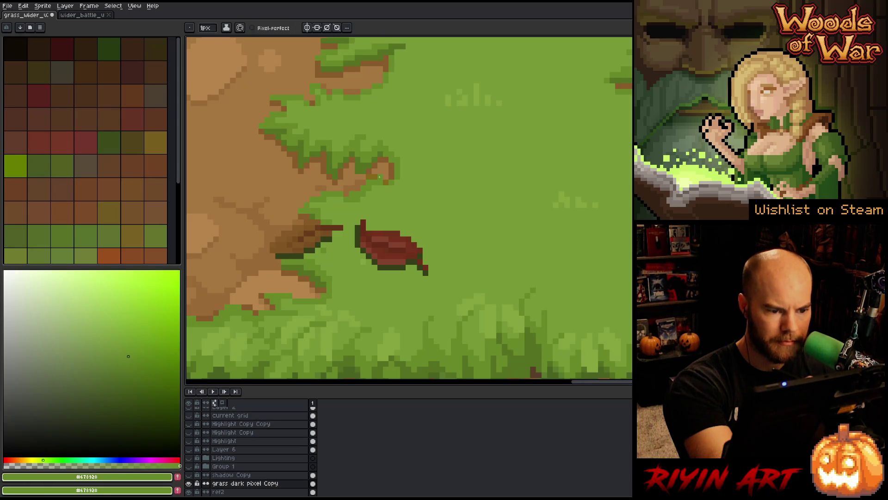
alt+click(385, 159)
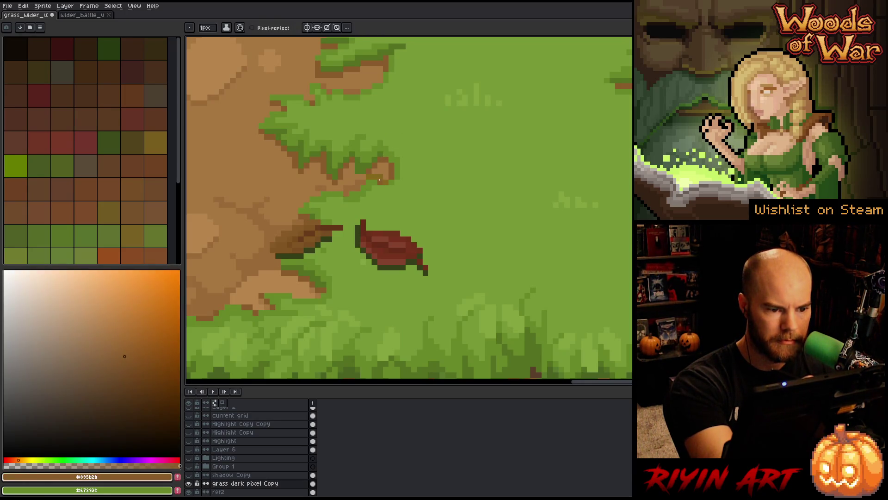